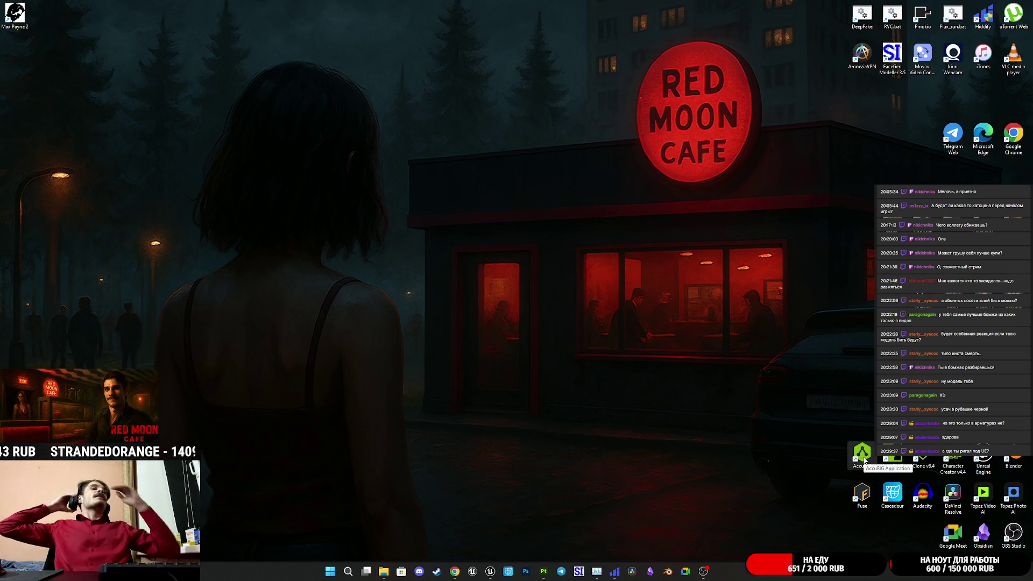
# Step: Launch AccuRIG, then close it and confirm quitting
pyautogui.doubleClick(865, 460)
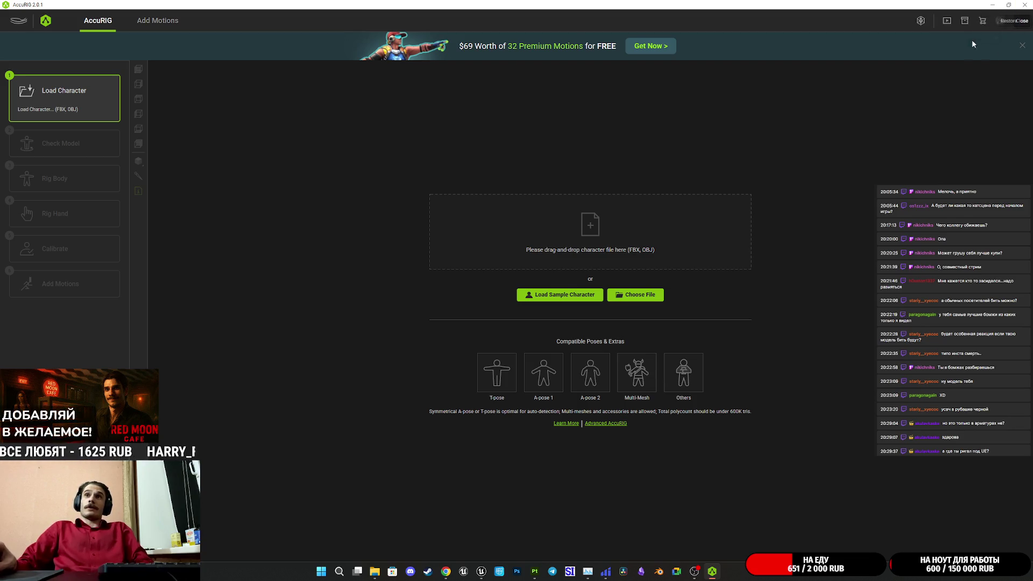
pyautogui.click(1028, 5)
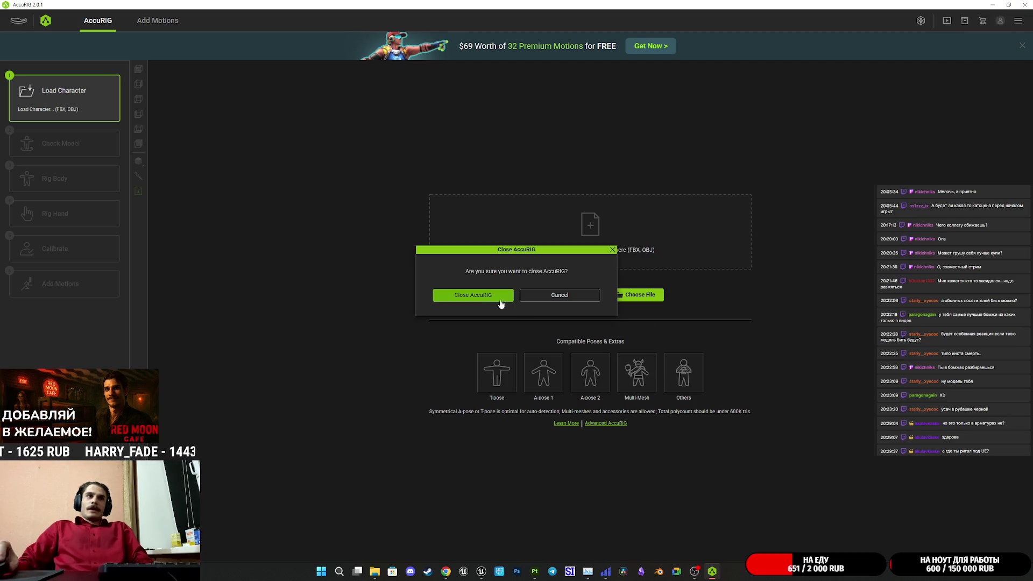
pyautogui.click(497, 295)
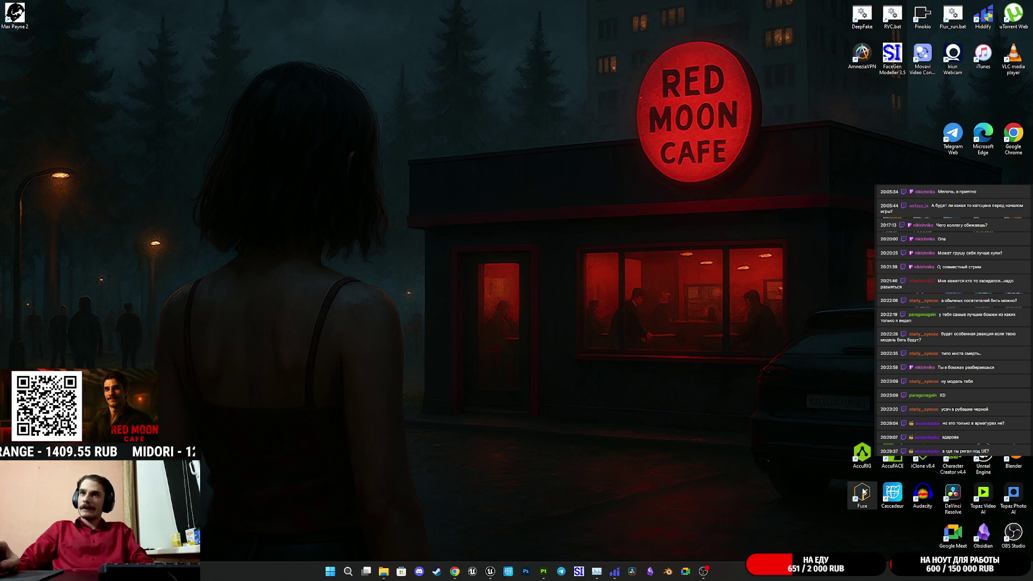
# Step: Start Steam with the first profile, open the Library, and minimize Steam to reveal Fuse
pyautogui.doubleClick(863, 491)
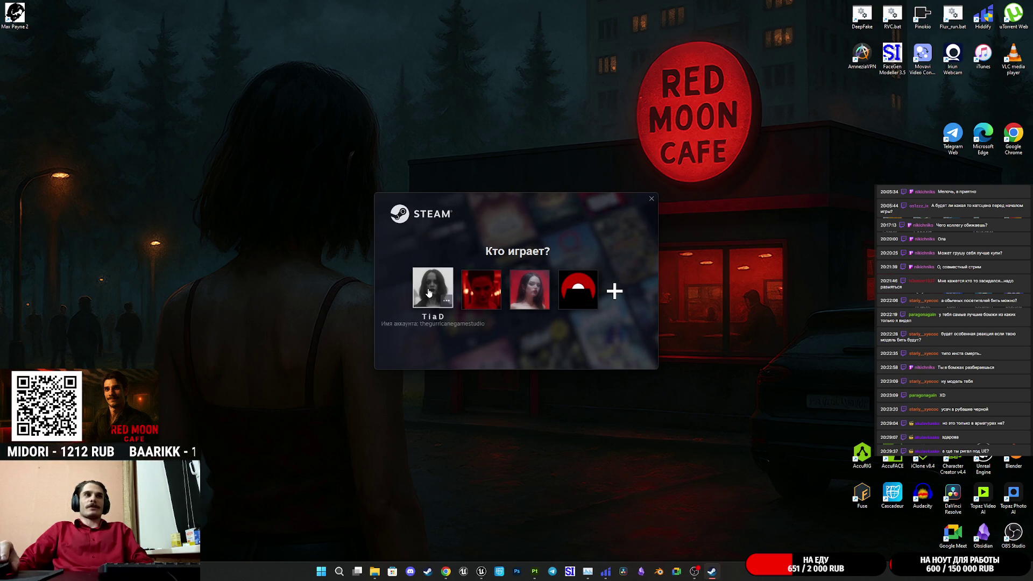
pyautogui.click(431, 291)
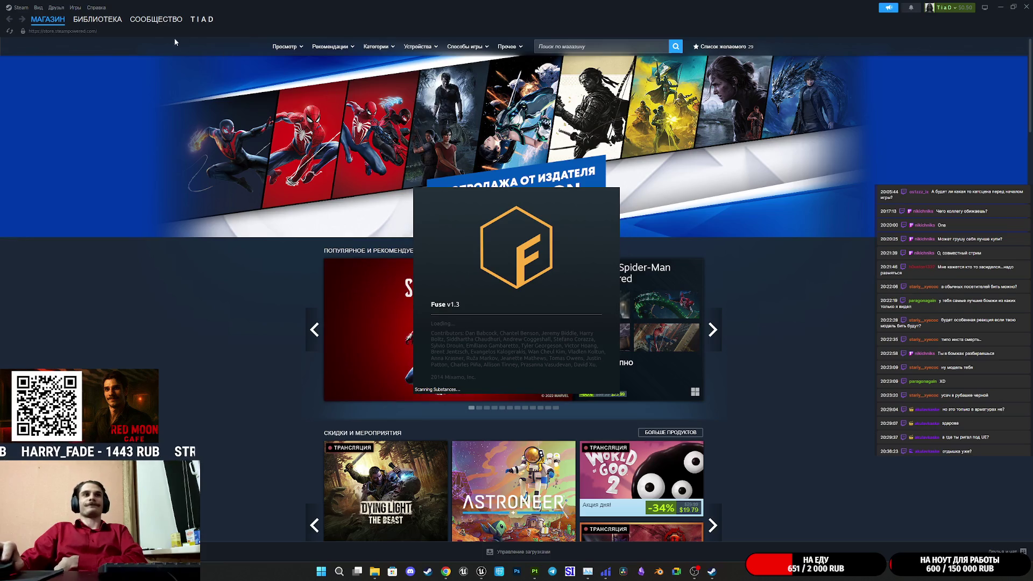
pyautogui.click(90, 20)
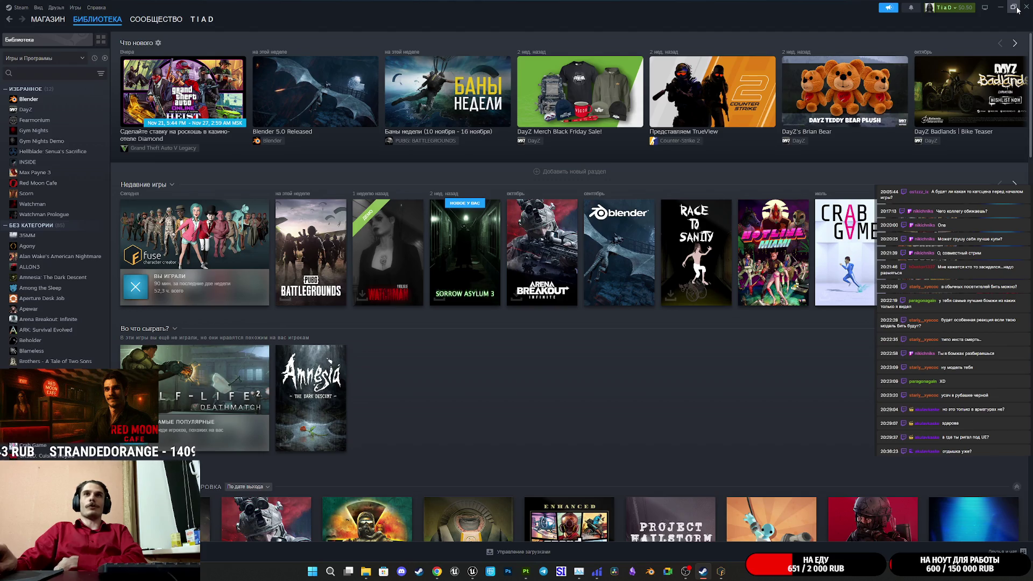
pyautogui.click(1001, 7)
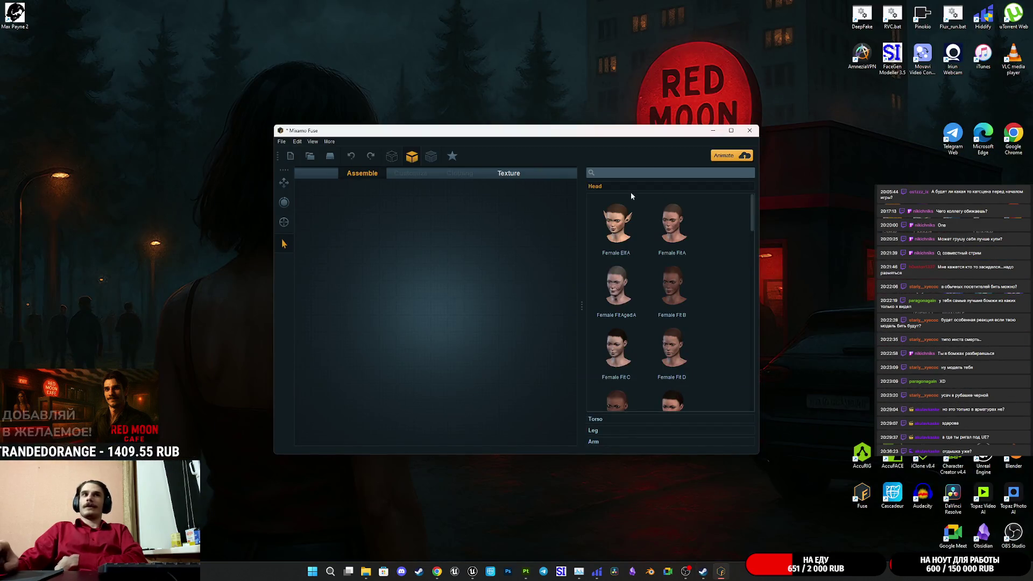
# Step: Open MaleNorm.fuse from the recent files list and maximize the Fuse window
pyautogui.click(297, 142)
pyautogui.moveTo(281, 142)
pyautogui.moveTo(304, 173)
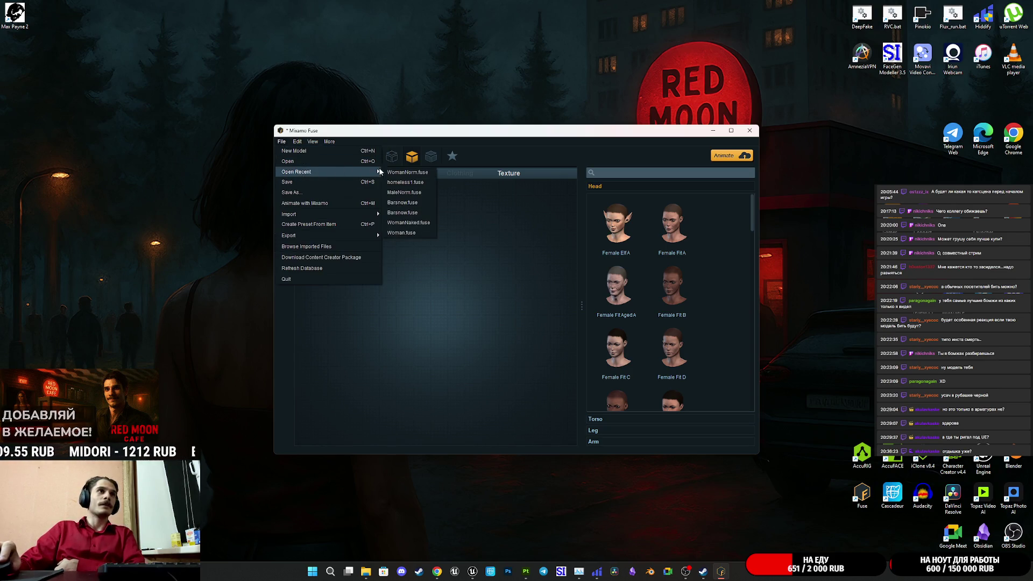
pyautogui.click(422, 203)
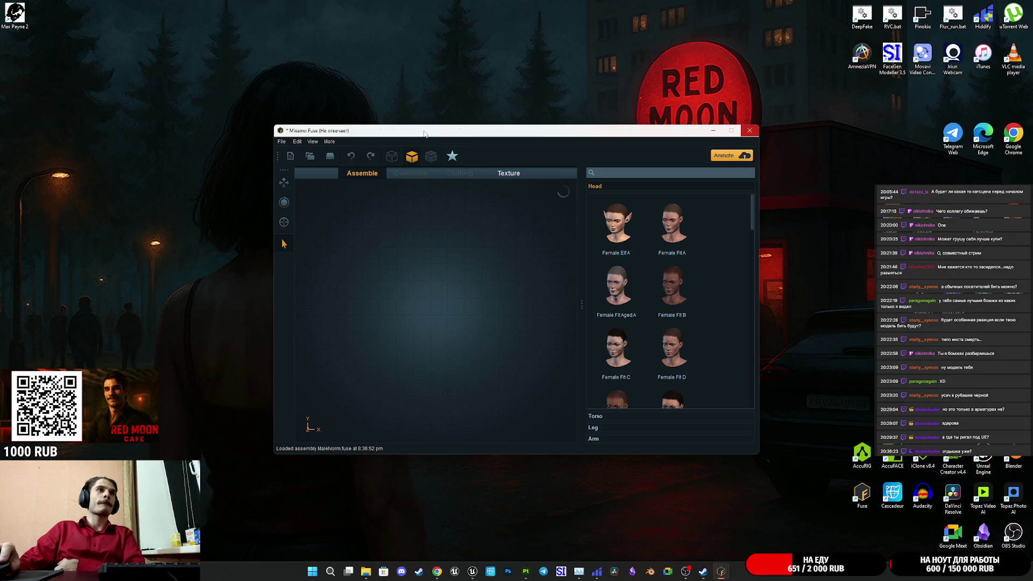
pyautogui.doubleClick(425, 132)
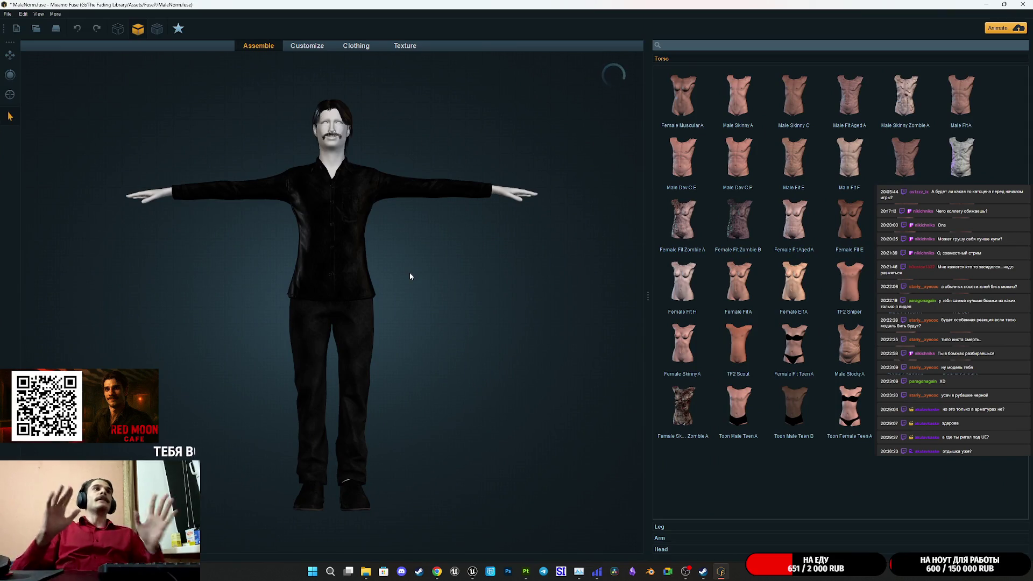
# Step: Orbit and zoom around the MaleNorm character and its face, then return to front view
pyautogui.scroll(5, 326, 241)
pyautogui.moveTo(325, 237)
pyautogui.mouseDown()
pyautogui.moveTo(344, 219)
pyautogui.moveTo(292, 222)
pyautogui.moveTo(302, 186)
pyautogui.mouseUp()
pyautogui.scroll(3, 308, 425)
pyautogui.moveTo(309, 424)
pyautogui.mouseDown()
pyautogui.moveTo(478, 413)
pyautogui.moveTo(461, 406)
pyautogui.moveTo(345, 409)
pyautogui.moveTo(441, 449)
pyautogui.moveTo(589, 440)
pyautogui.moveTo(454, 441)
pyautogui.moveTo(417, 347)
pyautogui.mouseUp()
pyautogui.scroll(-3, 415, 376)
pyautogui.scroll(3, 413, 410)
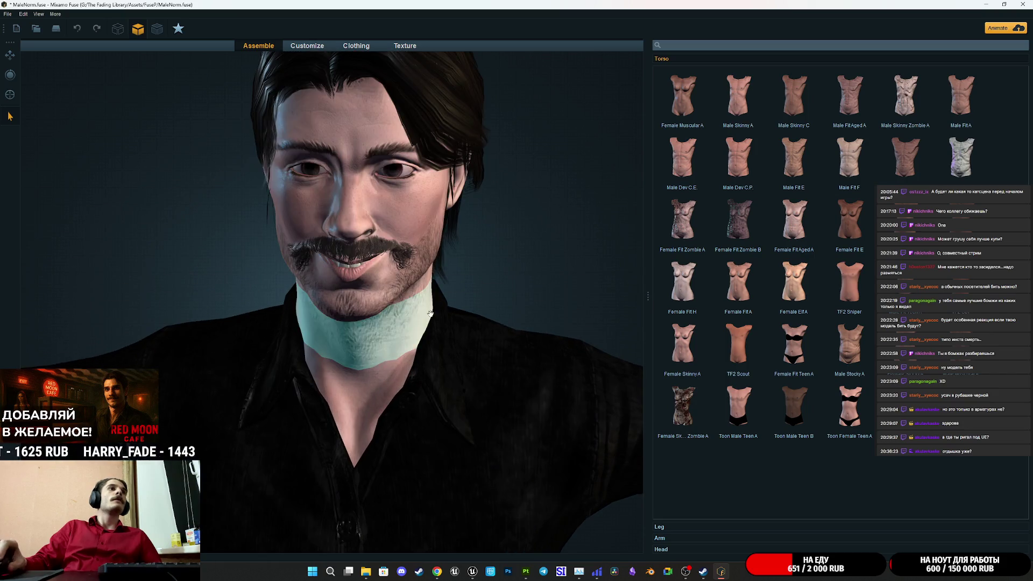
pyautogui.scroll(-1, 515, 238)
pyautogui.scroll(2, 516, 242)
pyautogui.scroll(-4, 501, 286)
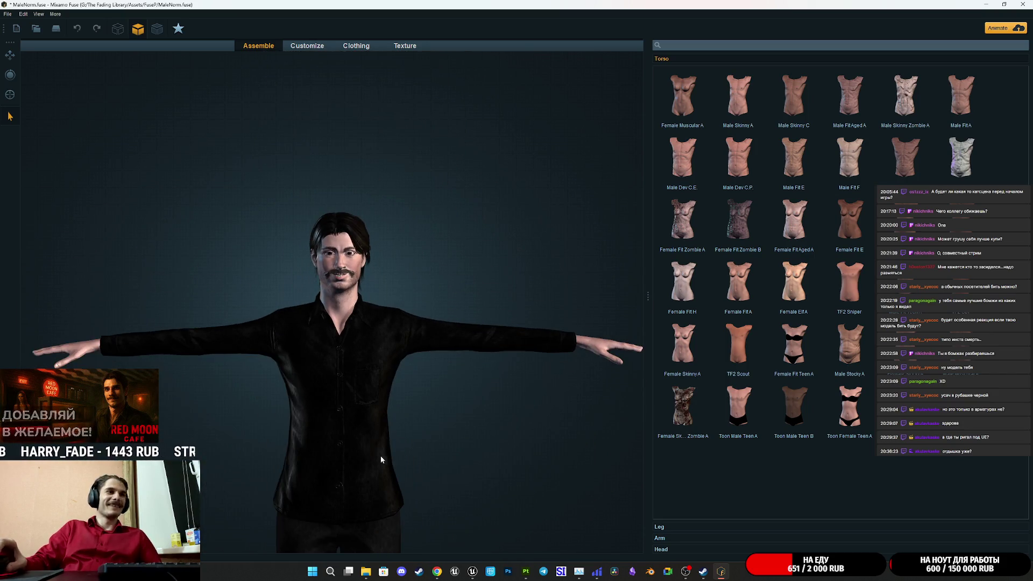
pyautogui.scroll(3, 383, 322)
pyautogui.scroll(-2, 385, 215)
pyautogui.scroll(5, 376, 377)
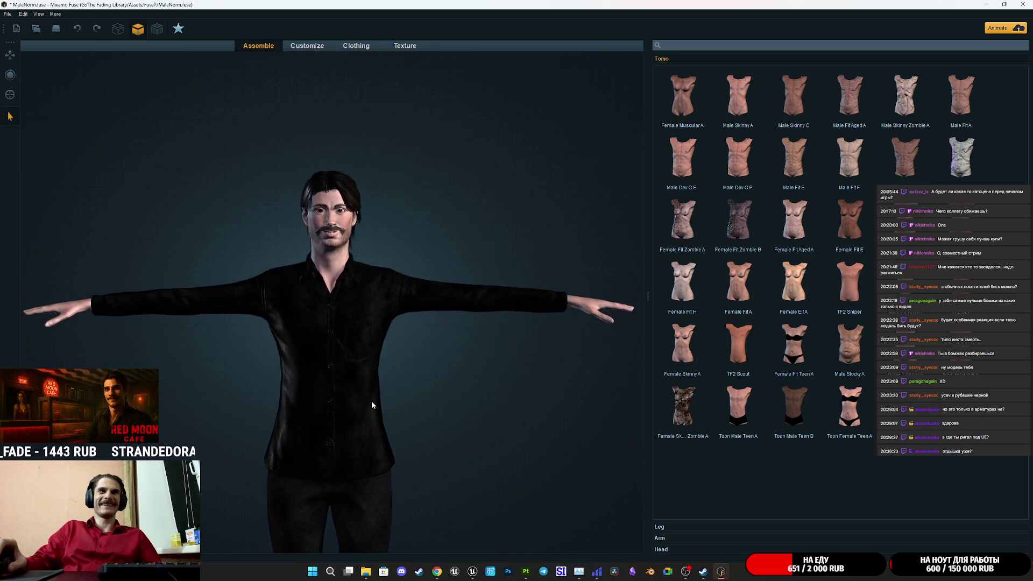
pyautogui.moveTo(521, 339)
pyautogui.mouseDown()
pyautogui.moveTo(445, 328)
pyautogui.moveTo(288, 334)
pyautogui.moveTo(528, 330)
pyautogui.moveTo(519, 334)
pyautogui.mouseUp()
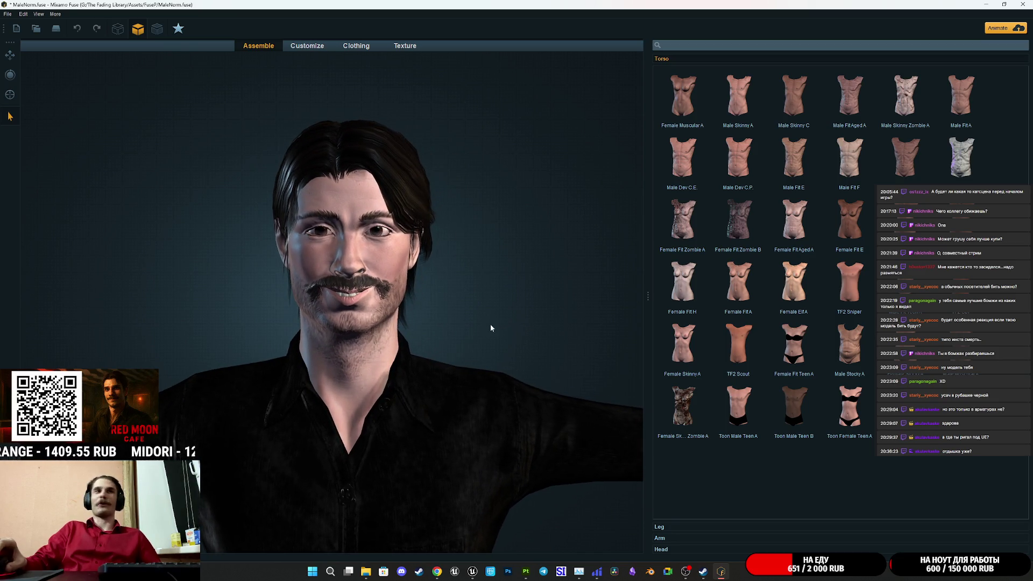
pyautogui.scroll(3, 490, 326)
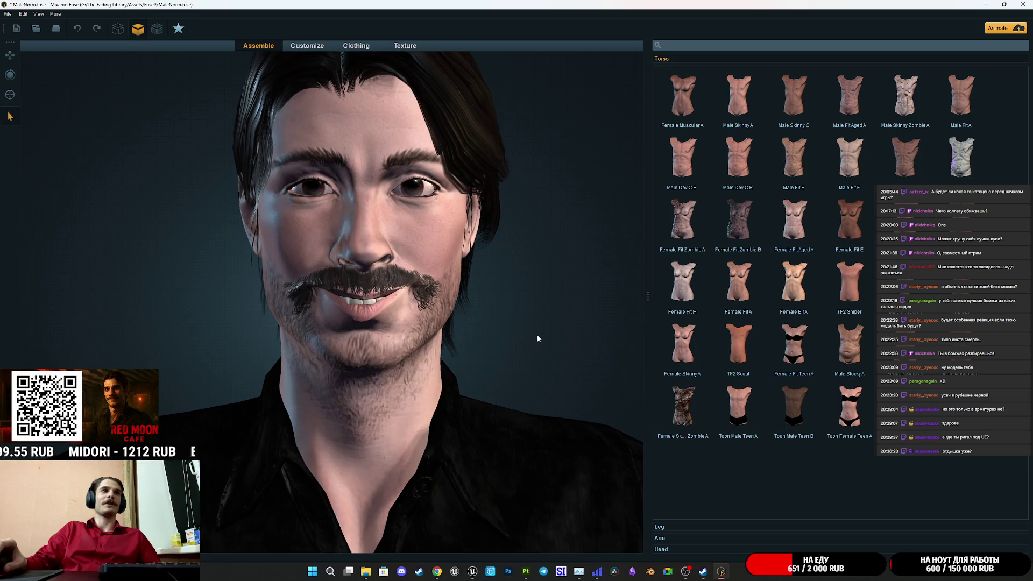
pyautogui.moveTo(537, 334)
pyautogui.mouseDown()
pyautogui.moveTo(373, 338)
pyautogui.moveTo(628, 330)
pyautogui.moveTo(540, 337)
pyautogui.mouseUp()
pyautogui.scroll(-4, 540, 336)
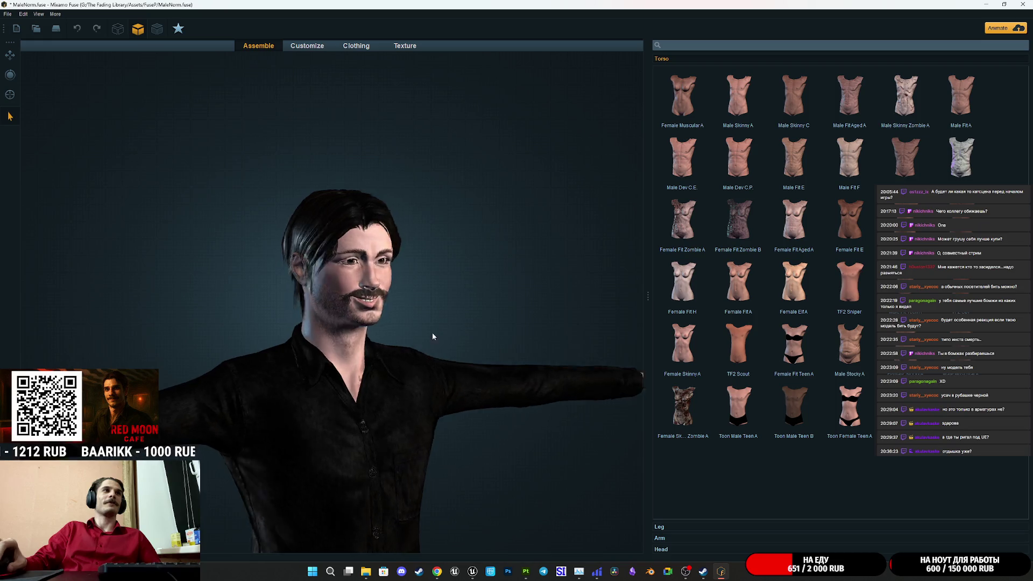
pyautogui.moveTo(432, 336); pyautogui.dragTo(366, 340)
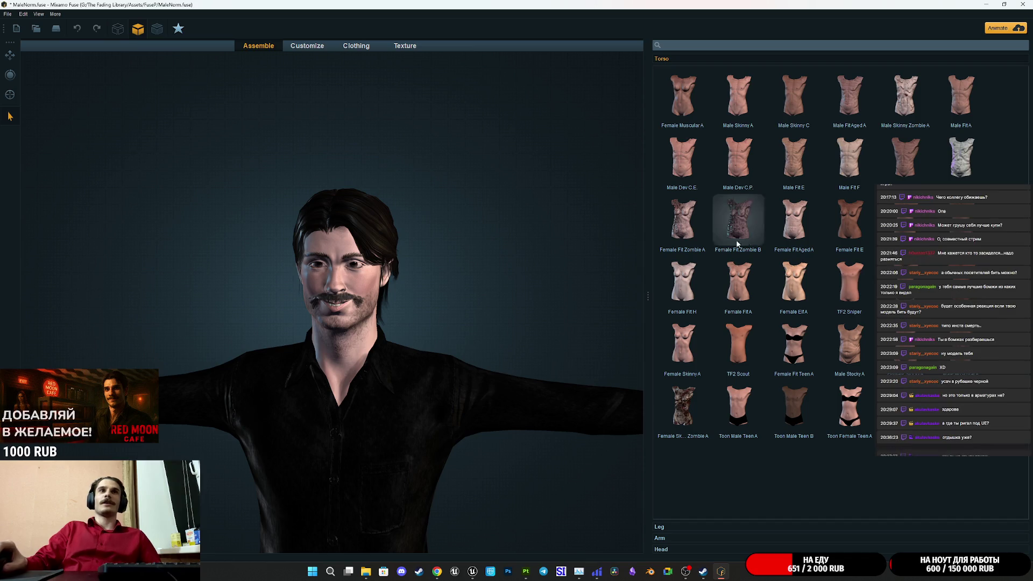
# Step: Show the Leg parts library and view the character from the side
pyautogui.click(670, 527)
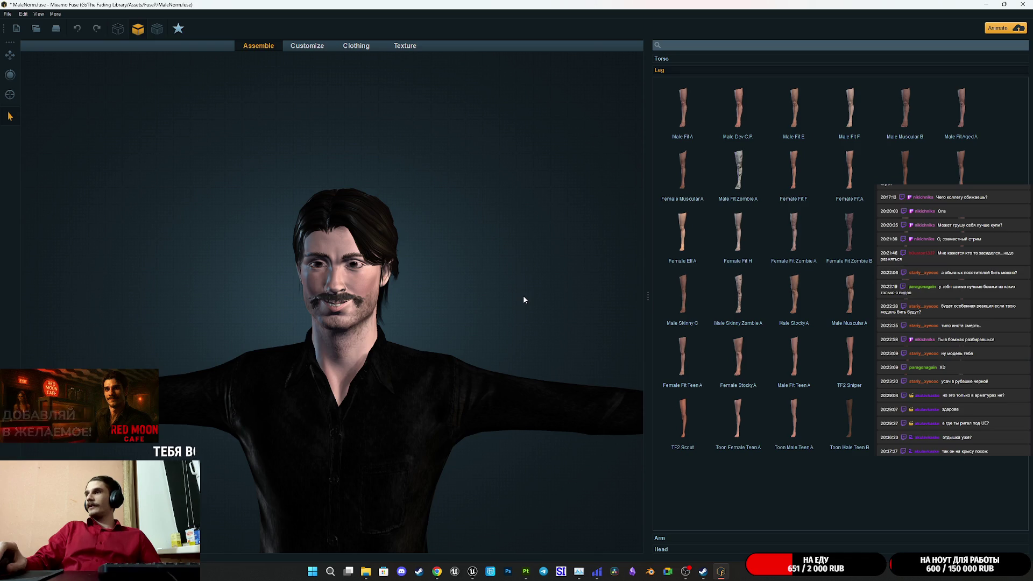
pyautogui.scroll(3, 484, 309)
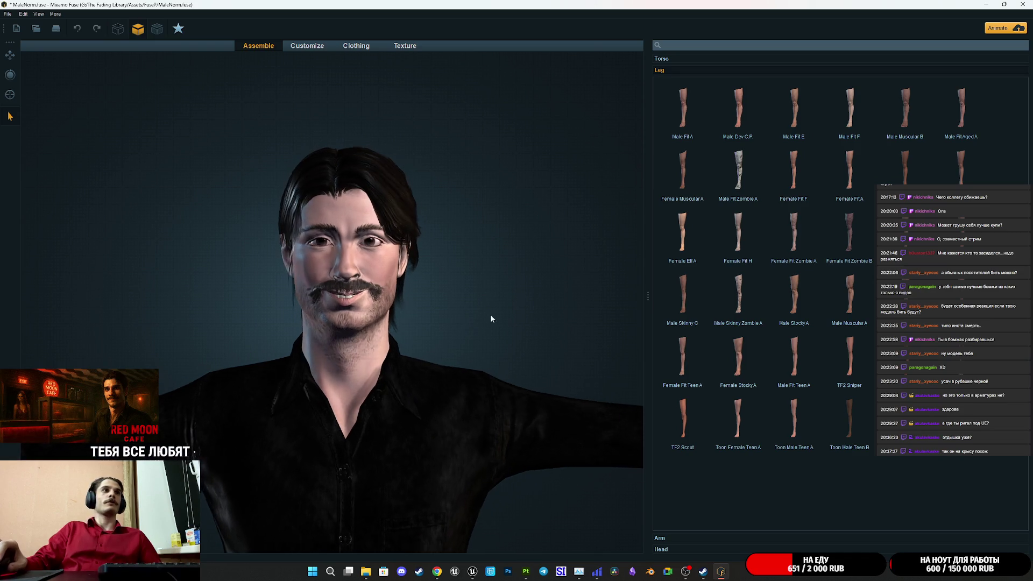
pyautogui.scroll(-5, 493, 319)
pyautogui.moveTo(471, 320)
pyautogui.mouseDown()
pyautogui.moveTo(298, 329)
pyautogui.moveTo(445, 300)
pyautogui.moveTo(425, 330)
pyautogui.moveTo(415, 313)
pyautogui.moveTo(434, 341)
pyautogui.mouseUp()
pyautogui.scroll(5, 443, 396)
pyautogui.scroll(3, 418, 316)
pyautogui.scroll(-4, 434, 342)
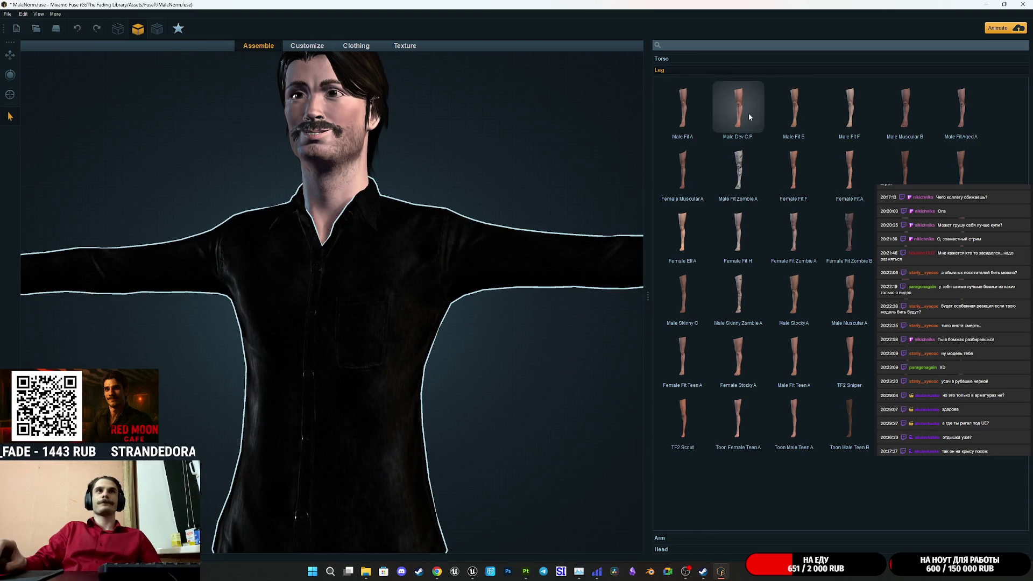
# Step: Switch to the Texture stage and select the leather pants and shoes materials
pyautogui.click(404, 46)
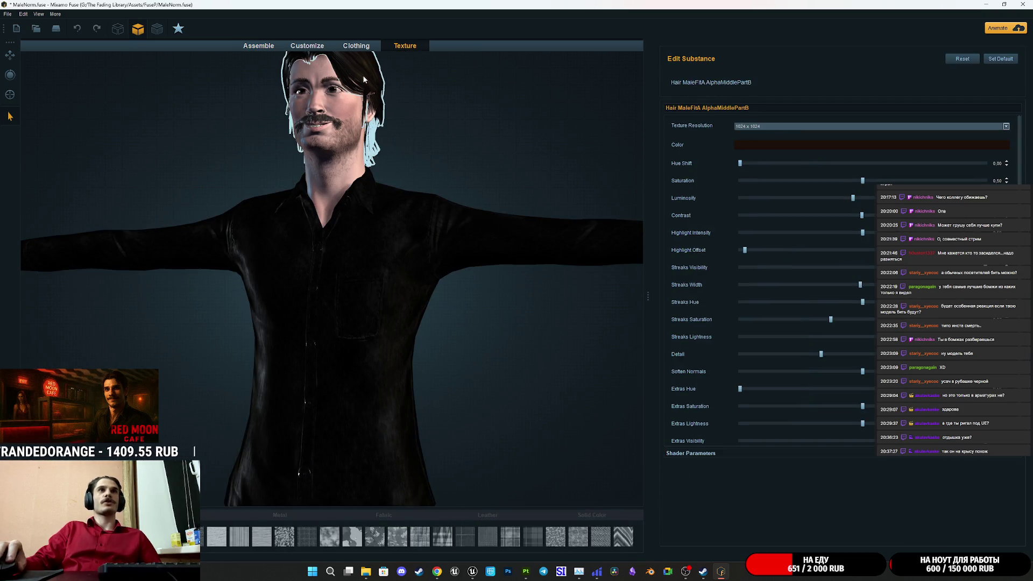
pyautogui.click(363, 371)
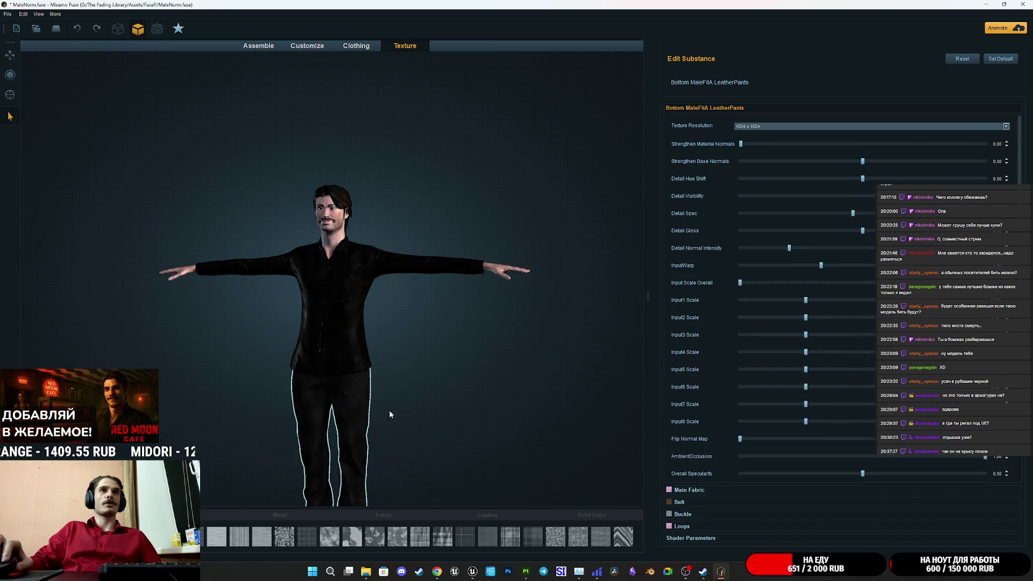
pyautogui.moveTo(389, 410); pyautogui.dragTo(415, 318)
pyautogui.click(333, 428)
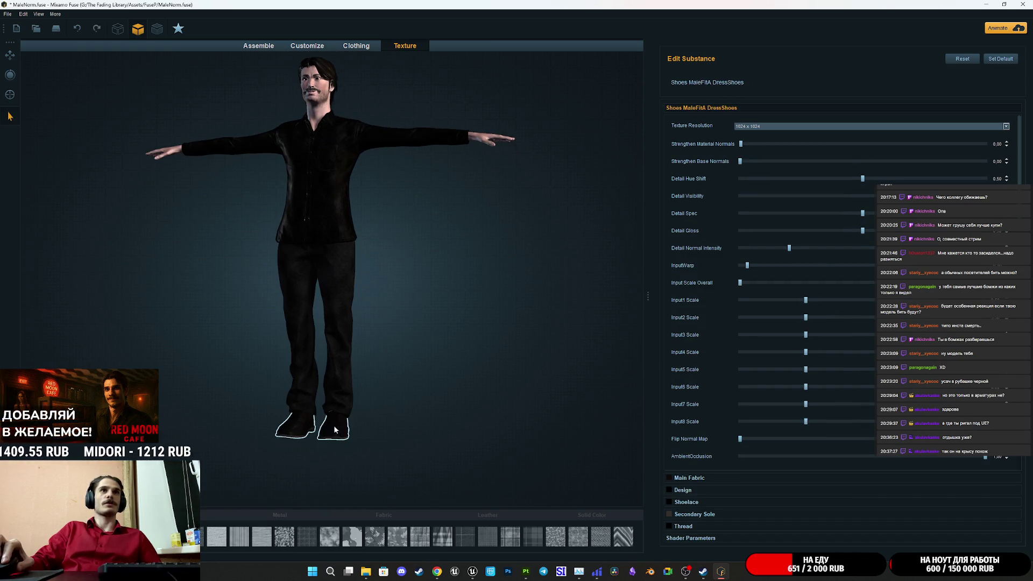
pyautogui.scroll(2, 424, 396)
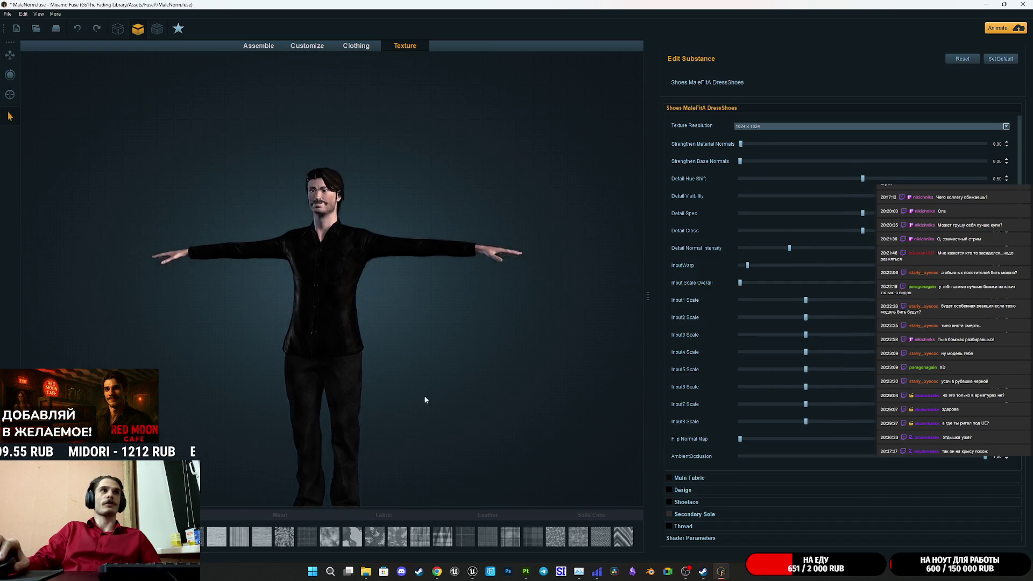
pyautogui.scroll(3, 321, 258)
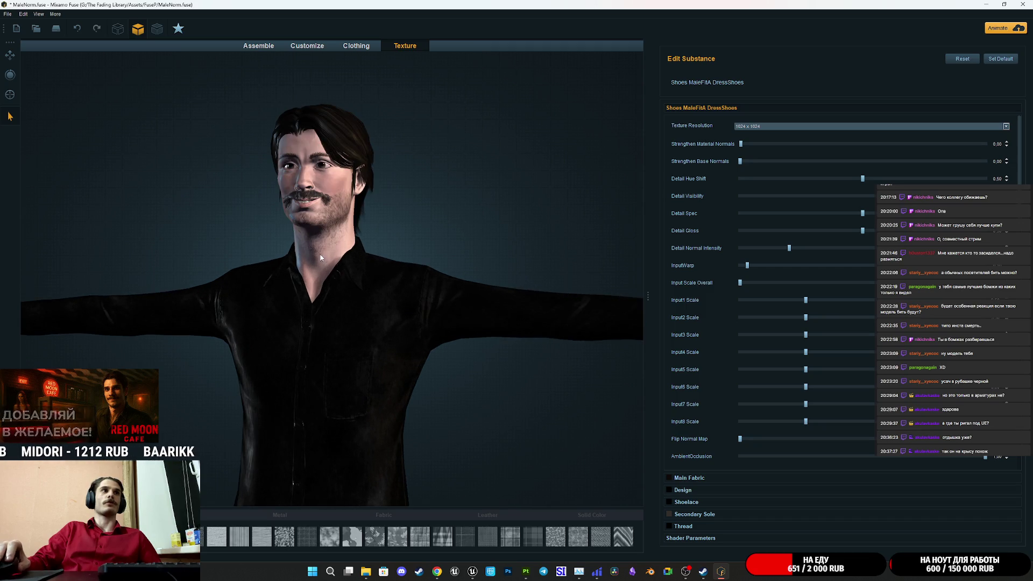
# Step: Inspect the moustache and body skin material settings
pyautogui.click(324, 199)
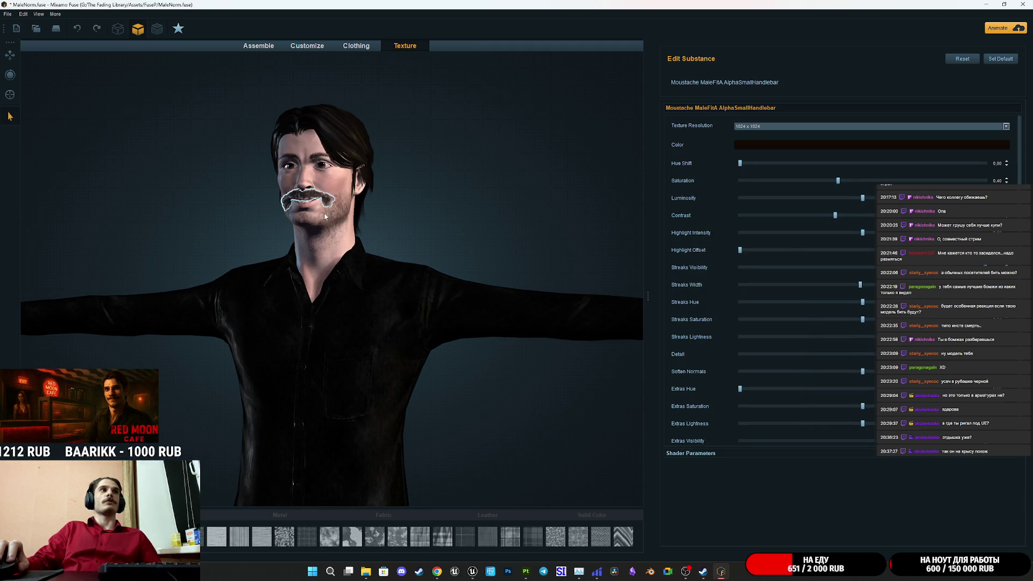
pyautogui.click(319, 217)
pyautogui.click(323, 201)
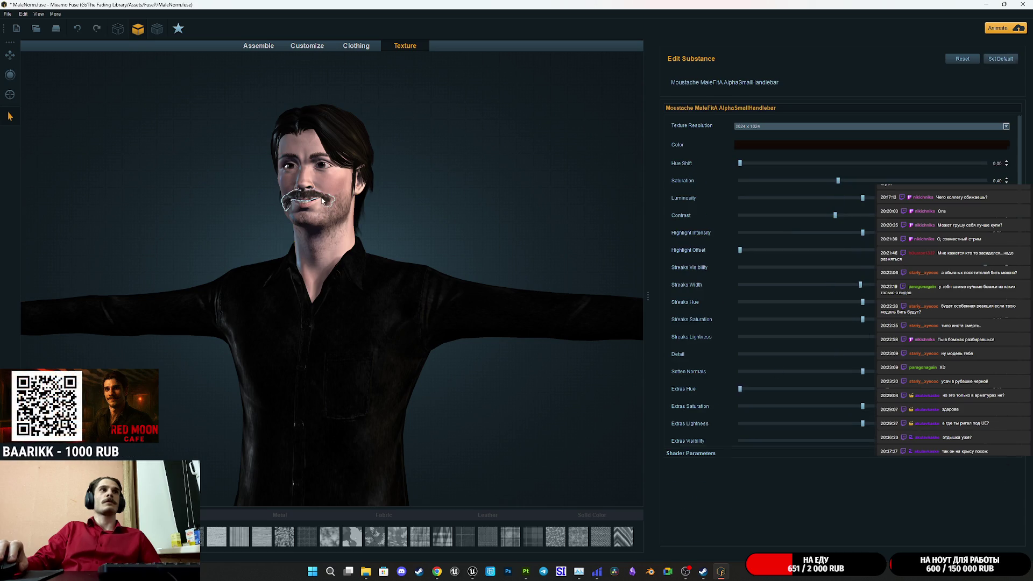
pyautogui.click(326, 200)
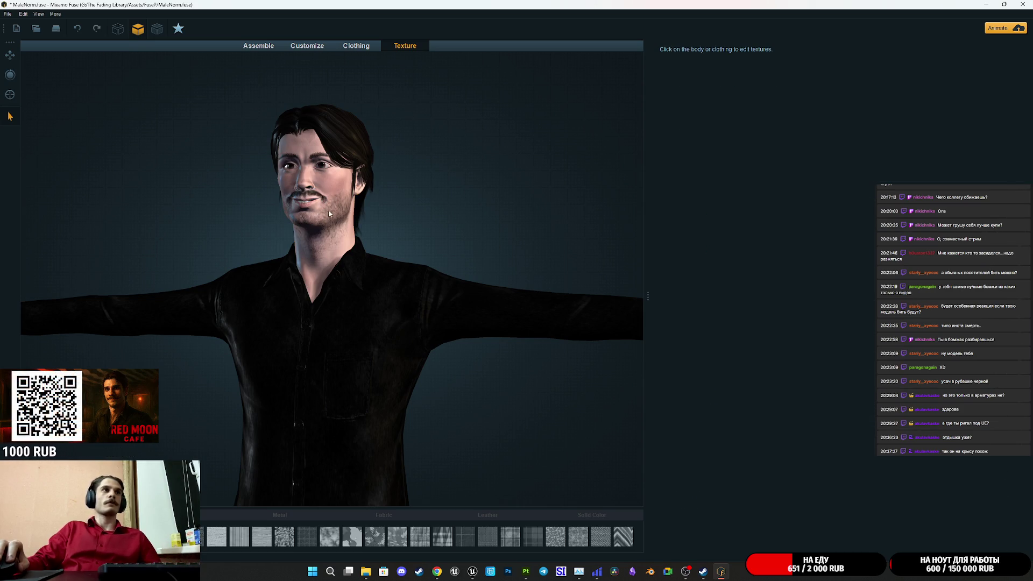
pyautogui.moveTo(407, 227)
pyautogui.mouseDown()
pyautogui.moveTo(550, 234)
pyautogui.moveTo(471, 247)
pyautogui.moveTo(331, 229)
pyautogui.moveTo(181, 230)
pyautogui.moveTo(422, 201)
pyautogui.mouseUp()
pyautogui.scroll(5, 441, 242)
pyautogui.click(8, 14)
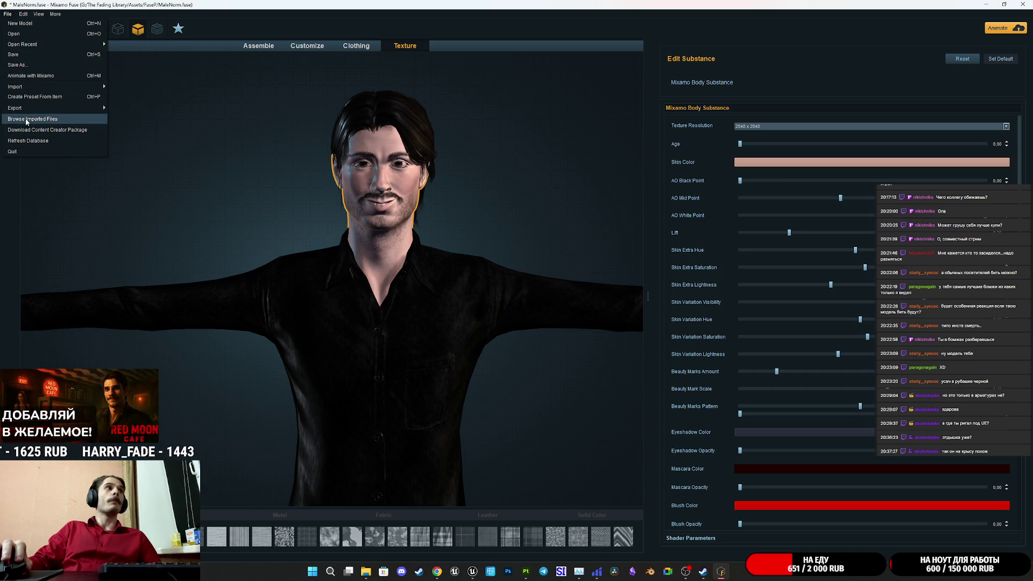
# Step: Export the character as OBJ with a 2048 packed map size
pyautogui.click(140, 107)
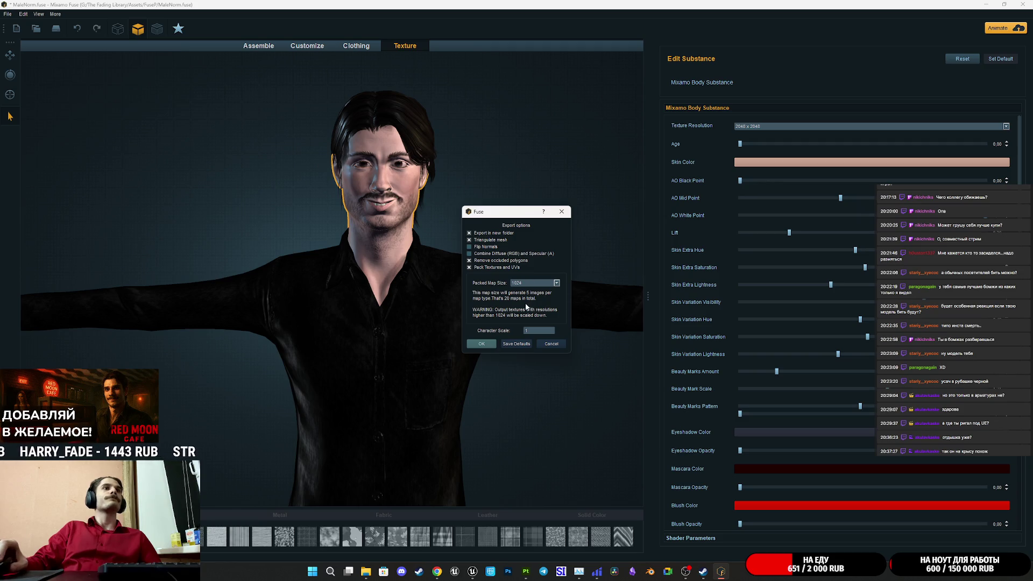
pyautogui.click(536, 284)
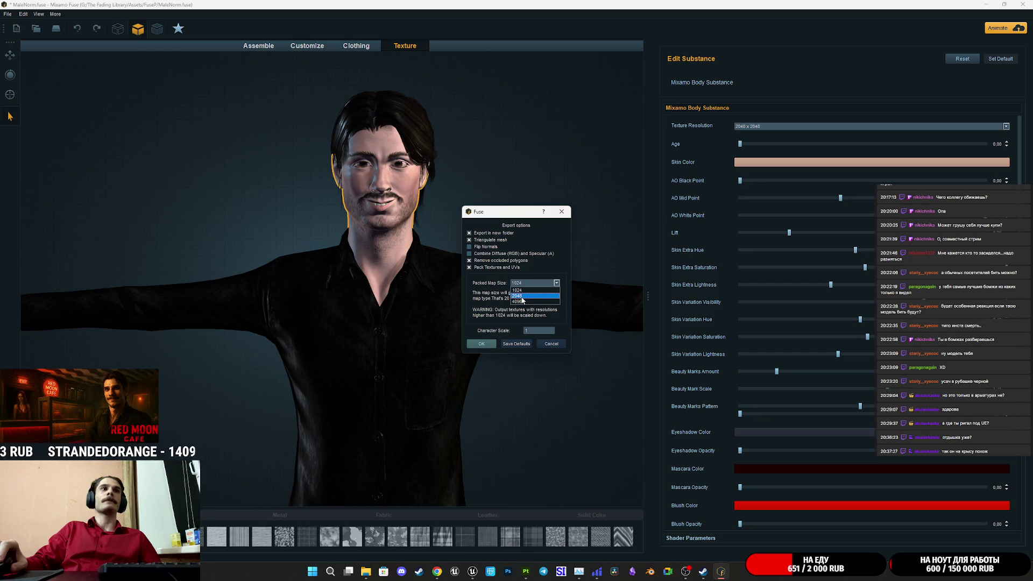
pyautogui.click(522, 297)
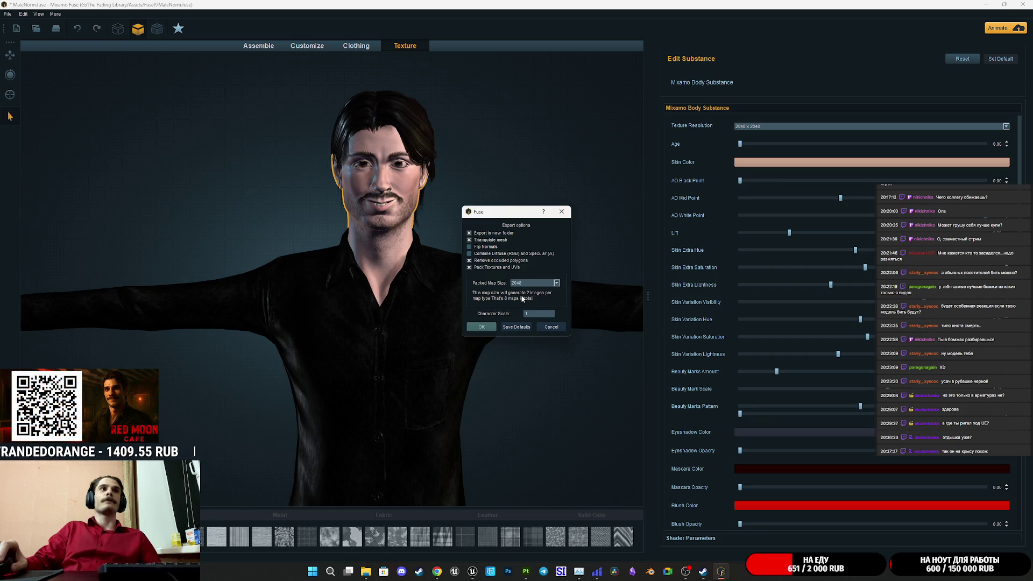
pyautogui.click(486, 328)
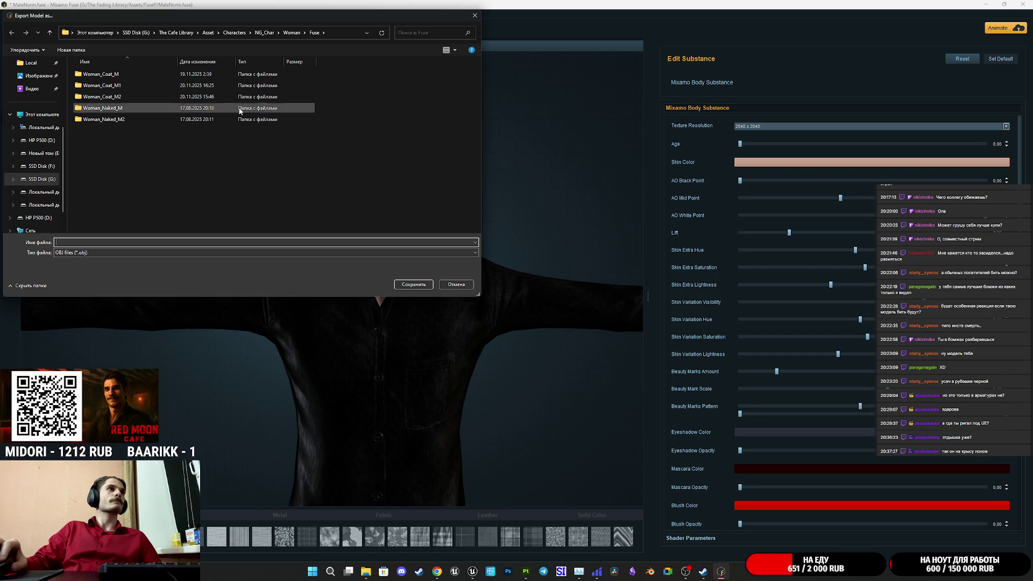
# Step: Save the export as '1' in the NG_Char > Male > Fuse folder
pyautogui.click(234, 32)
pyautogui.doubleClick(92, 73)
pyautogui.click(103, 121)
pyautogui.doubleClick(103, 121)
pyautogui.doubleClick(98, 85)
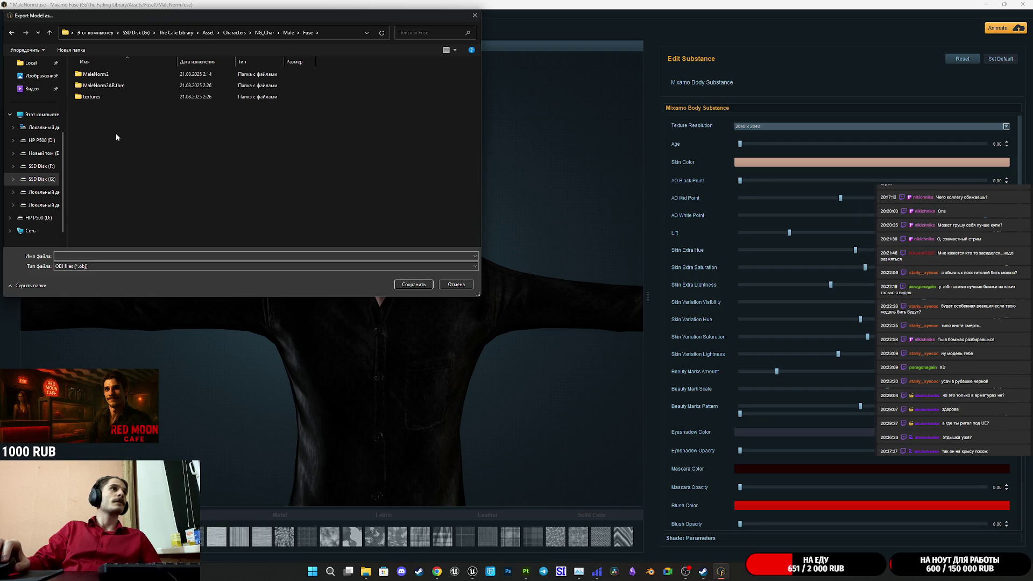
pyautogui.click(86, 258)
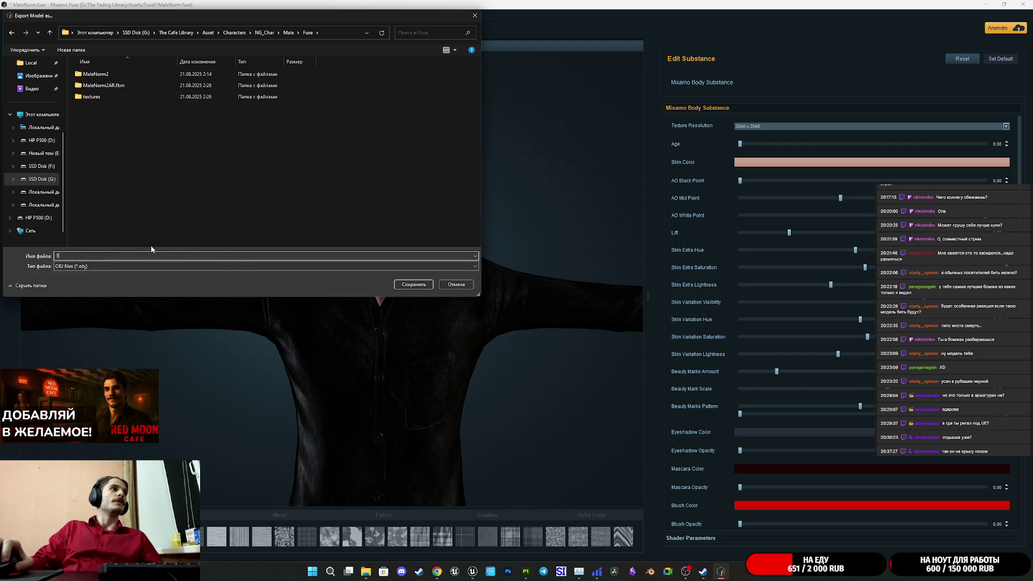
pyautogui.click(414, 284)
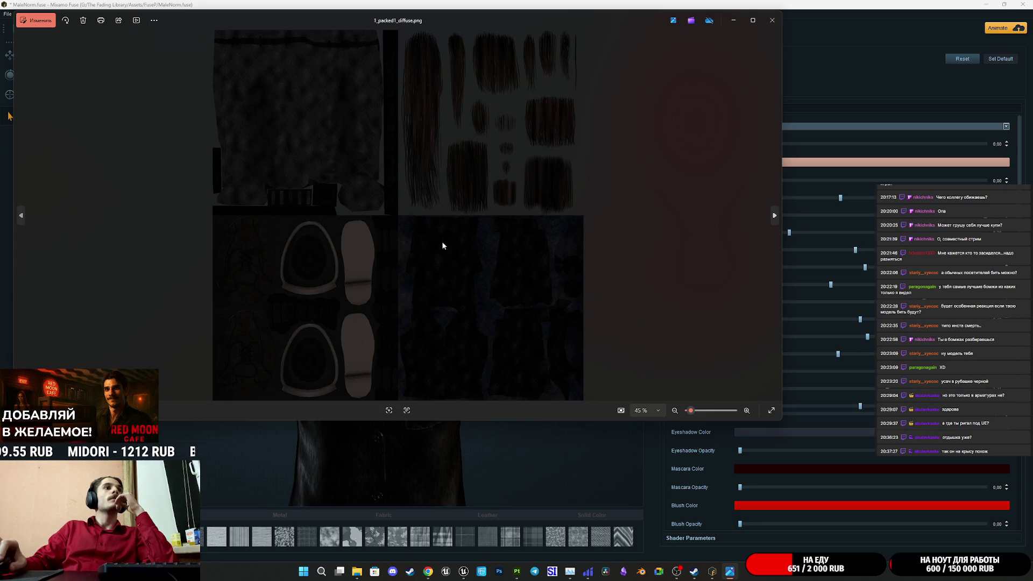
pyautogui.scroll(3, 466, 353)
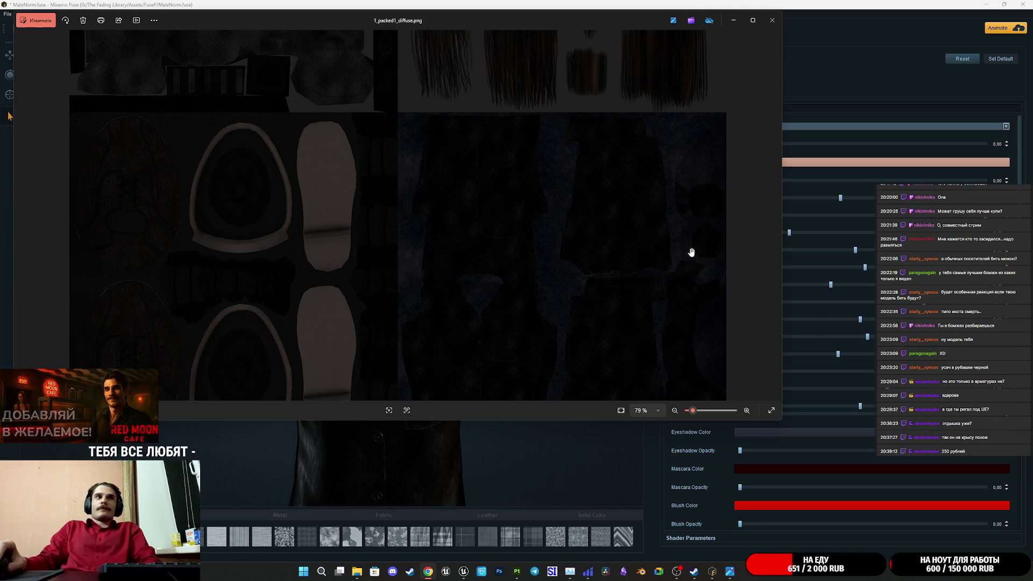
pyautogui.scroll(-5, 647, 139)
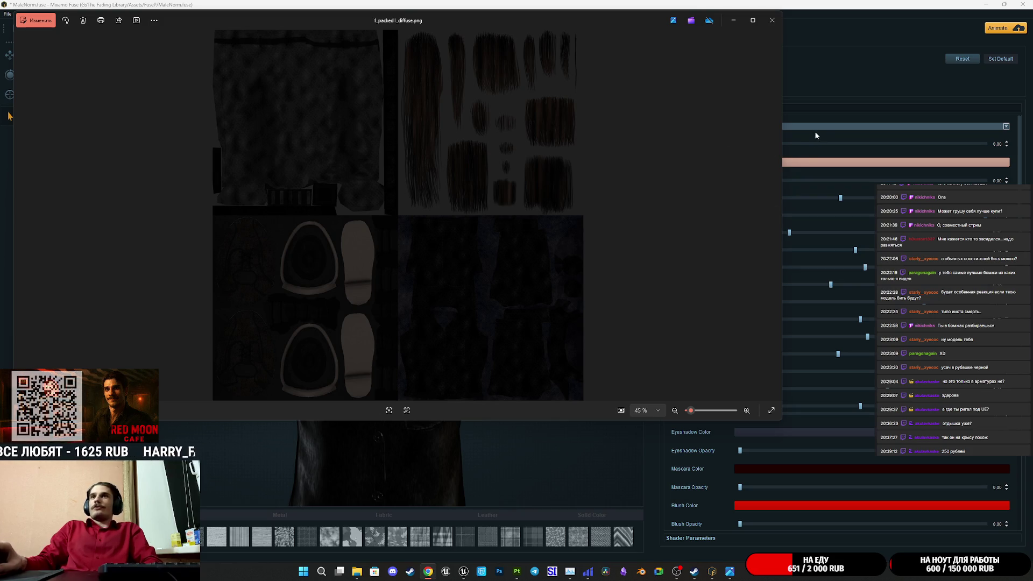
pyautogui.moveTo(594, 16)
pyautogui.mouseDown()
pyautogui.moveTo(645, 45)
pyautogui.moveTo(676, 89)
pyautogui.mouseUp()
pyautogui.click(853, 92)
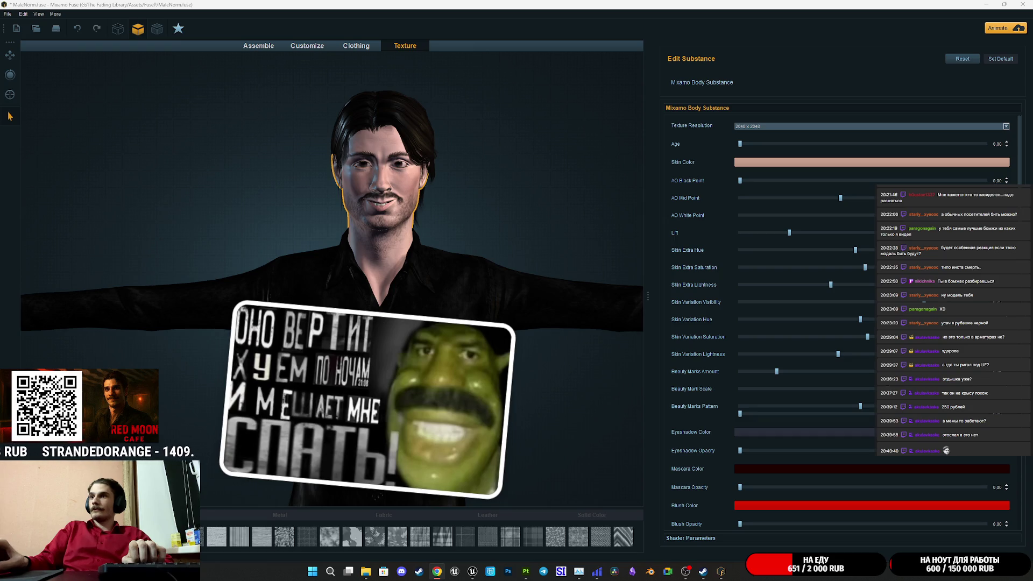
# Step: Peek at the desktop and restore it, then minimize the Fuse window
pyautogui.press('super+d')
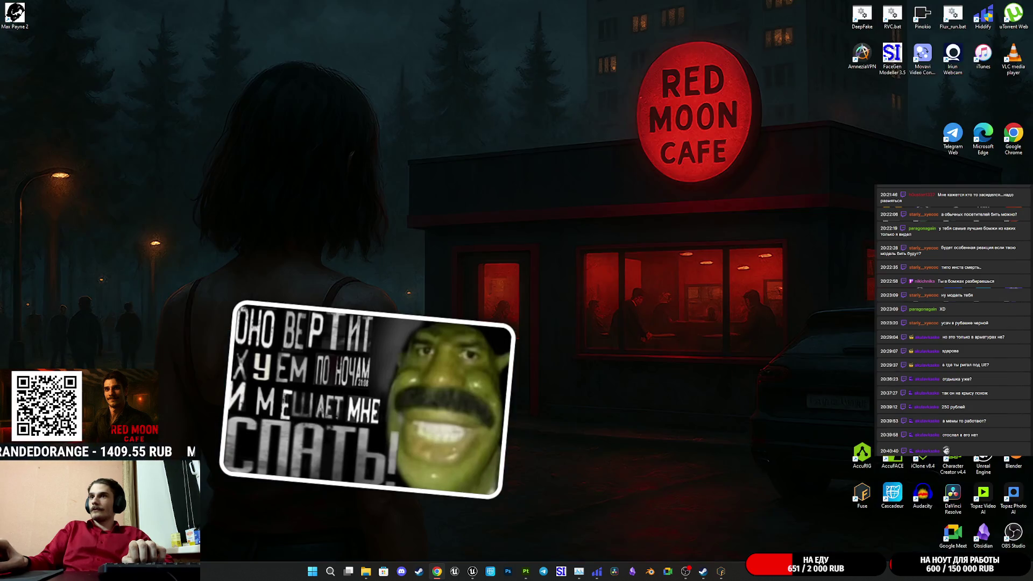
pyautogui.press('super+d')
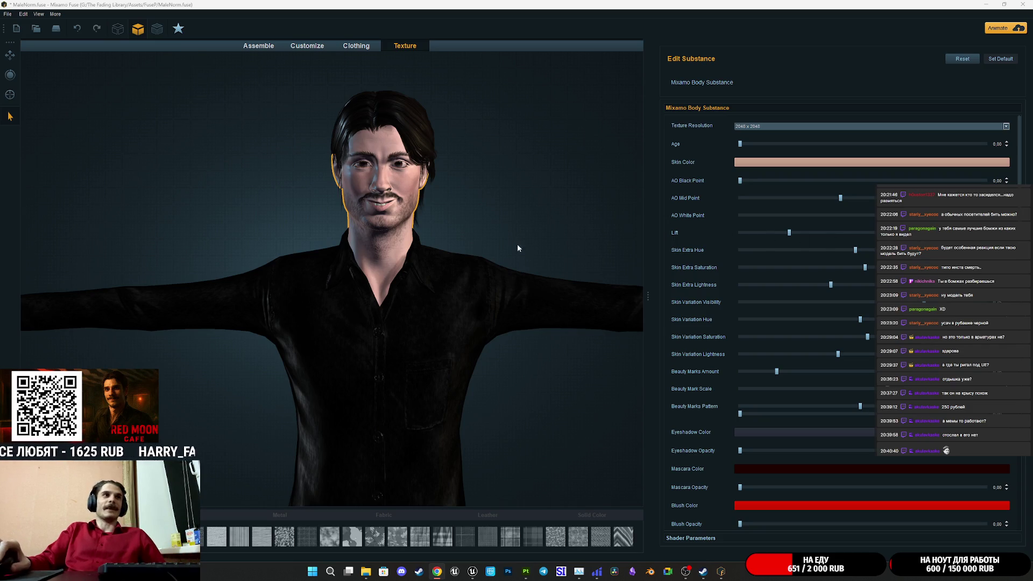
pyautogui.click(987, 4)
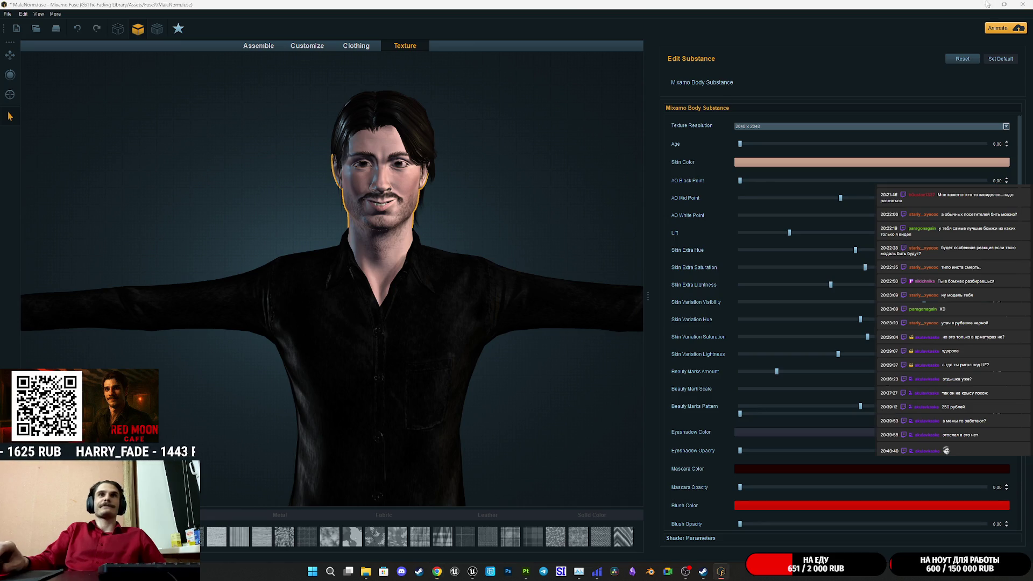
# Step: Bring Unreal Editor forward and go up to the GL_Man folder in the Content Browser
pyautogui.click(526, 572)
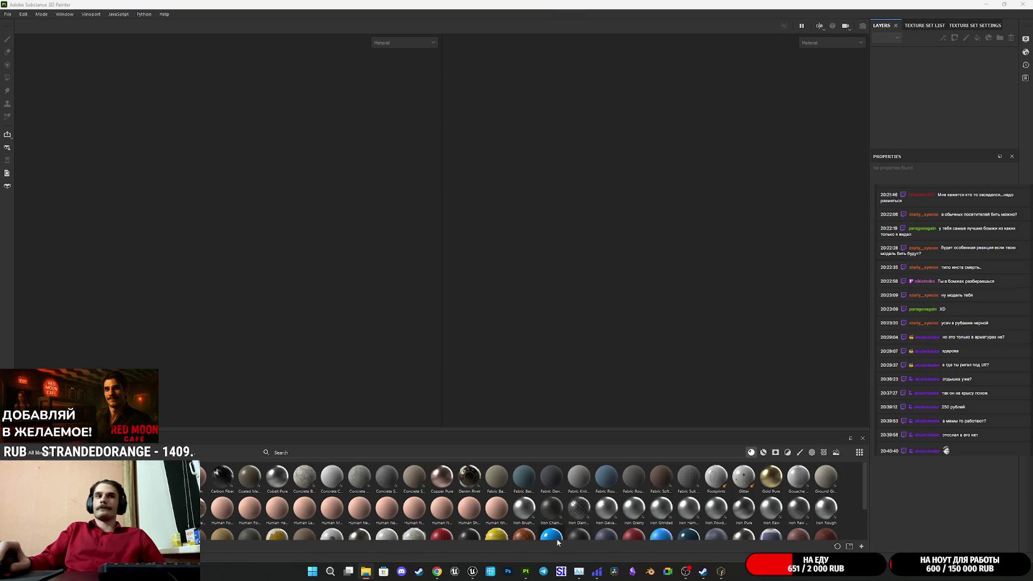
pyautogui.moveTo(474, 572)
pyautogui.click(461, 549)
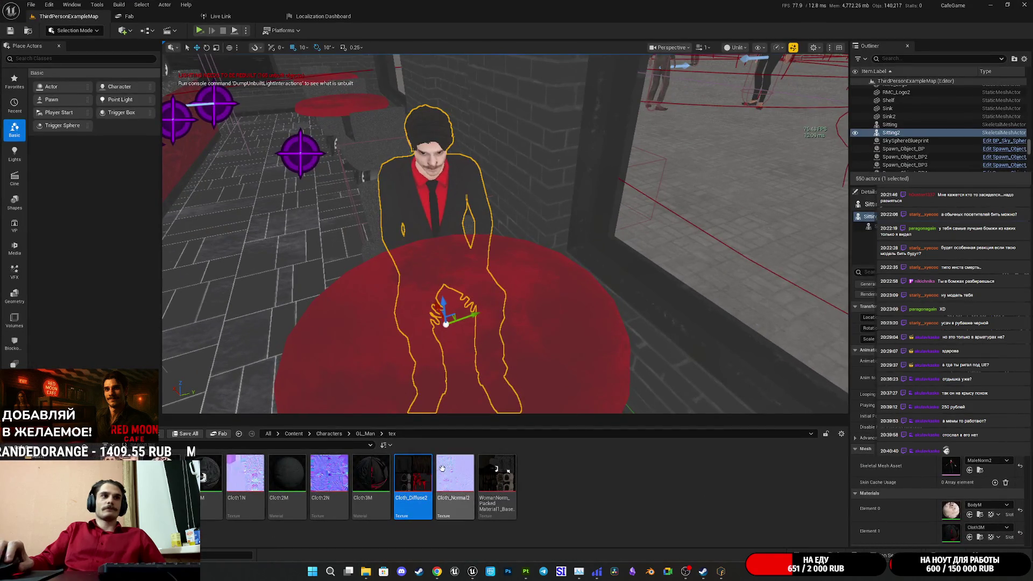
pyautogui.click(367, 434)
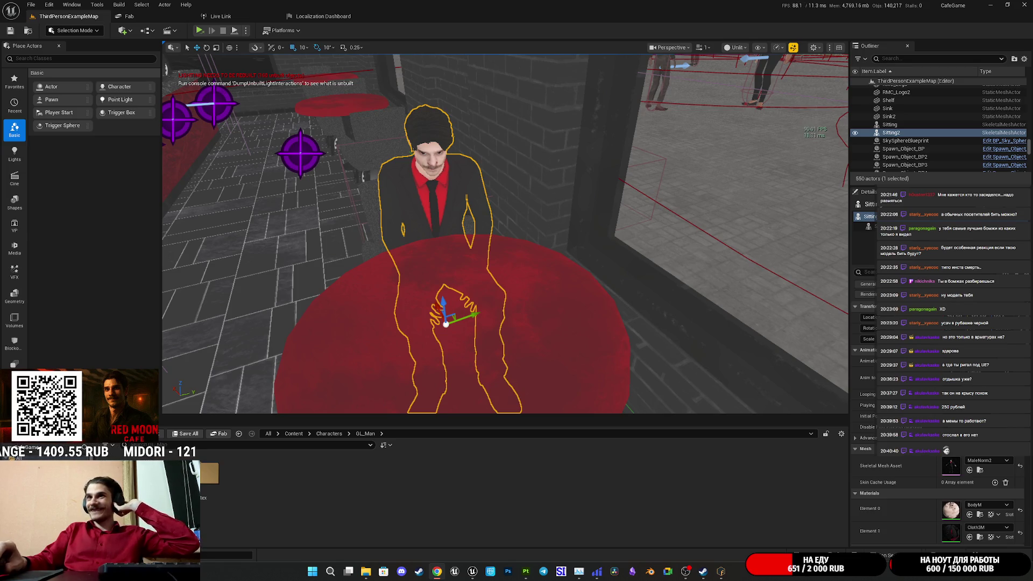
# Step: Turn the Unreal viewport toward the wall and car display, then switch to Substance 3D Painter
pyautogui.scroll(-2, 506, 234)
pyautogui.moveTo(505, 234)
pyautogui.mouseDown()
pyautogui.moveTo(420, 234)
pyautogui.moveTo(473, 234)
pyautogui.mouseUp()
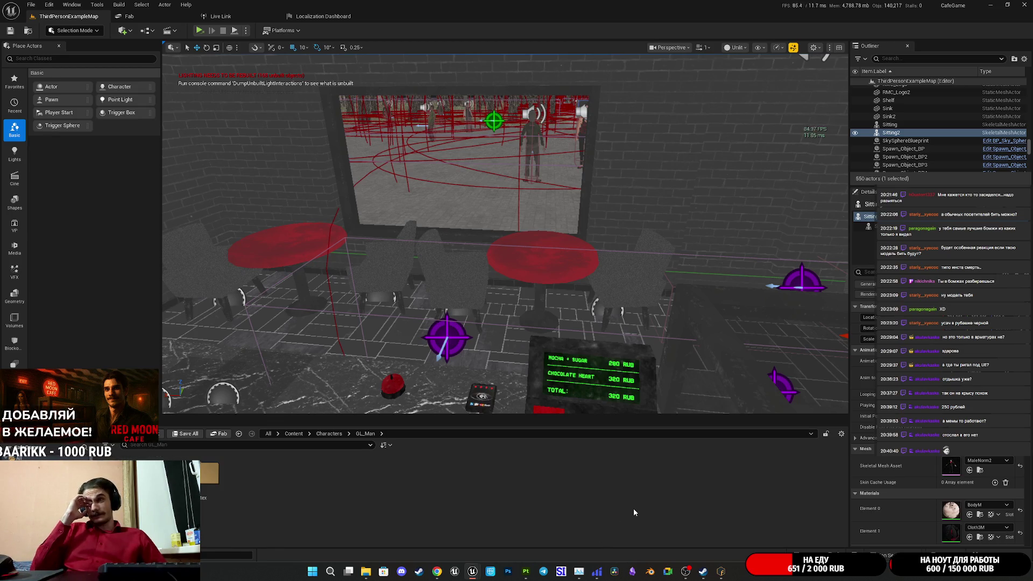
pyautogui.click(527, 571)
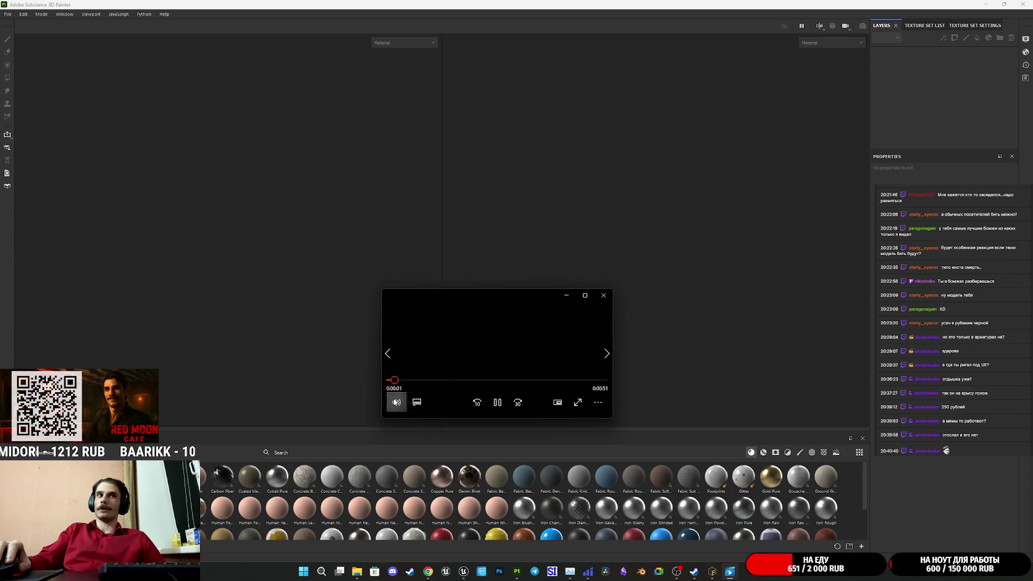
# Step: Switch the leftover video player to its compact mini view
pyautogui.click(598, 402)
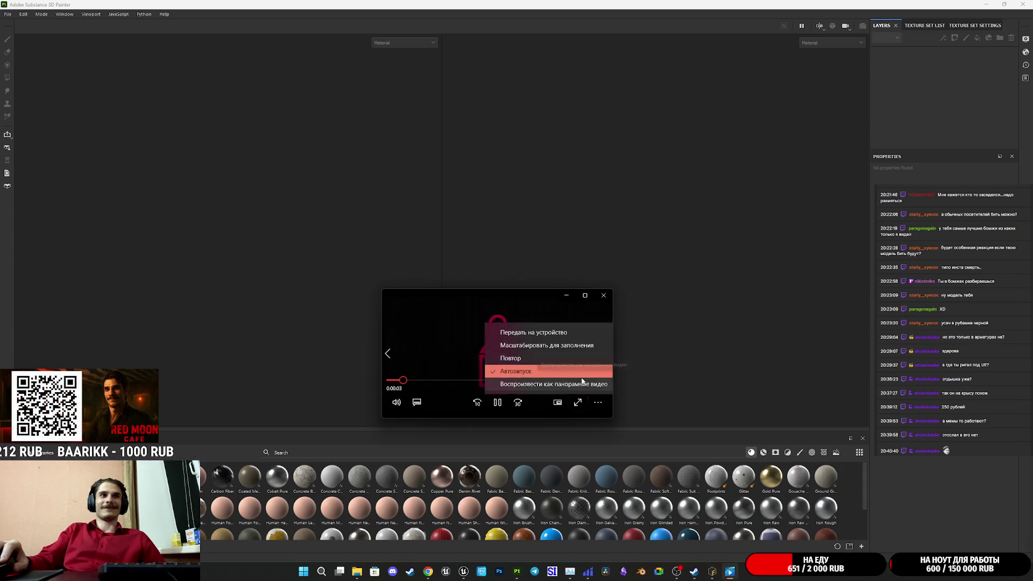
pyautogui.click(537, 357)
pyautogui.click(557, 402)
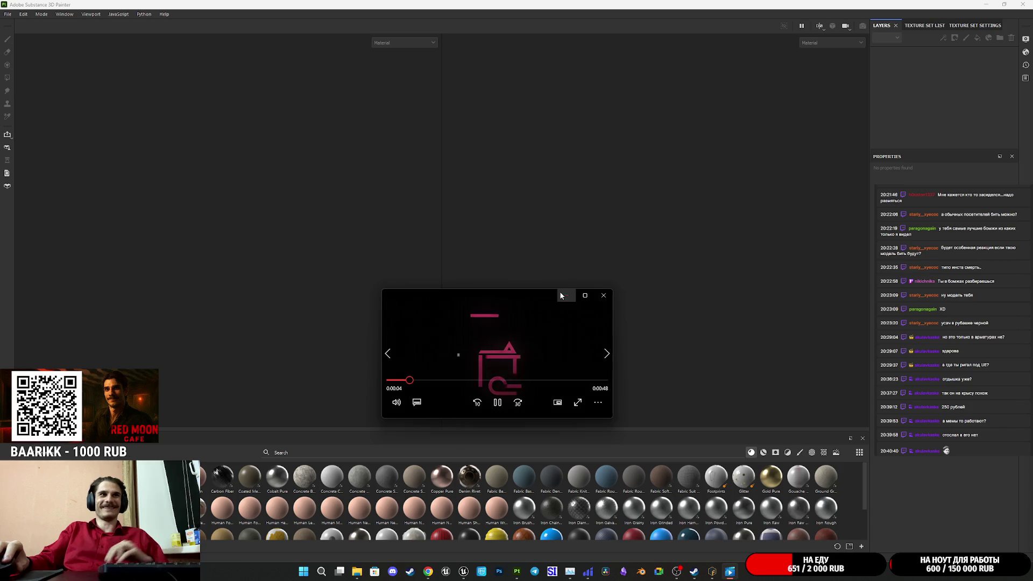
# Step: Send the mini player behind Painter and drop MaleNorm1.fbx in to start a new project
pyautogui.click(562, 182)
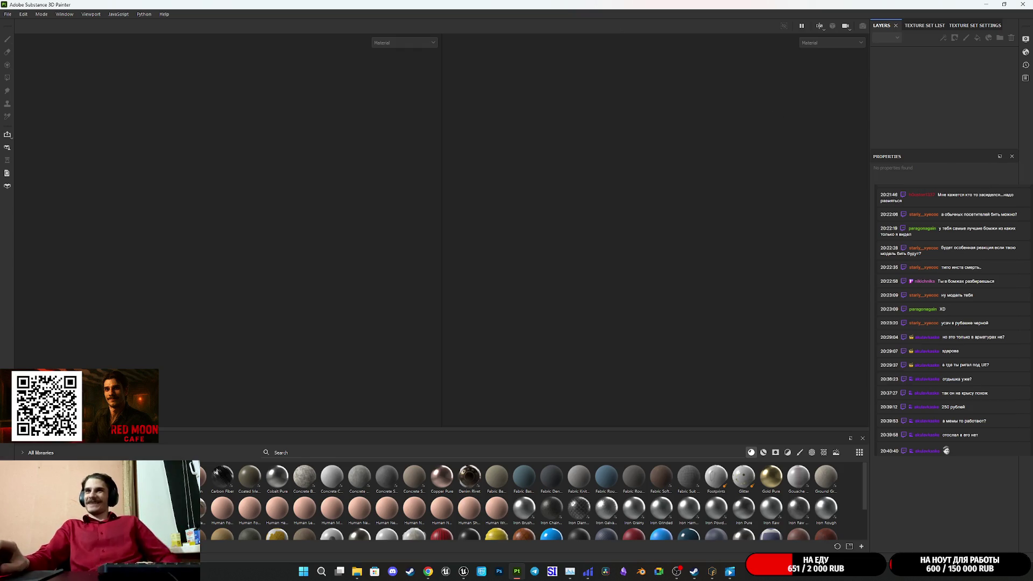
pyautogui.hotkey('alt', 'Tab')
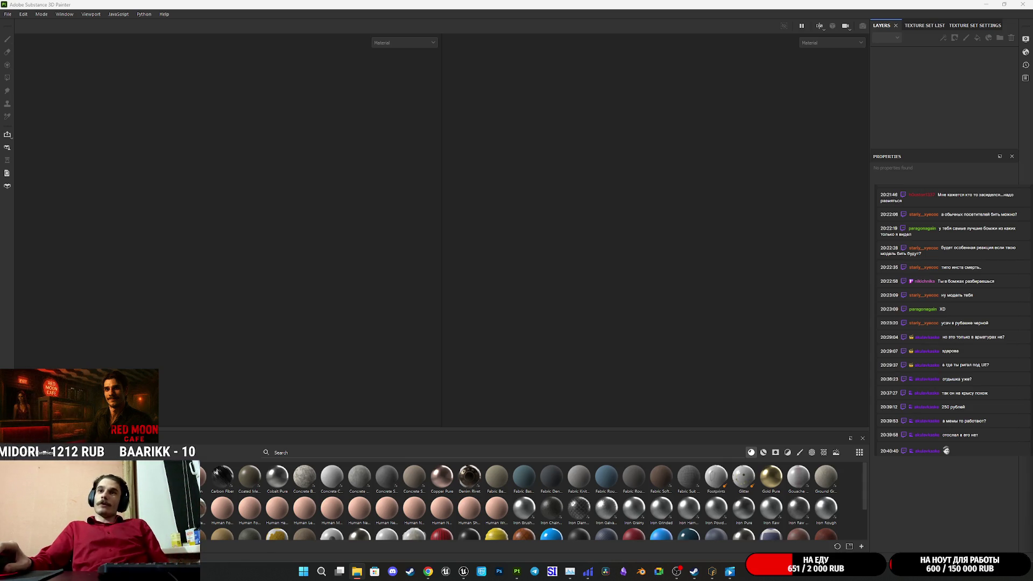
pyautogui.moveTo(653, 414)
pyautogui.mouseDown()
pyautogui.moveTo(390, 376)
pyautogui.moveTo(338, 380)
pyautogui.mouseUp()
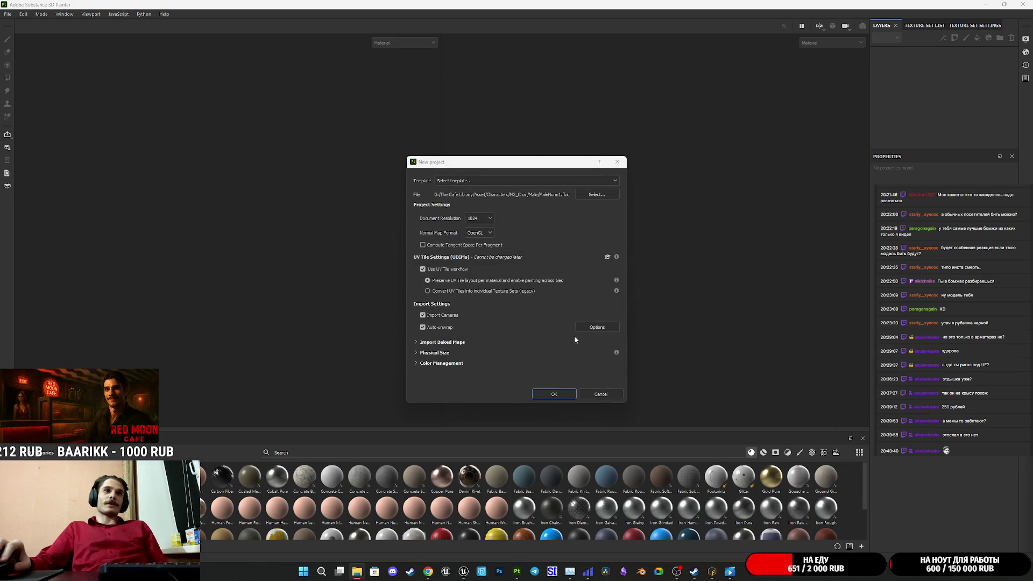
# Step: Accept the New project settings to load MaleNorm1.fbx, then return to Unreal's CafeGame project
pyautogui.click(555, 394)
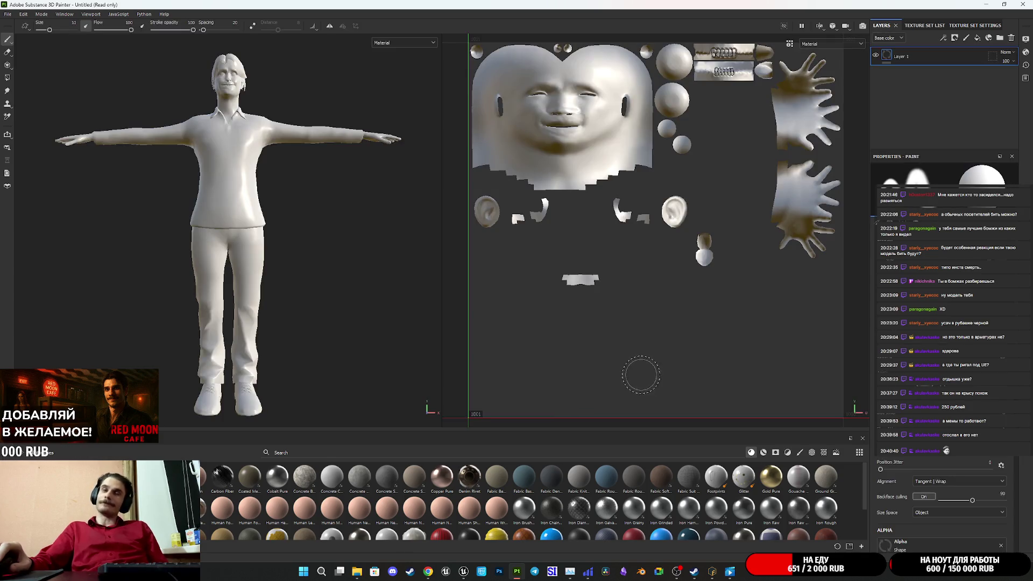
pyautogui.moveTo(464, 572)
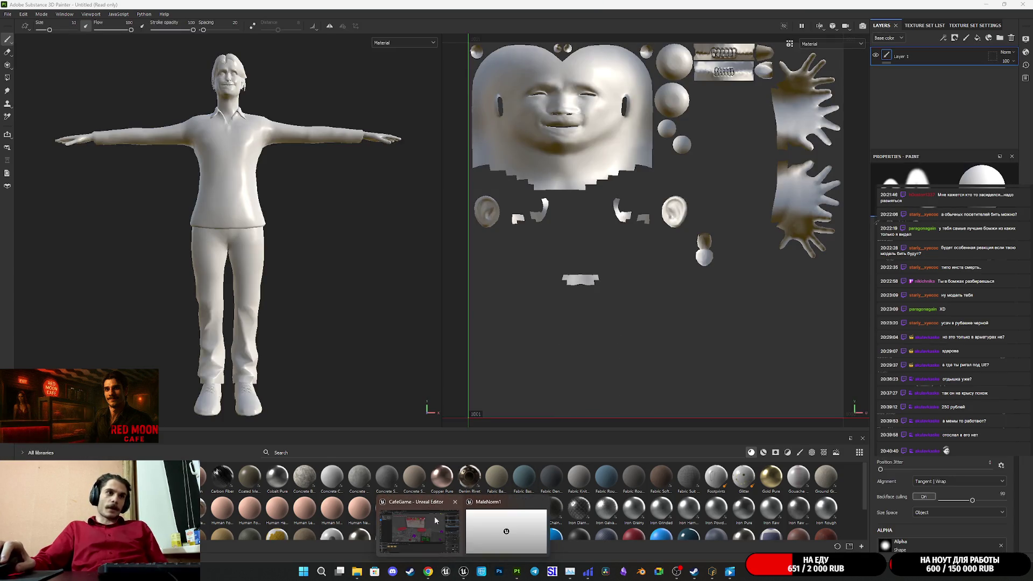
pyautogui.click(443, 511)
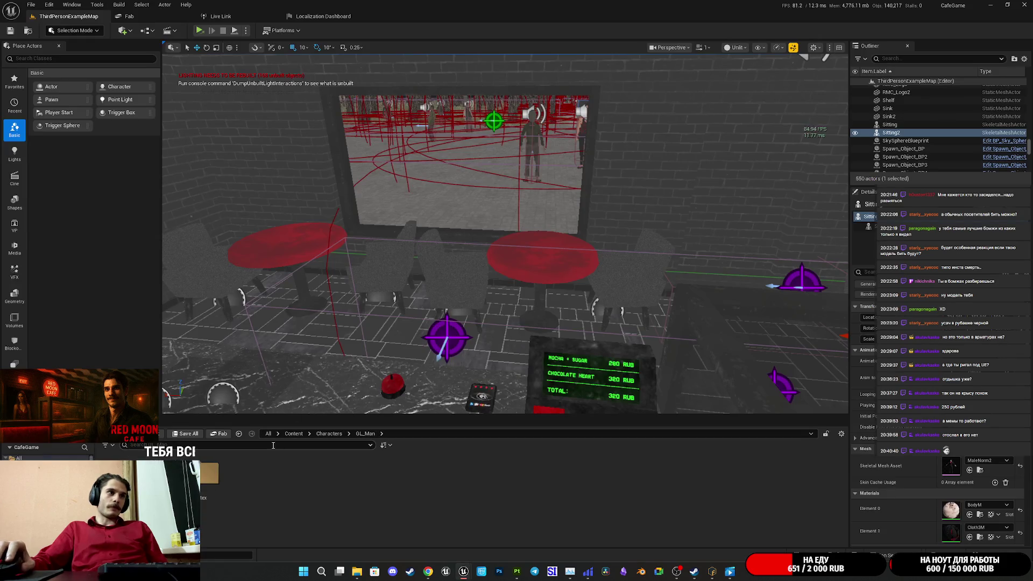
# Step: Open GL_Man's tex folder in Unreal, then switch back to Substance 3D Painter
pyautogui.doubleClick(210, 473)
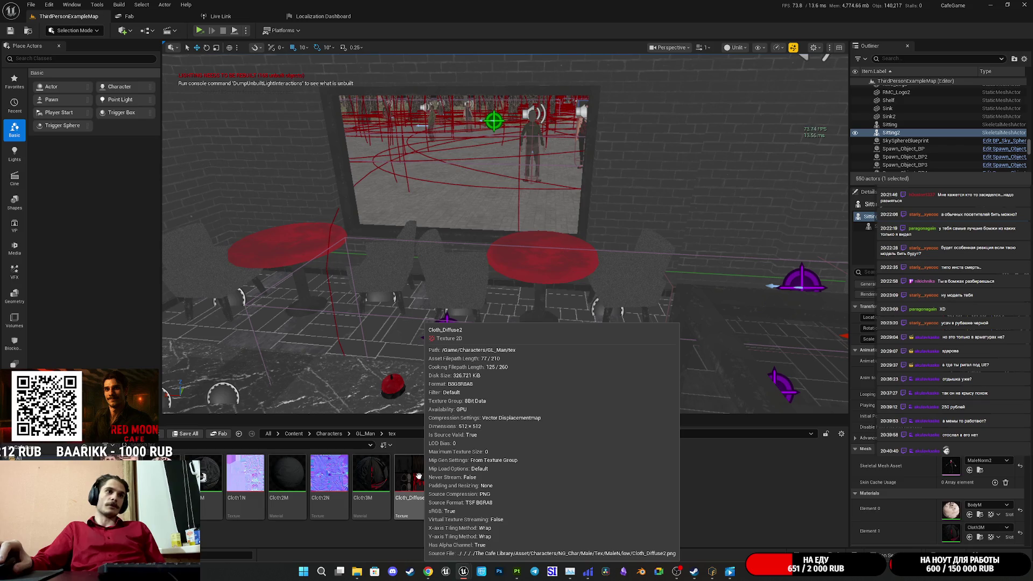
pyautogui.click(517, 572)
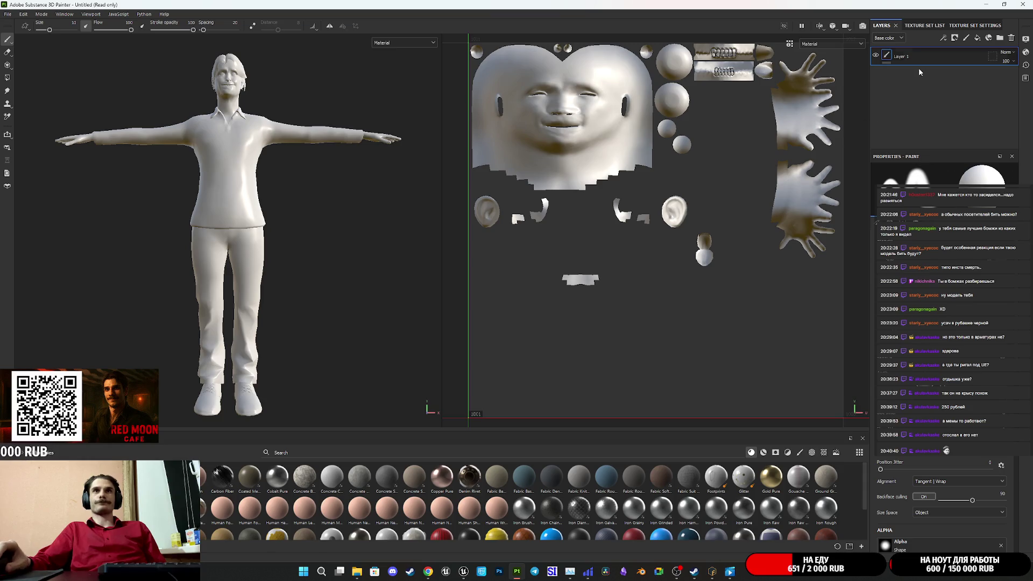
# Step: Show the texture set list and hide the head, hands and shirt on the model
pyautogui.click(927, 25)
pyautogui.click(876, 48)
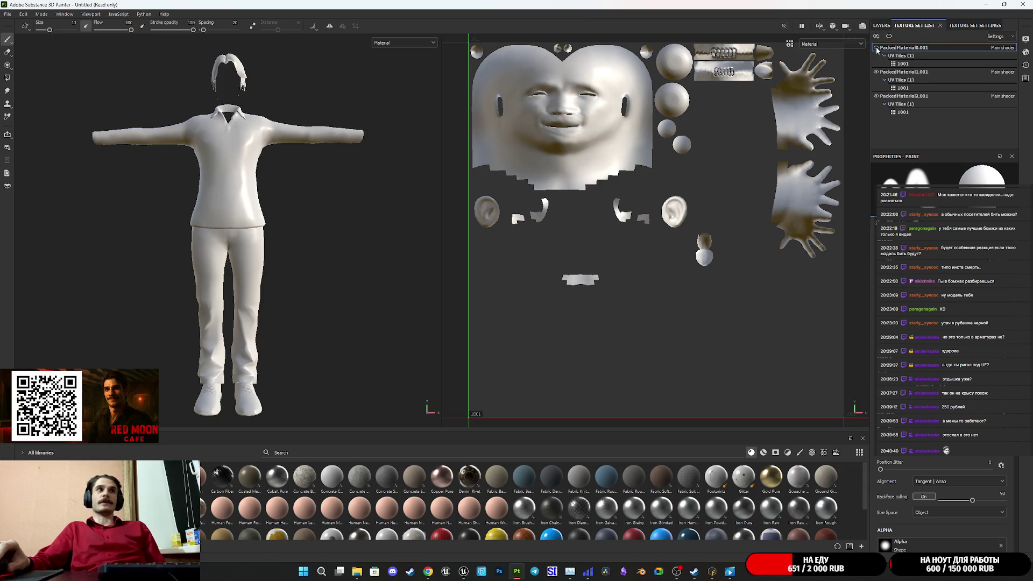
pyautogui.click(876, 97)
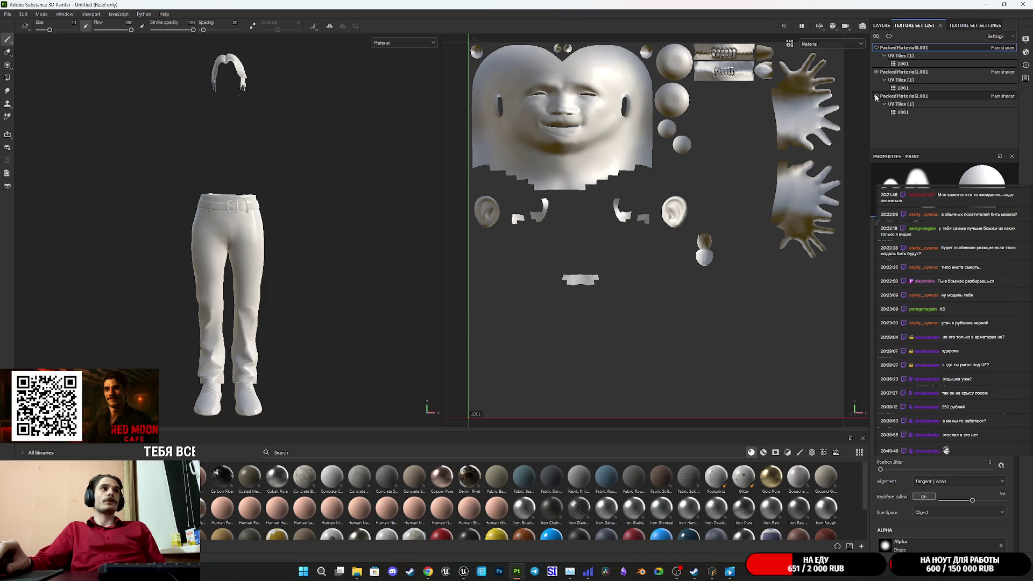
# Step: Alternate between the shirt and pants texture sets' UVs, ending on the pants set
pyautogui.click(890, 96)
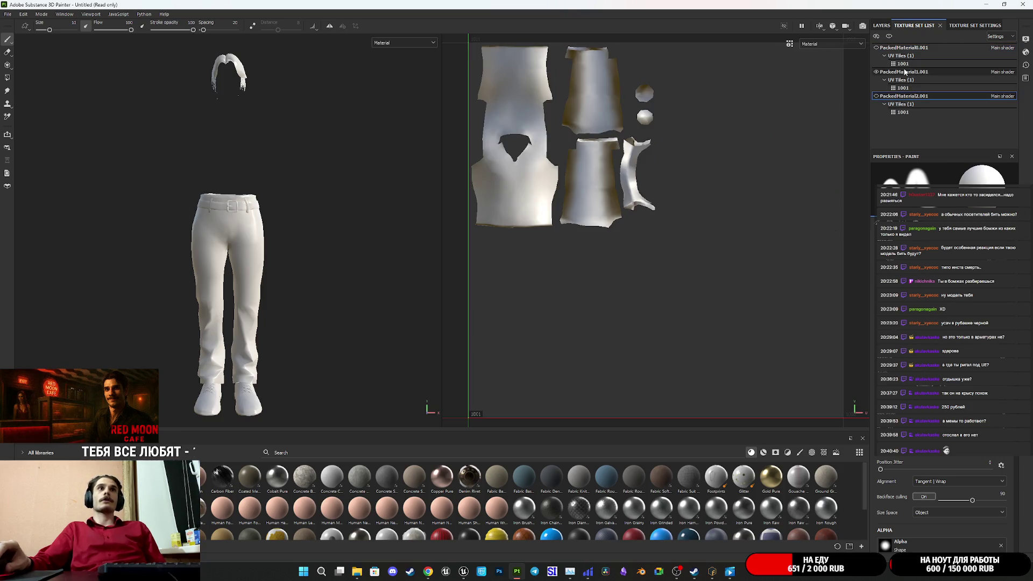
pyautogui.click(906, 72)
pyautogui.click(906, 97)
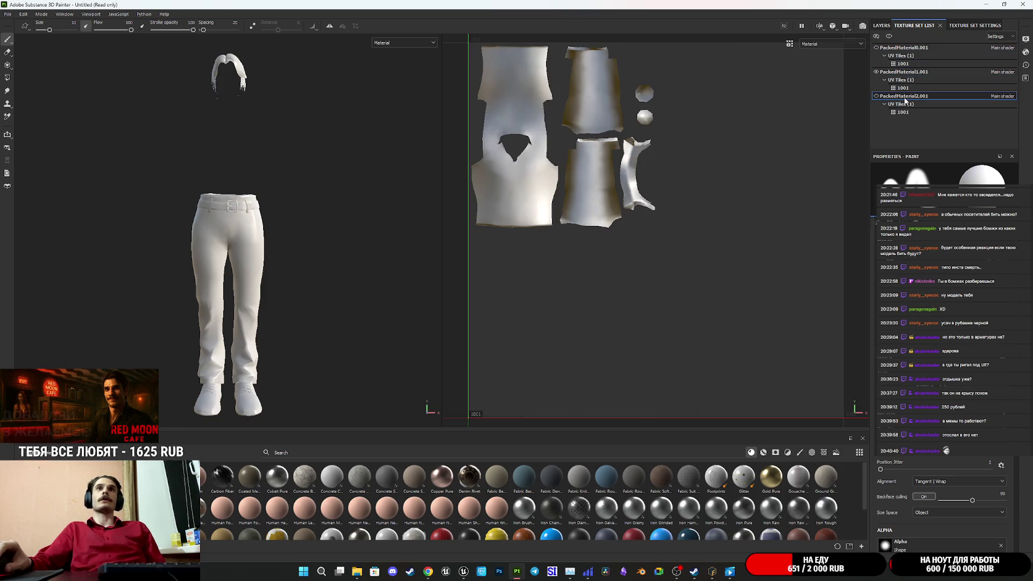
pyautogui.click(900, 73)
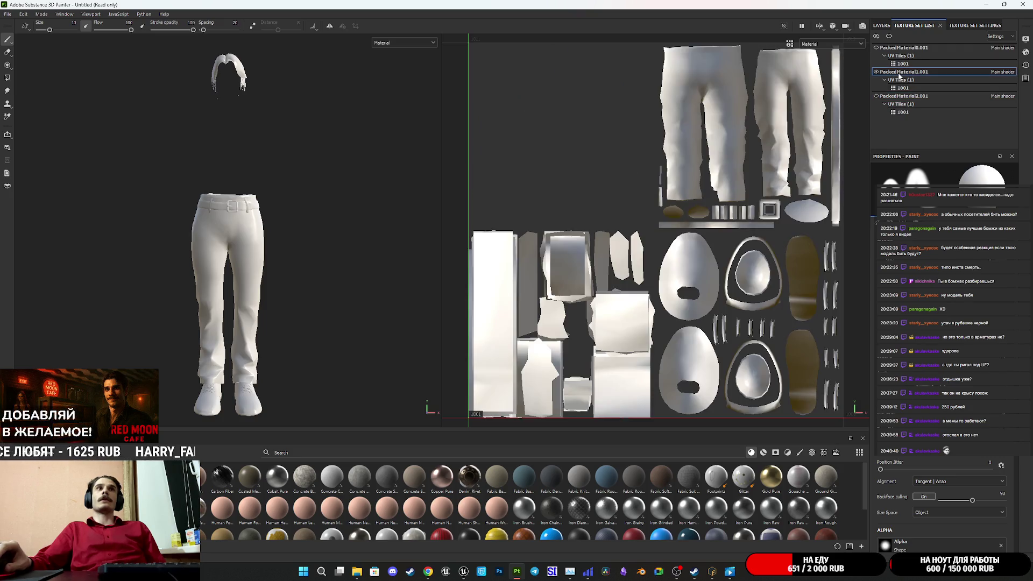
pyautogui.click(909, 97)
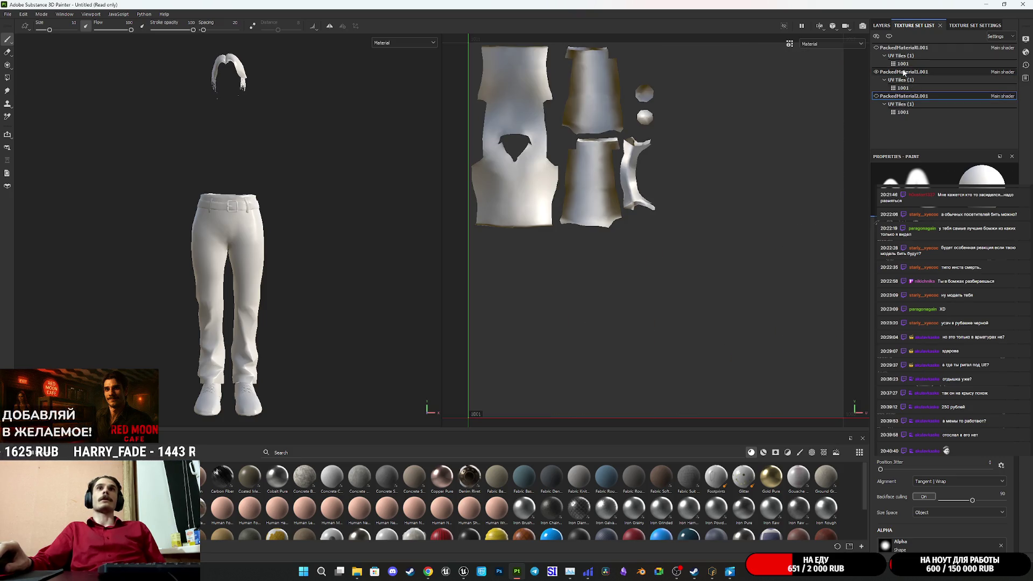
pyautogui.click(904, 73)
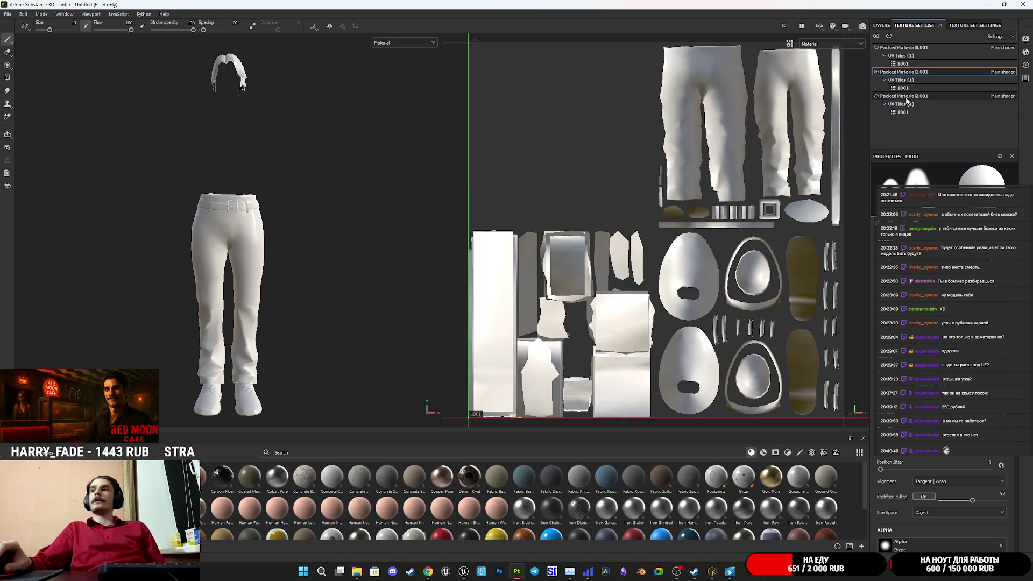
pyautogui.click(907, 97)
pyautogui.click(897, 74)
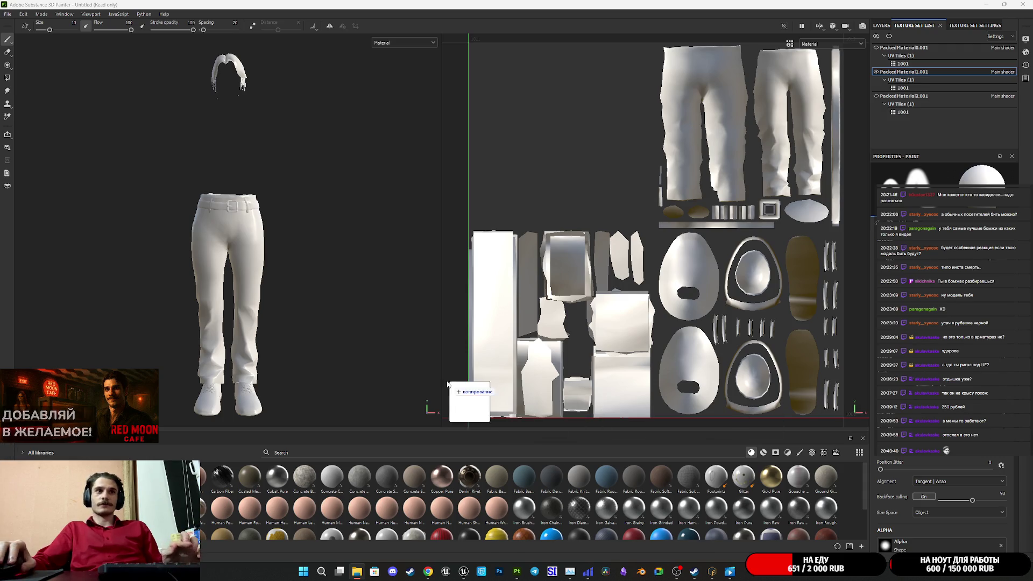
pyautogui.hotkey('ctrl', 'alt', 'shift', 'p')
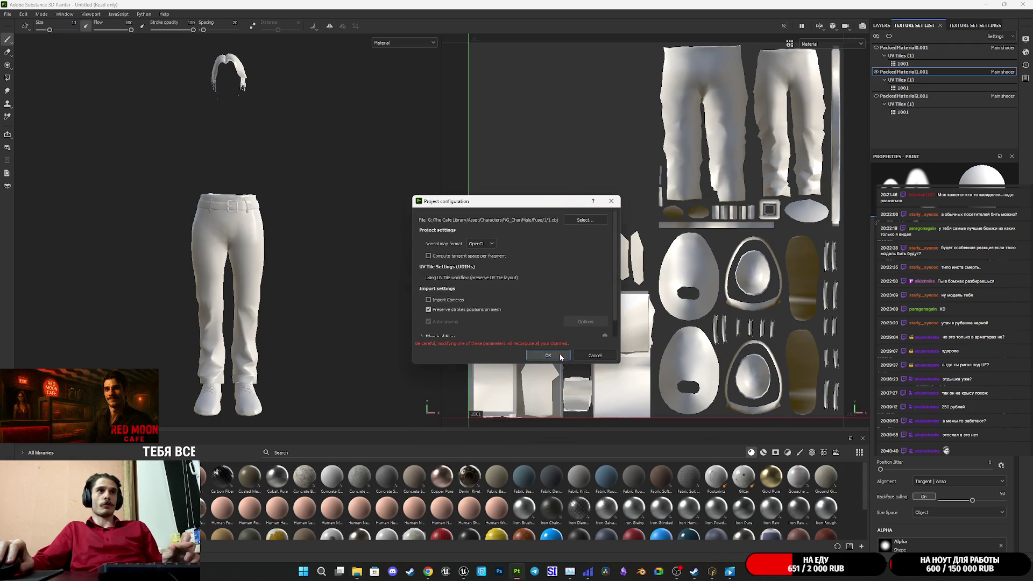
# Step: Reload the mesh, hide the PackedMaterial0 head and hands, and select PackedMaterial1's clothing UVs
pyautogui.click(560, 354)
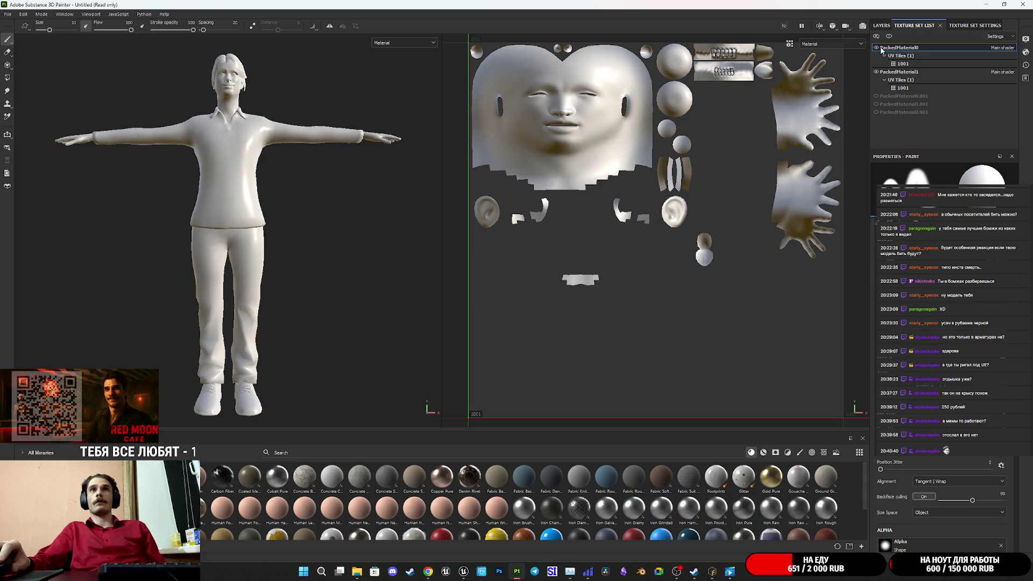
pyautogui.click(876, 48)
pyautogui.click(897, 73)
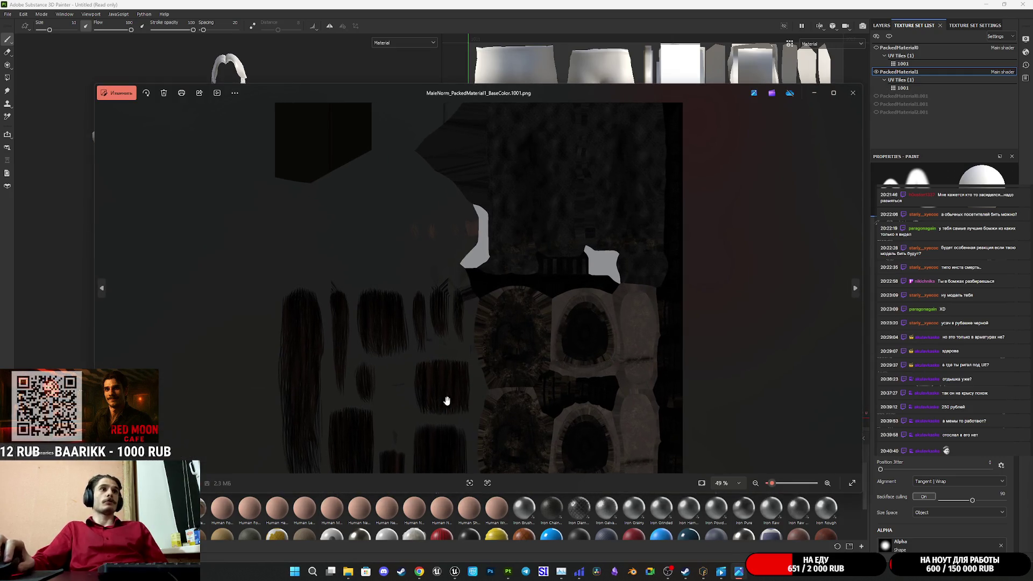
# Step: View the normal, Cloth_Diffuse2, Cloth1, base colour and Cloth_Opacity2 images, closing each viewer
pyautogui.scroll(2, 430, 386)
pyautogui.scroll(-3, 429, 386)
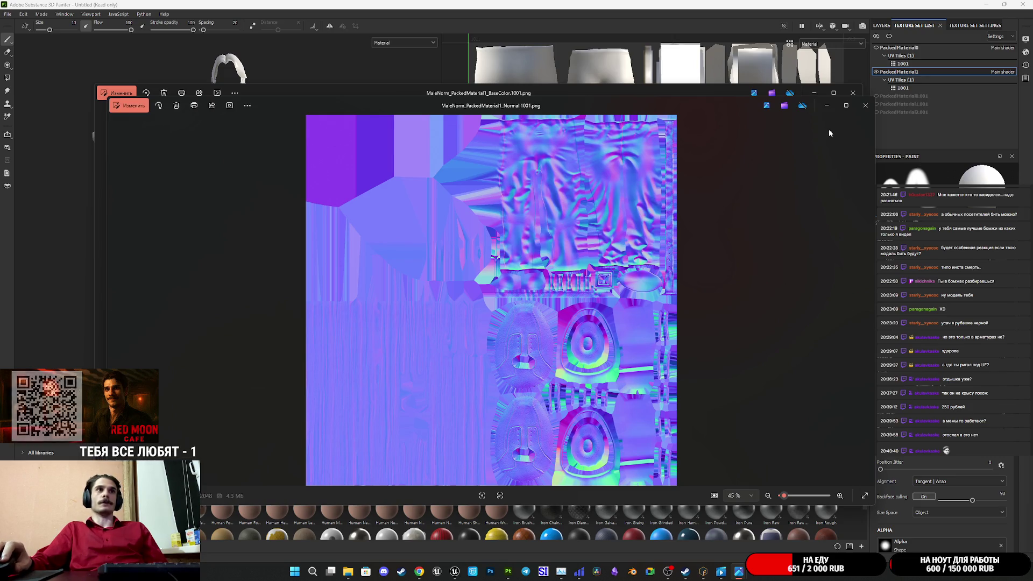
pyautogui.click(866, 106)
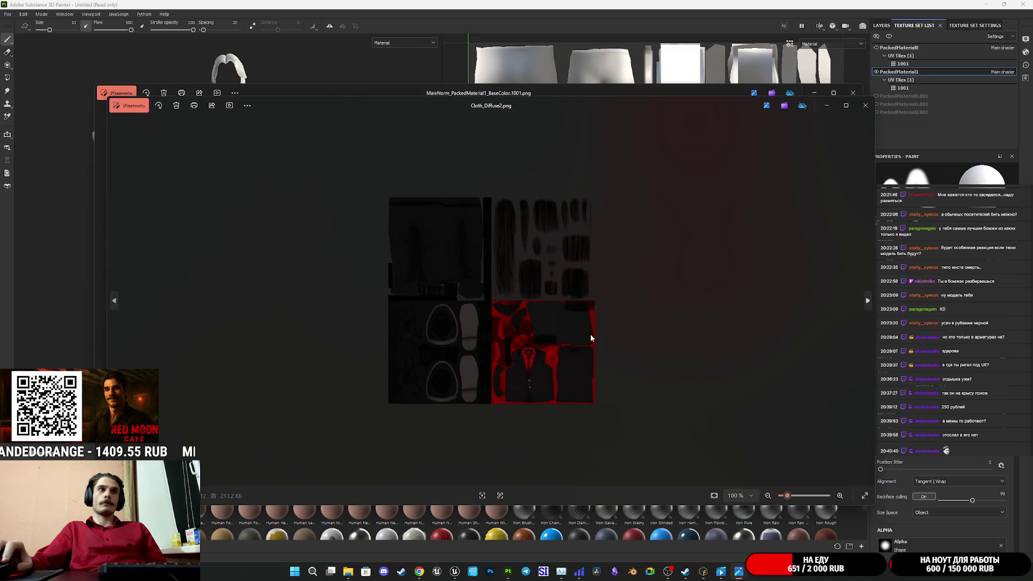
pyautogui.click(865, 106)
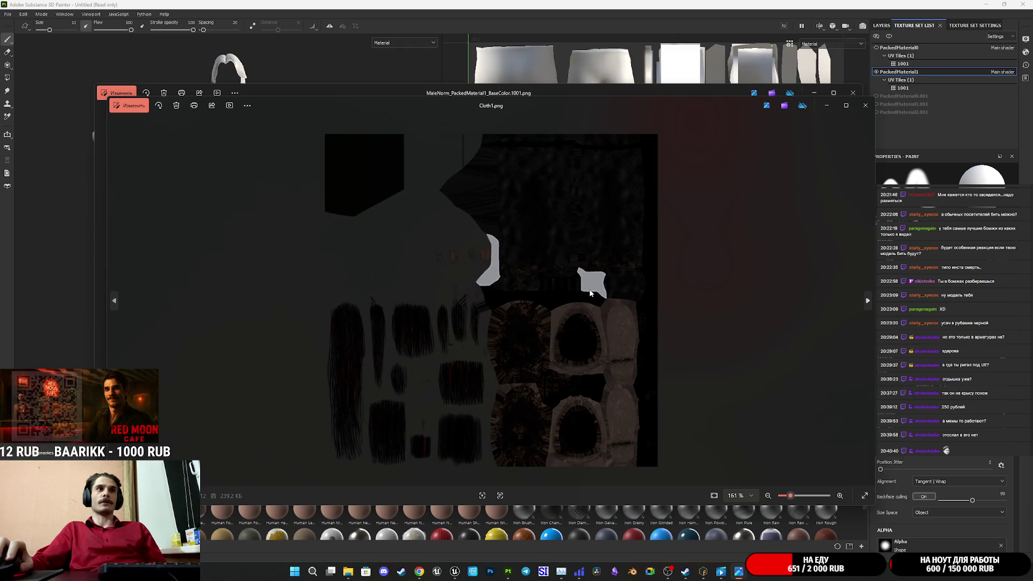
pyautogui.click(862, 105)
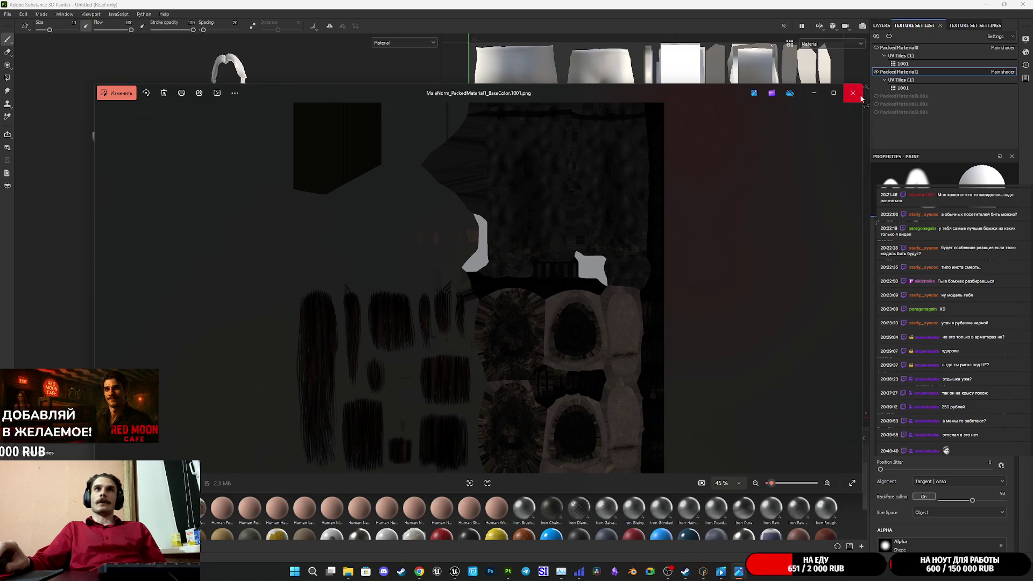
pyautogui.click(854, 93)
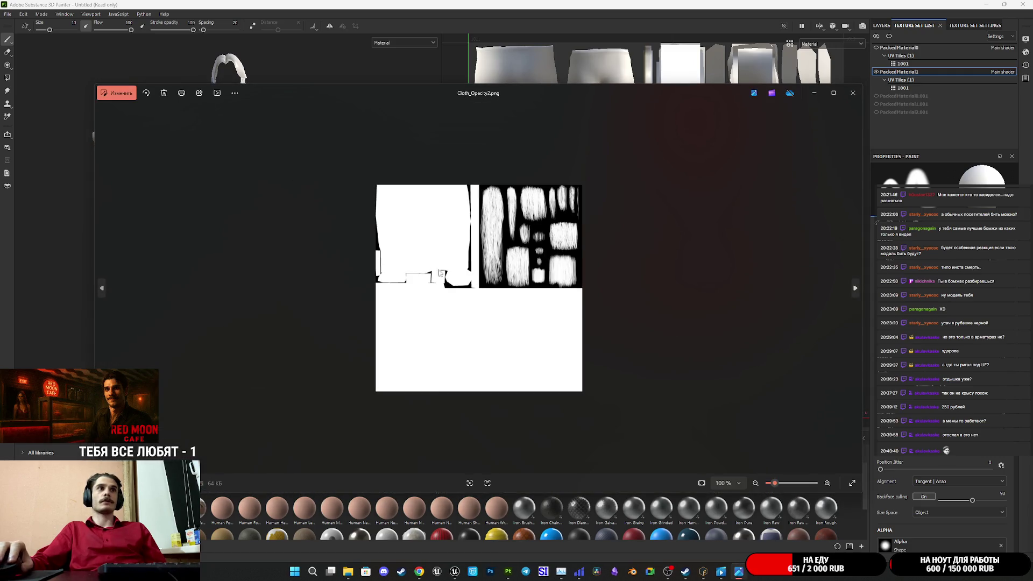
pyautogui.scroll(3, 424, 274)
pyautogui.scroll(-5, 418, 274)
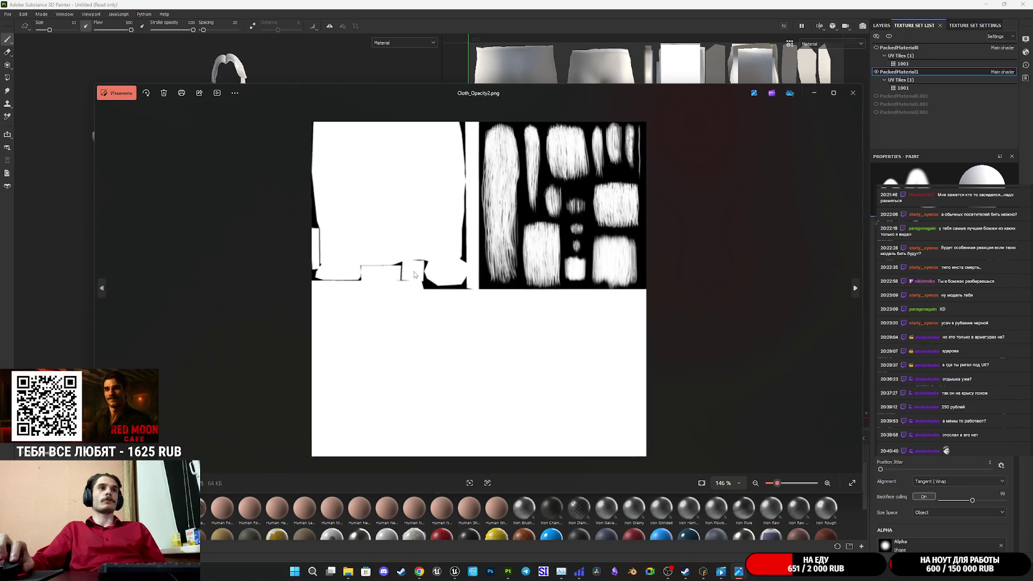
pyautogui.click(853, 95)
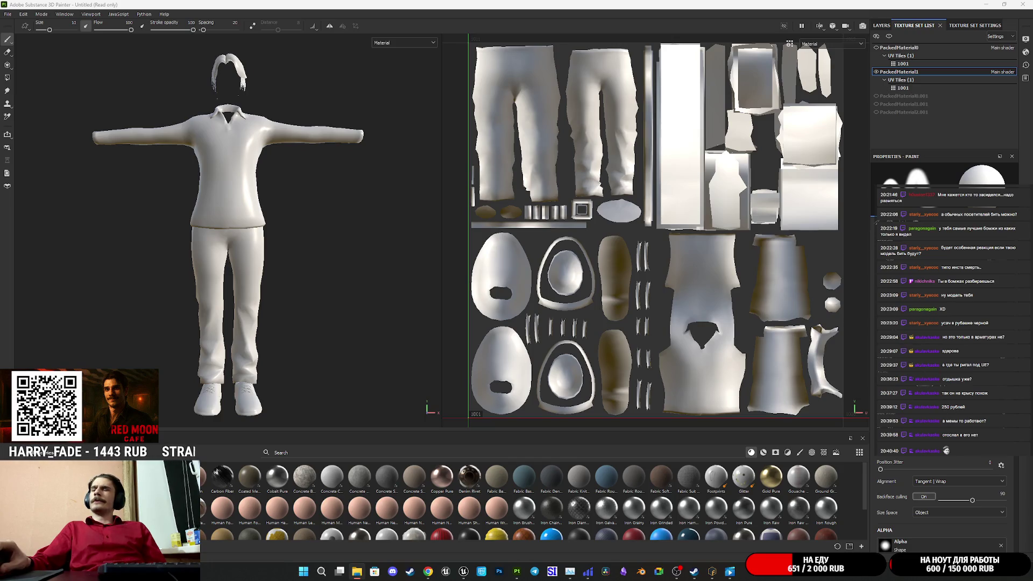
# Step: Bring the CafeGame editor to the front and open the Cloth1M material
pyautogui.moveTo(463, 572)
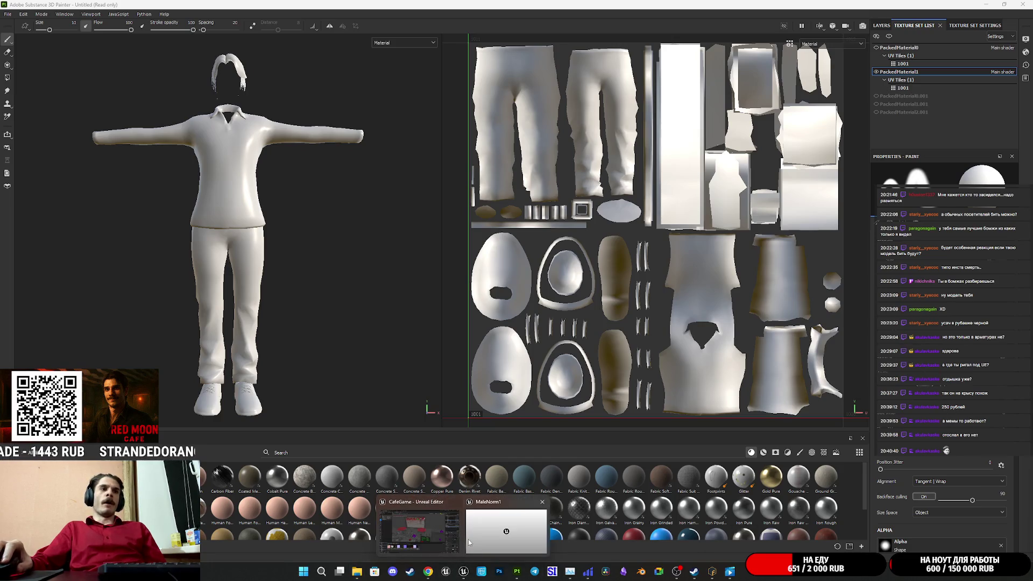
pyautogui.click(426, 528)
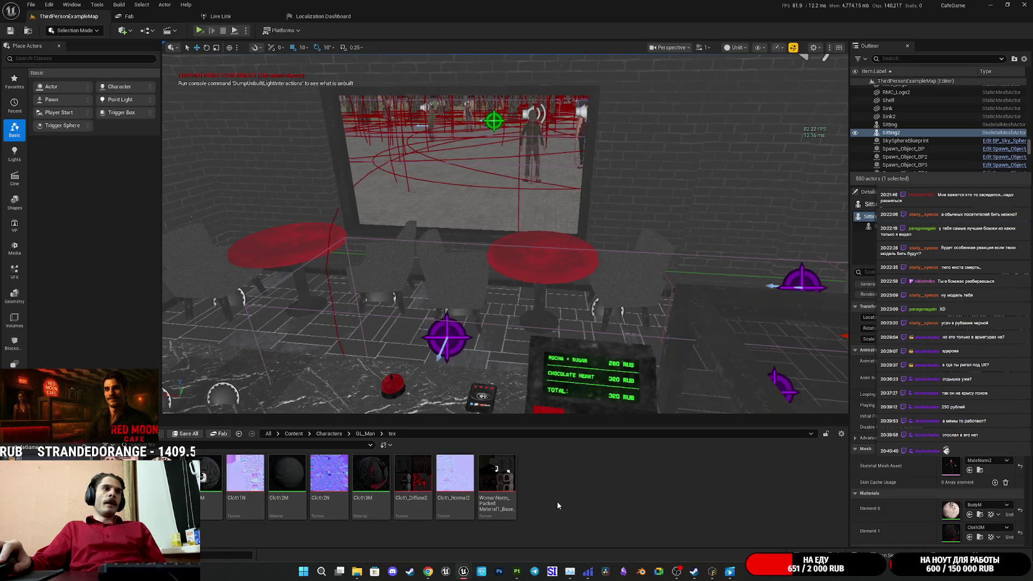
pyautogui.doubleClick(204, 486)
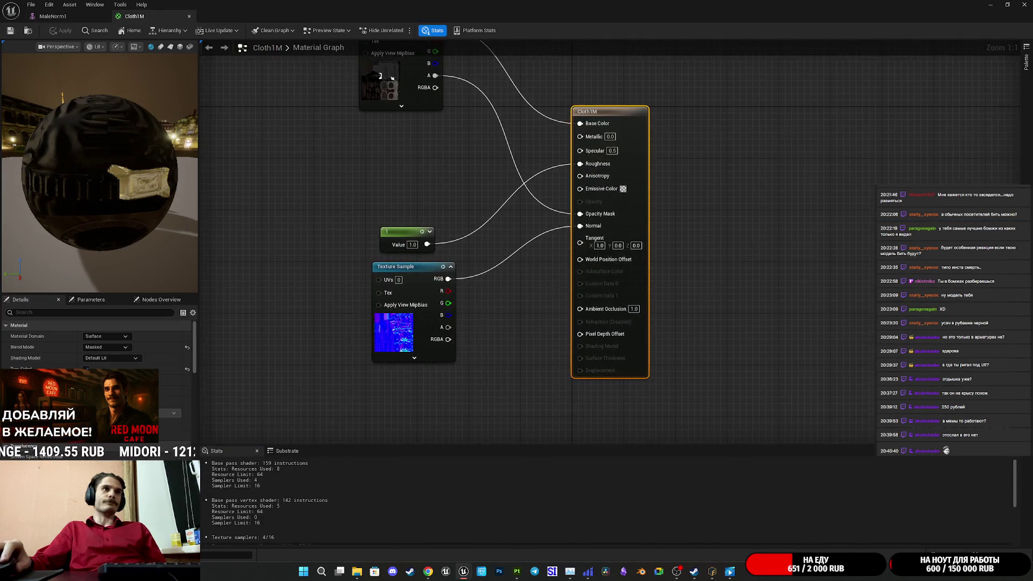
# Step: Move the top texture sample, Constant 1 and normal texture sample beside the Cloth1M output
pyautogui.click(462, 163)
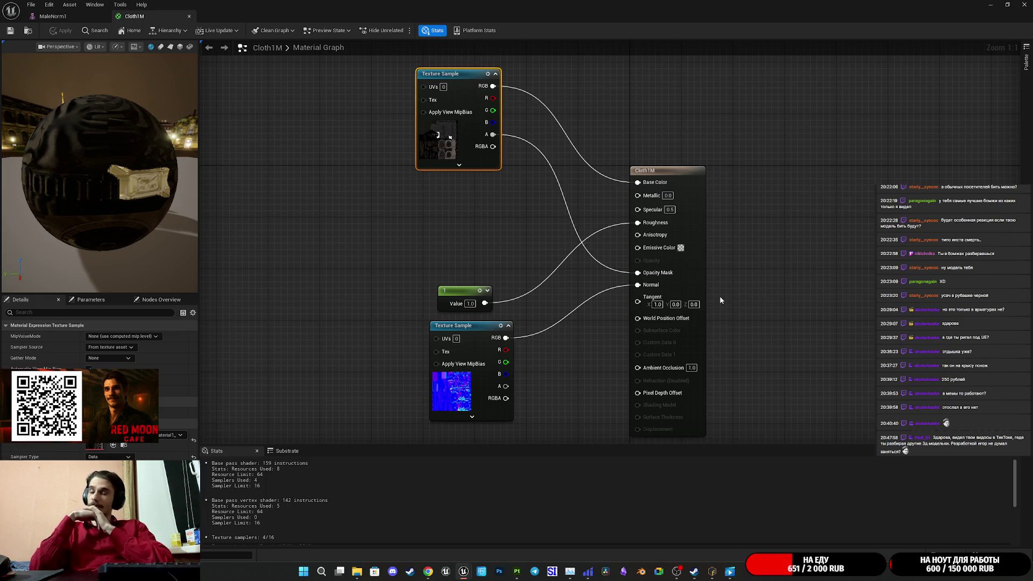
pyautogui.click(472, 177)
pyautogui.moveTo(443, 160)
pyautogui.mouseDown()
pyautogui.moveTo(552, 257)
pyautogui.moveTo(529, 276)
pyautogui.moveTo(449, 266)
pyautogui.mouseUp()
pyautogui.moveTo(351, 292)
pyautogui.mouseDown()
pyautogui.moveTo(473, 286)
pyautogui.moveTo(471, 271)
pyautogui.mouseUp()
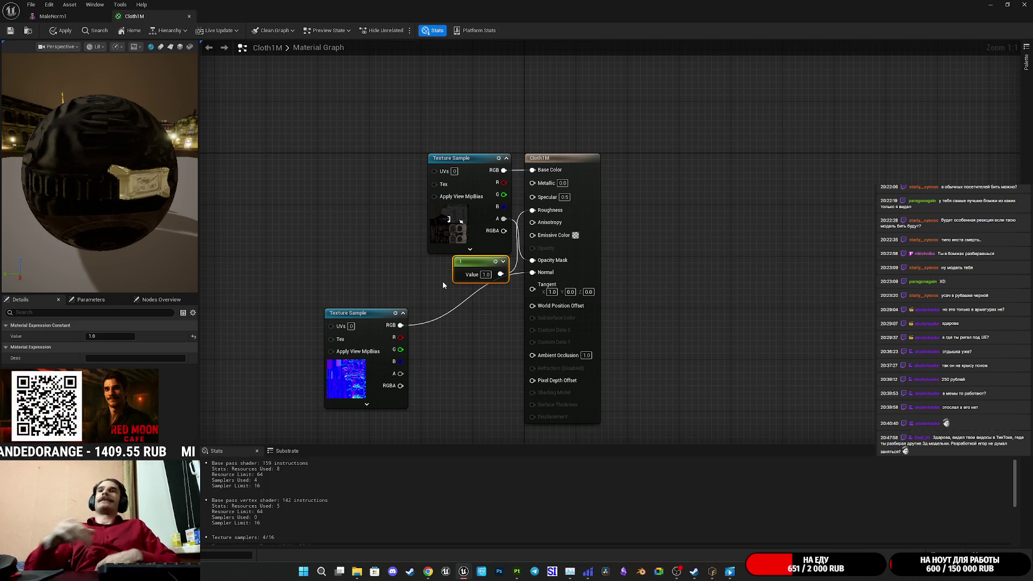
pyautogui.moveTo(347, 384)
pyautogui.mouseDown()
pyautogui.moveTo(450, 380)
pyautogui.moveTo(444, 361)
pyautogui.mouseUp()
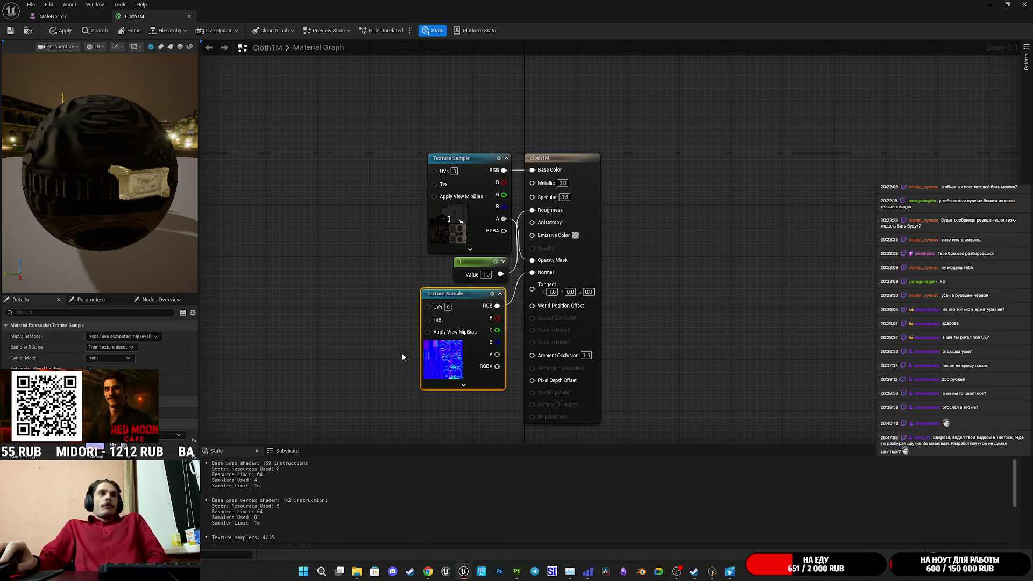
pyautogui.moveTo(442, 382); pyautogui.dragTo(449, 382)
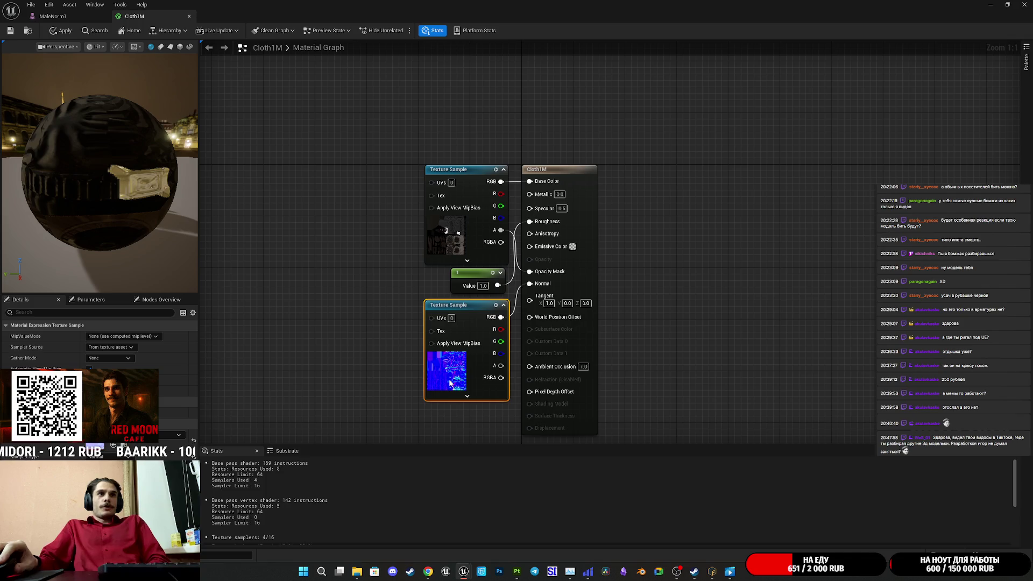
# Step: Save the Cloth1M material changes and minimize the material editor back to the level
pyautogui.click(281, 201)
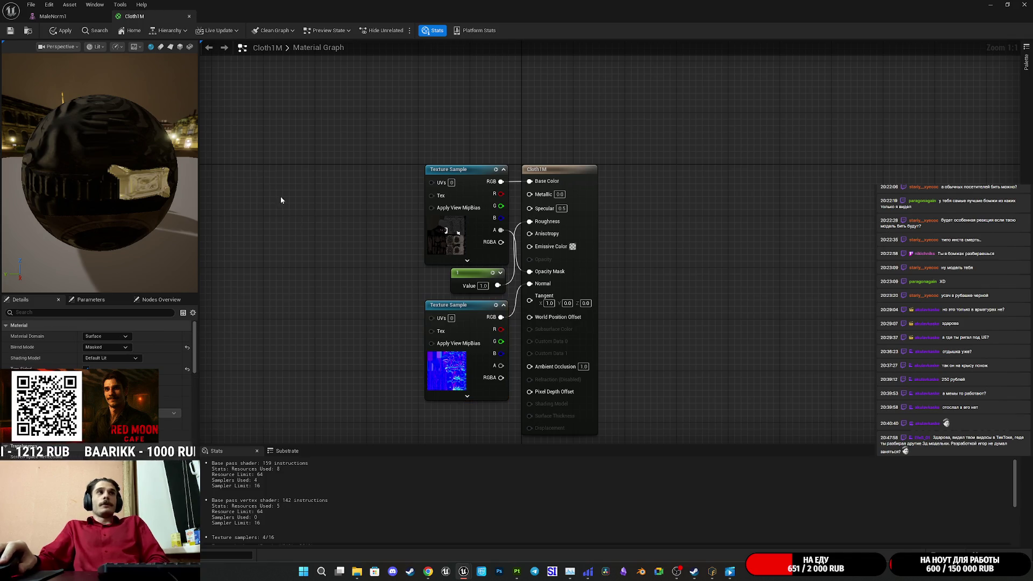
pyautogui.click(11, 31)
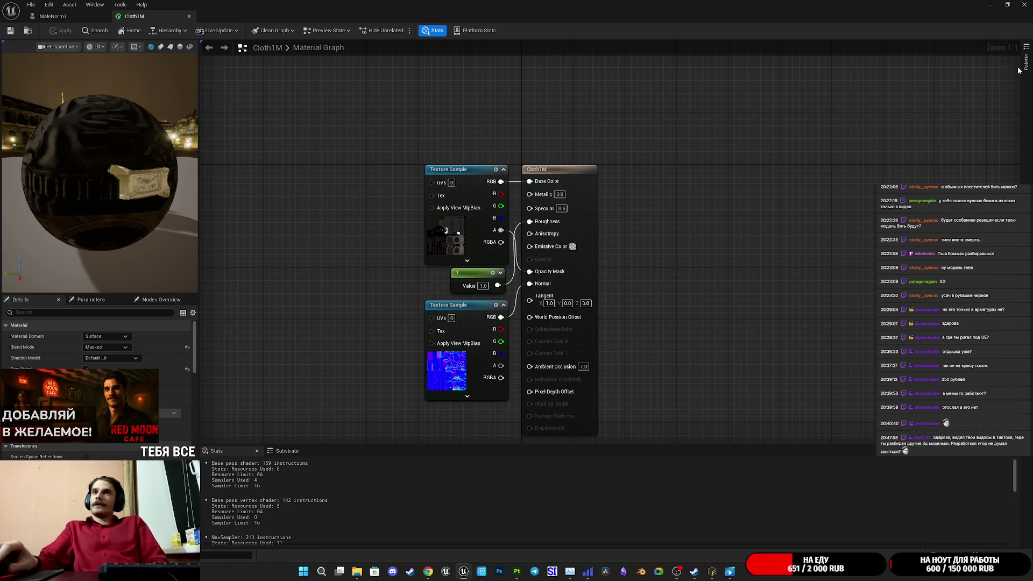
pyautogui.click(991, 5)
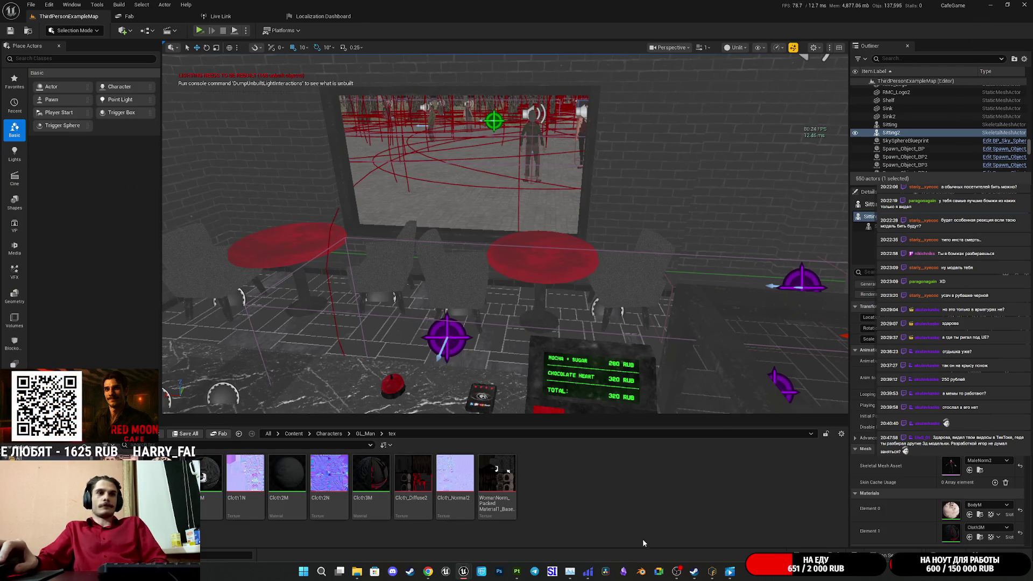
# Step: Bring up Substance 3D Painter briefly, minimize it, then launch Adobe Photoshop
pyautogui.click(516, 574)
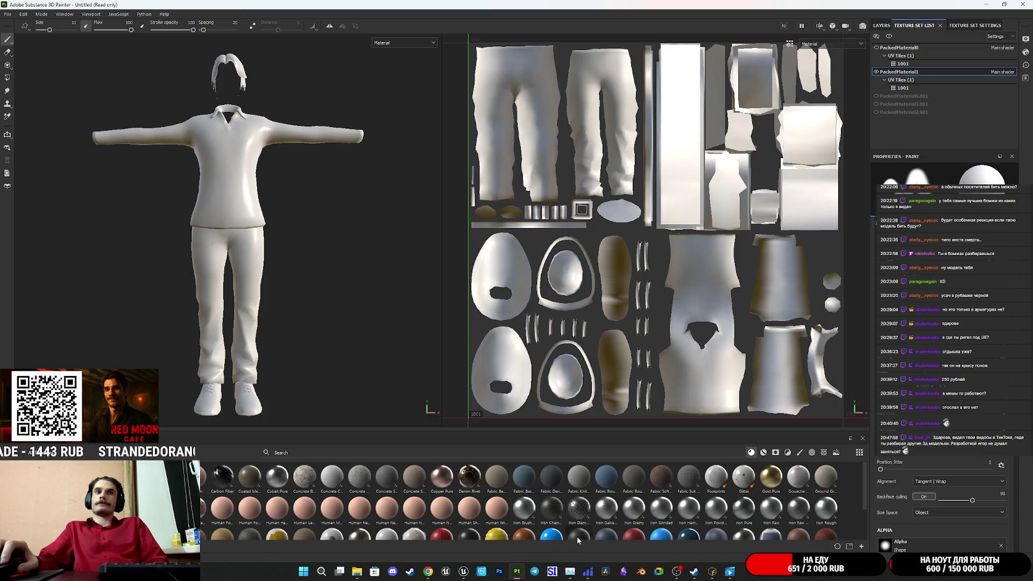
pyautogui.click(990, 5)
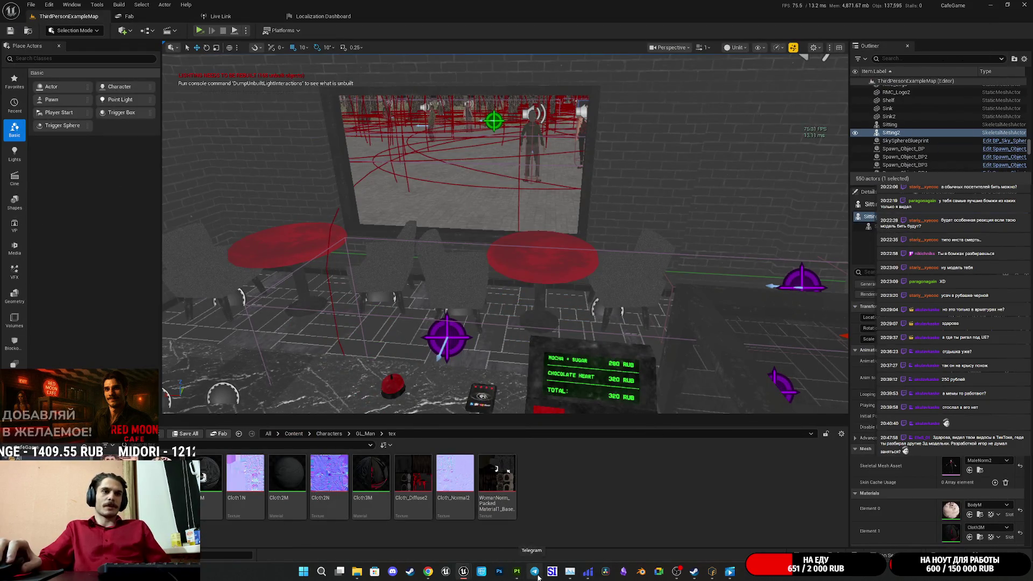
pyautogui.moveTo(523, 577)
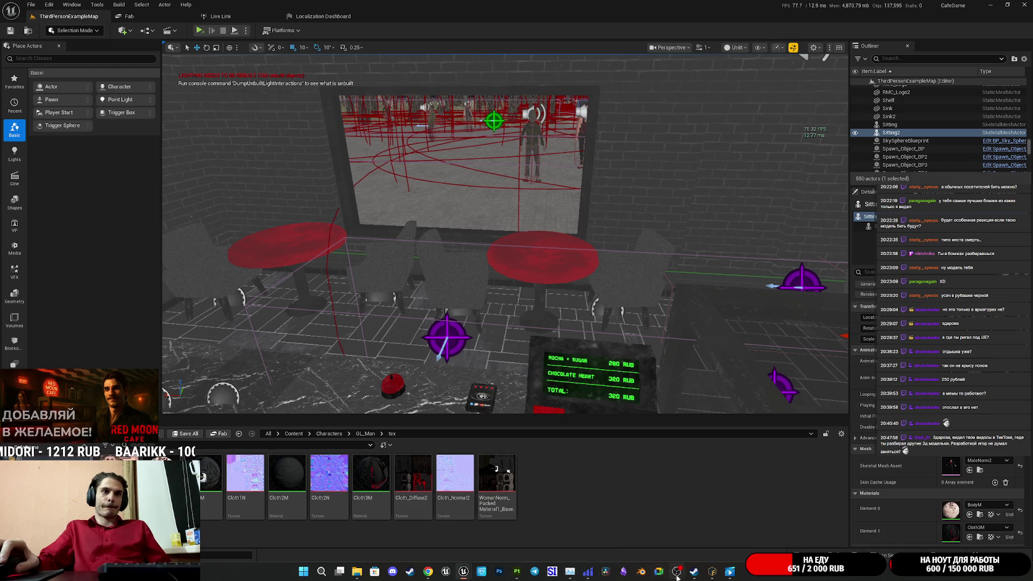
pyautogui.moveTo(711, 577)
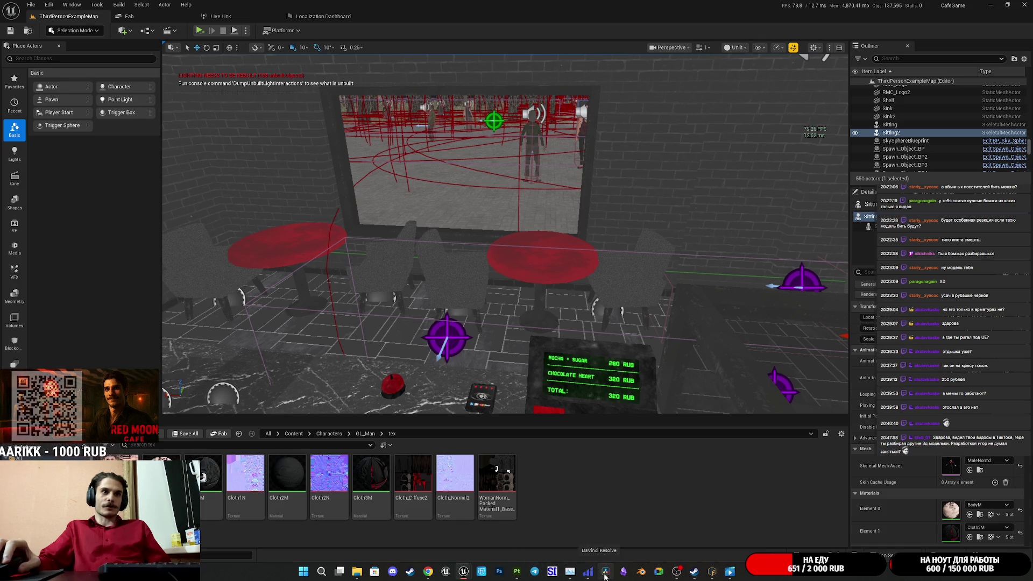
pyautogui.click(500, 575)
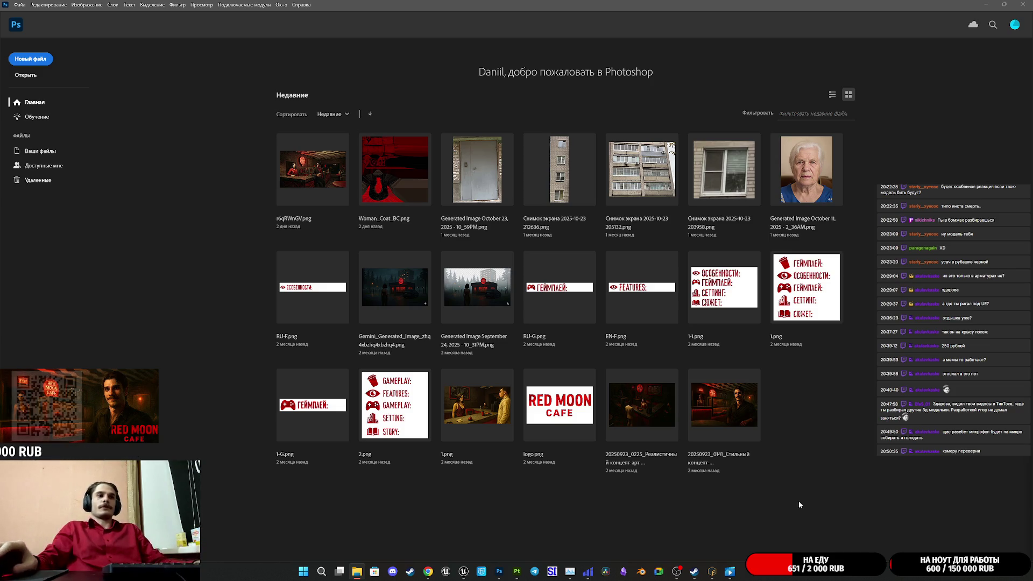
# Step: Switch from Photoshop's home screen to the file browser holding the textures
pyautogui.moveTo(512, 573)
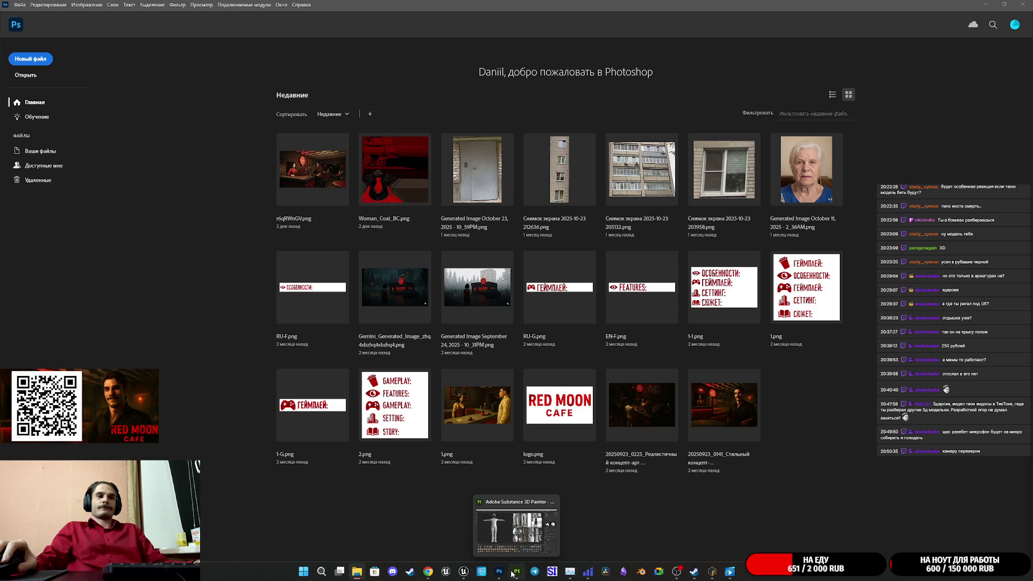
pyautogui.click(356, 572)
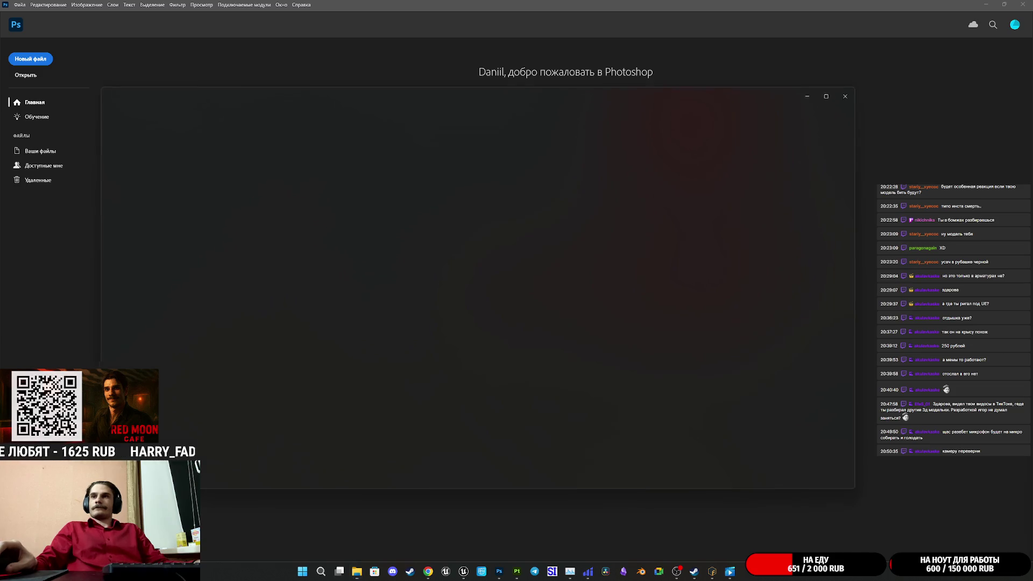
# Step: Preview Cloth1.png, then drag it into Photoshop to open it
pyautogui.scroll(2, 476, 321)
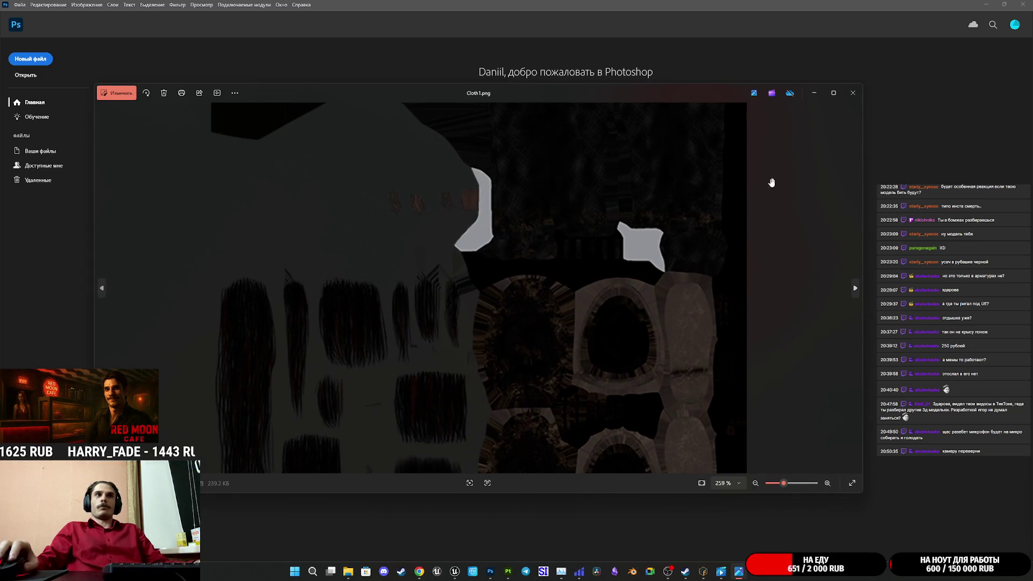
pyautogui.click(852, 93)
pyautogui.moveTo(716, 412)
pyautogui.mouseDown()
pyautogui.moveTo(692, 425)
pyautogui.moveTo(859, 417)
pyautogui.mouseUp()
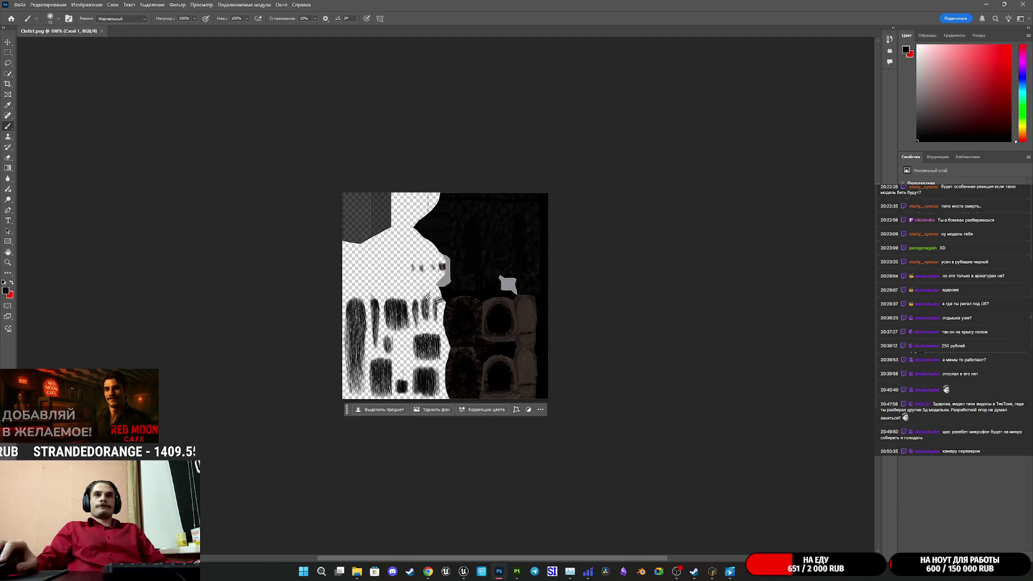
# Step: Preview Cloth_Normal2.png and 1_packed1_diffuse.png, closing each preview
pyautogui.scroll(5, 384, 264)
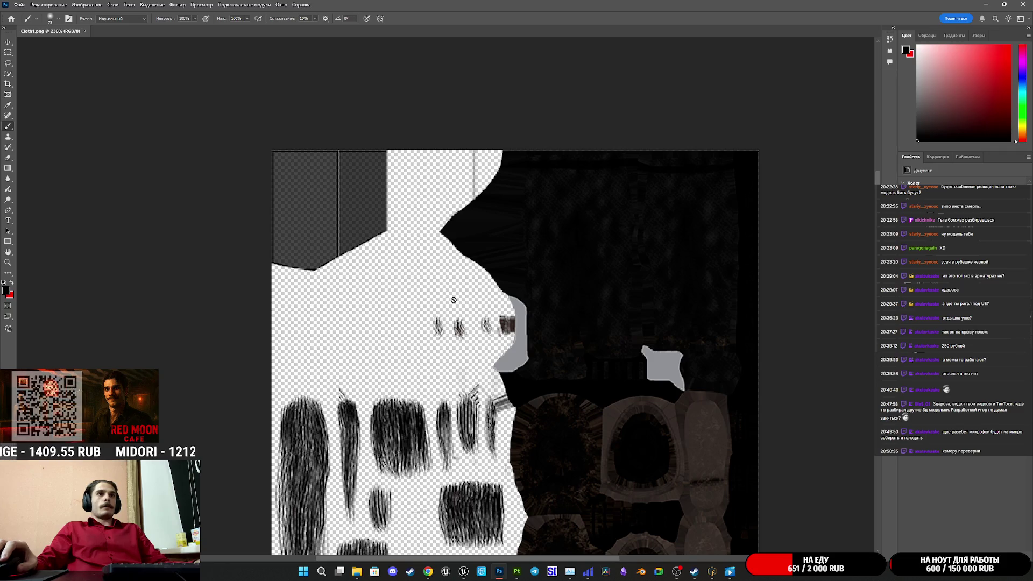
pyautogui.scroll(3, 458, 347)
pyautogui.scroll(-3, 471, 329)
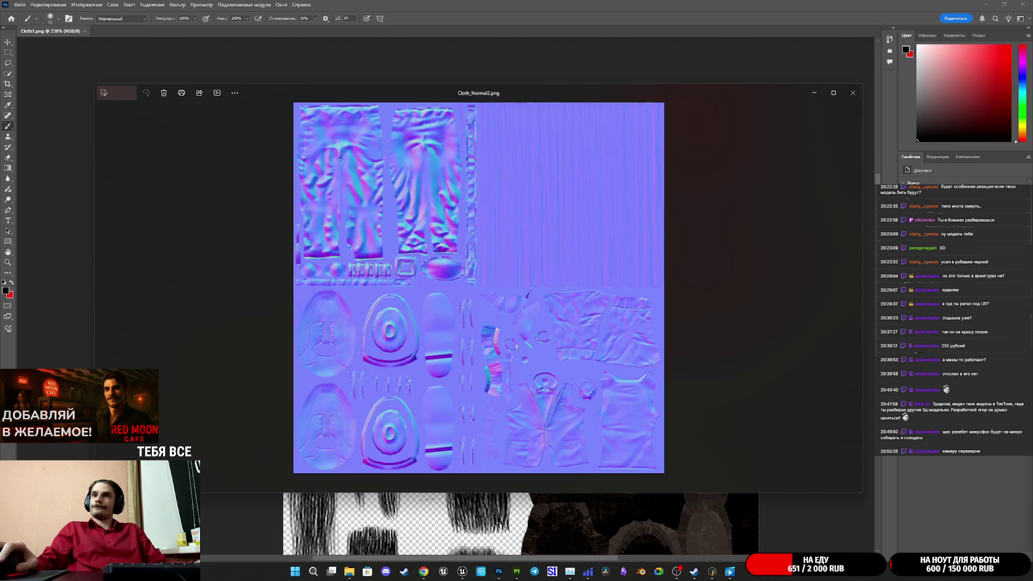
pyautogui.click(857, 94)
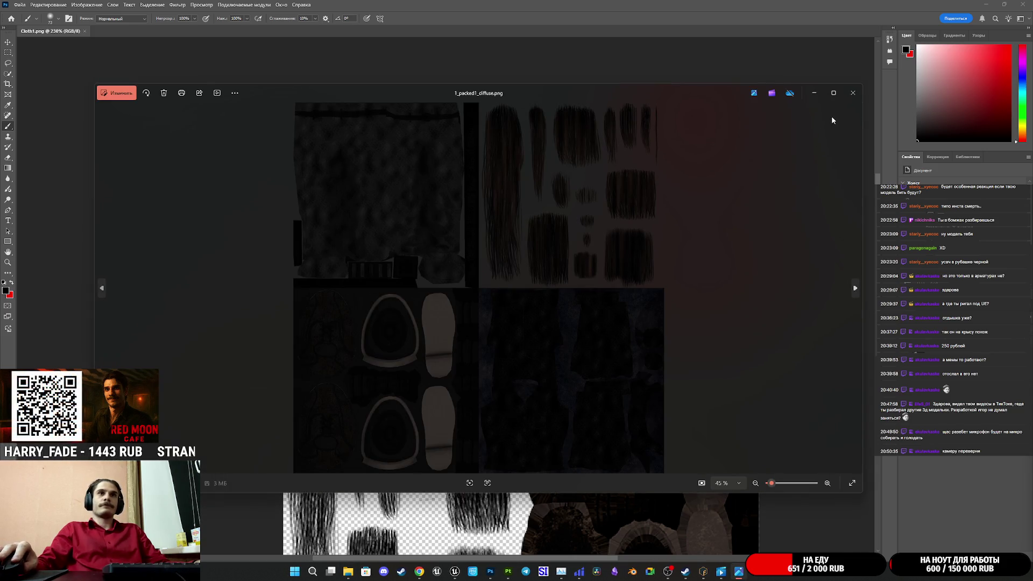
pyautogui.click(853, 94)
# Step: Place 1_packed1_diffuse.png on the Cloth1 canvas in the top-left quadrant and commit it
pyautogui.moveTo(589, 396); pyautogui.dragTo(517, 403)
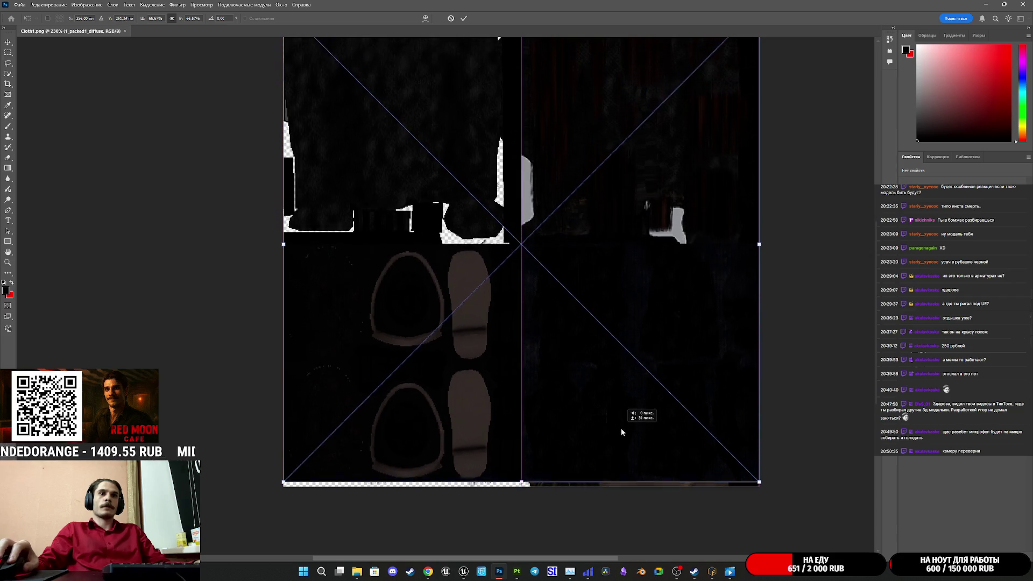
pyautogui.scroll(-3, 624, 434)
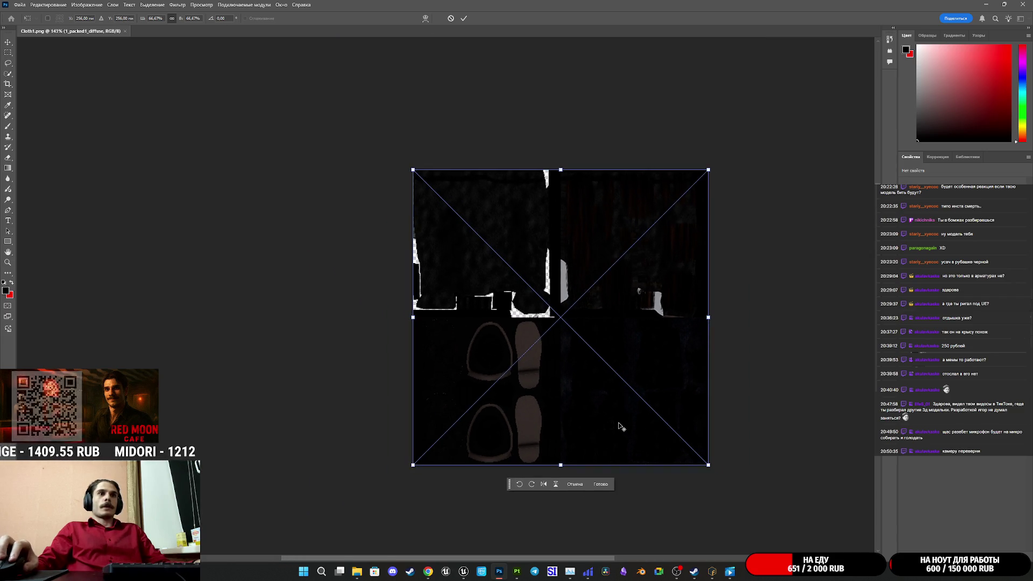
pyautogui.moveTo(601, 413); pyautogui.dragTo(451, 264)
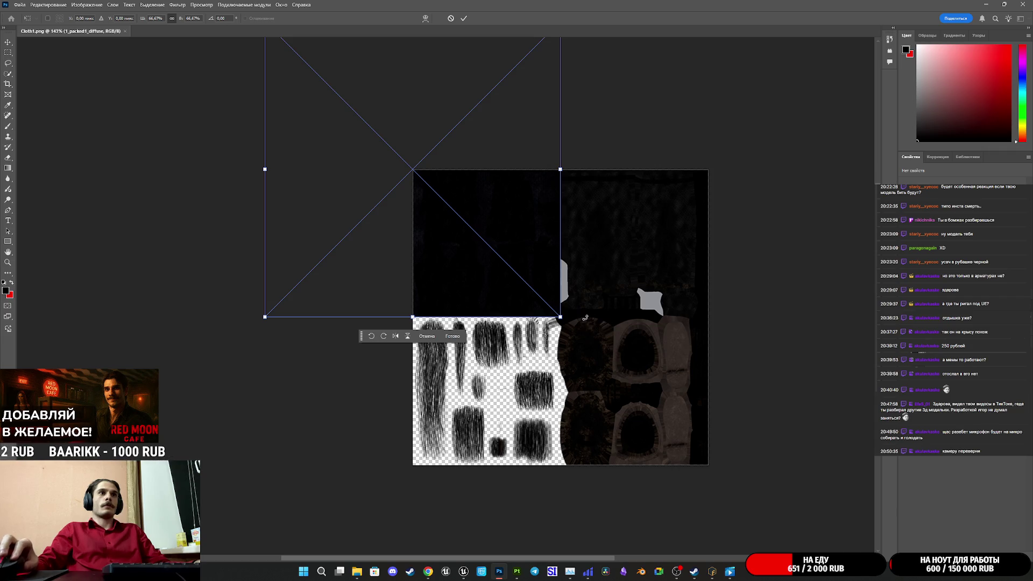
pyautogui.scroll(2, 582, 301)
pyautogui.scroll(2, 610, 335)
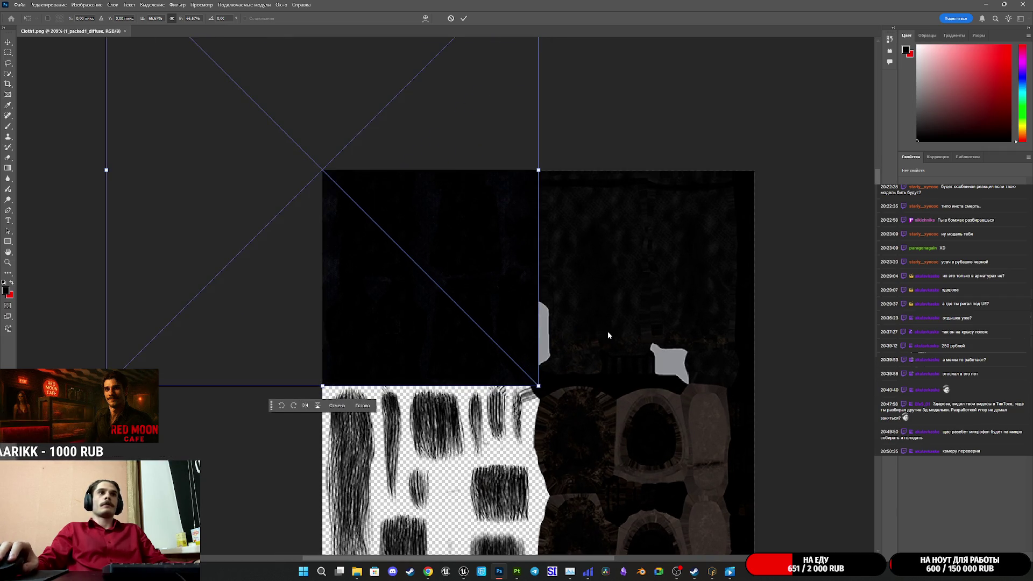
pyautogui.press('Return')
# Step: Check the placed diffuse layer with the Move tool, selecting then deselecting it
pyautogui.press('b')
pyautogui.scroll(-1, 662, 392)
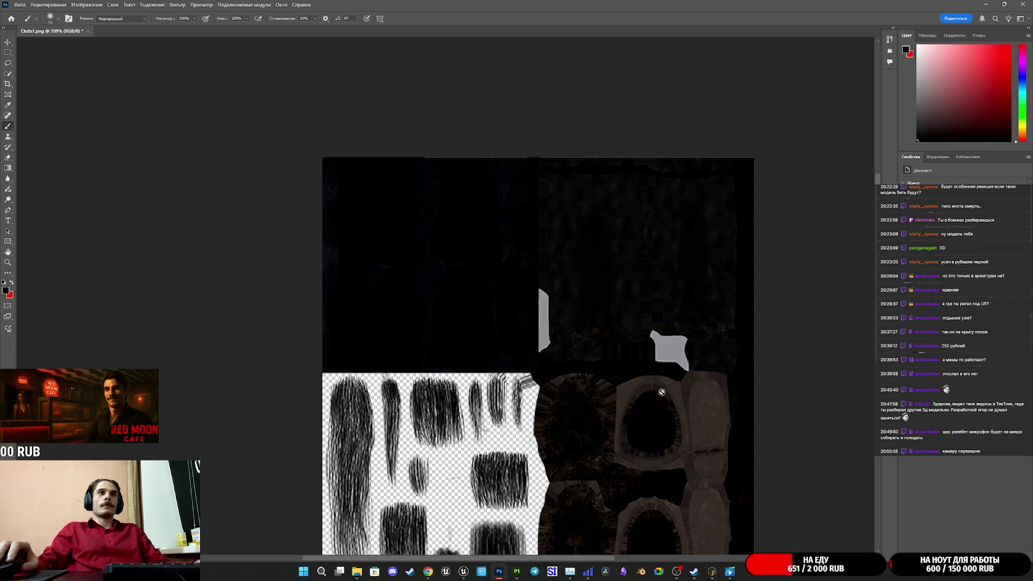
pyautogui.scroll(-1, 662, 392)
pyautogui.scroll(3, 473, 272)
pyautogui.scroll(-2, 472, 271)
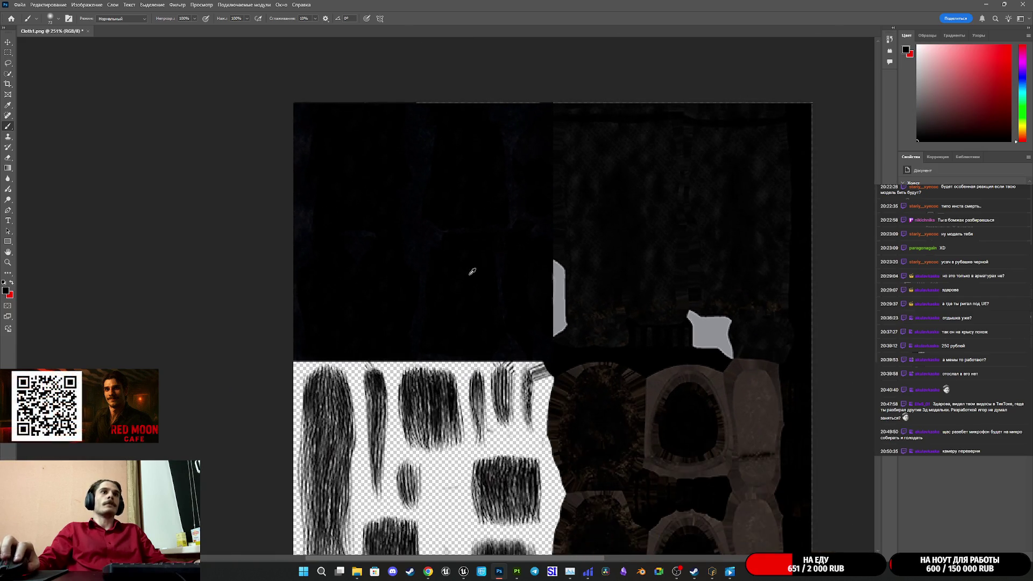
pyautogui.scroll(-2, 473, 272)
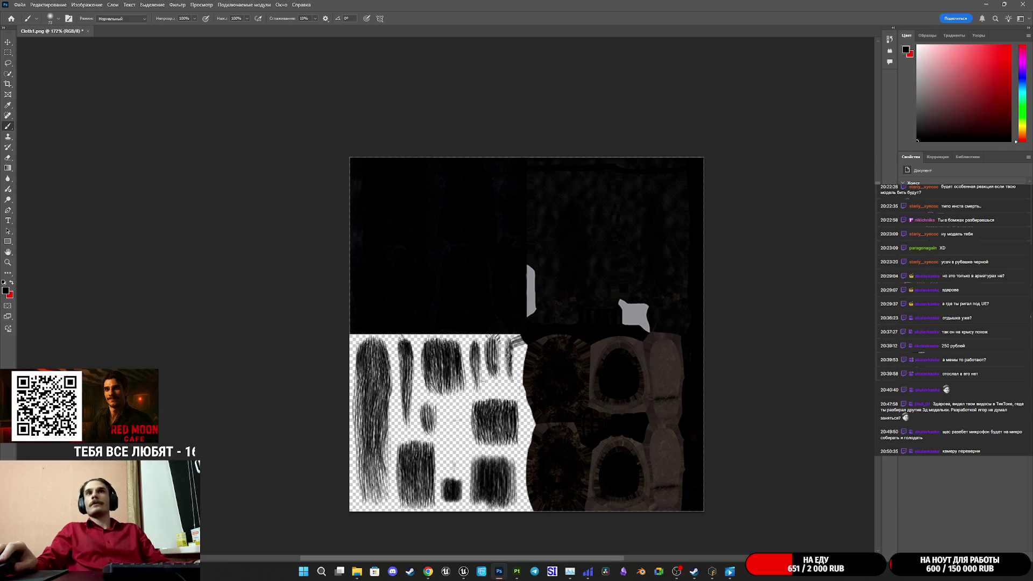
pyautogui.click(7, 43)
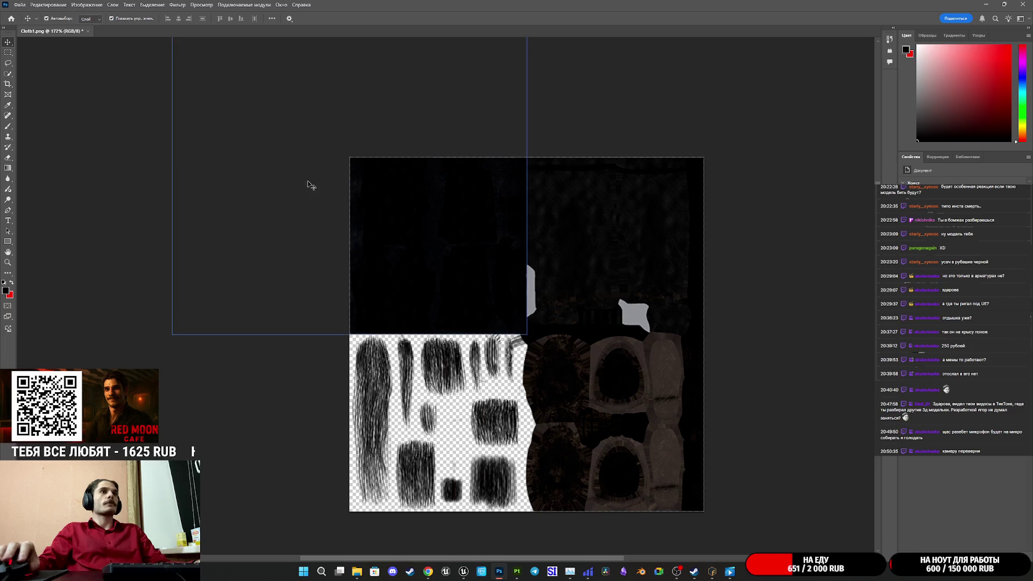
pyautogui.click(391, 264)
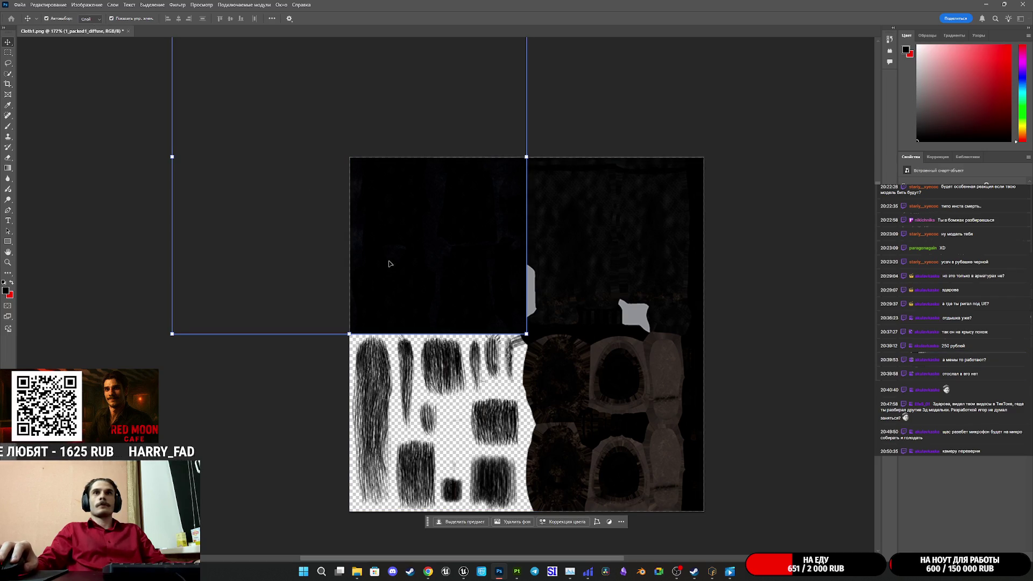
pyautogui.click(285, 272)
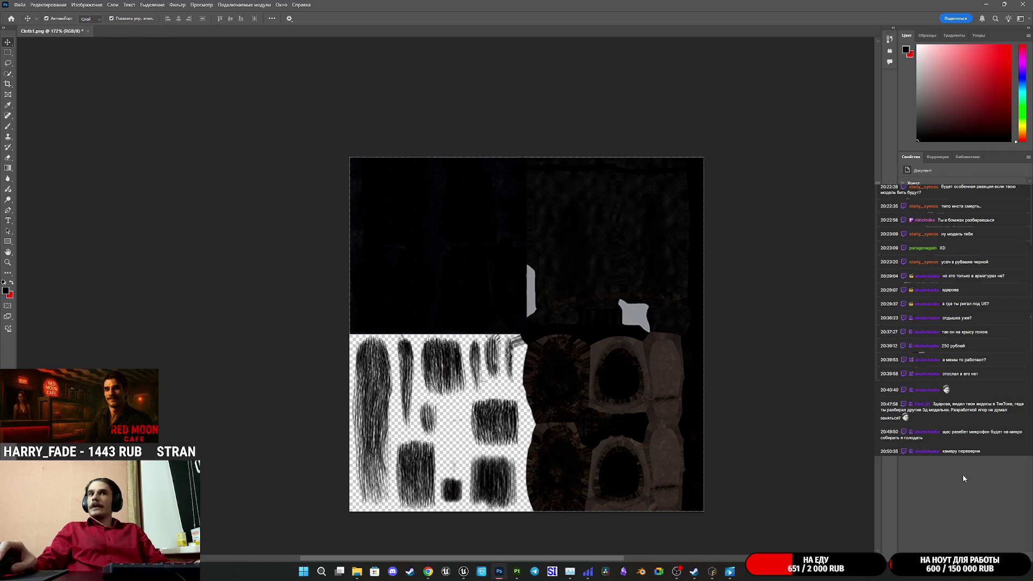
pyautogui.moveTo(358, 579)
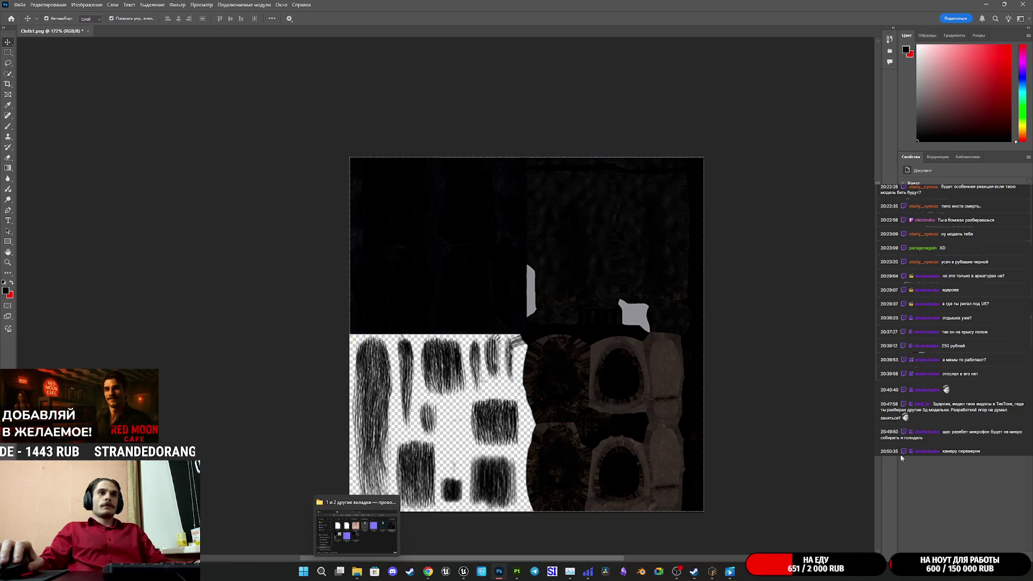
# Step: Open Export As for Cloth1 and turn off Convert to sRGB
pyautogui.click(15, 7)
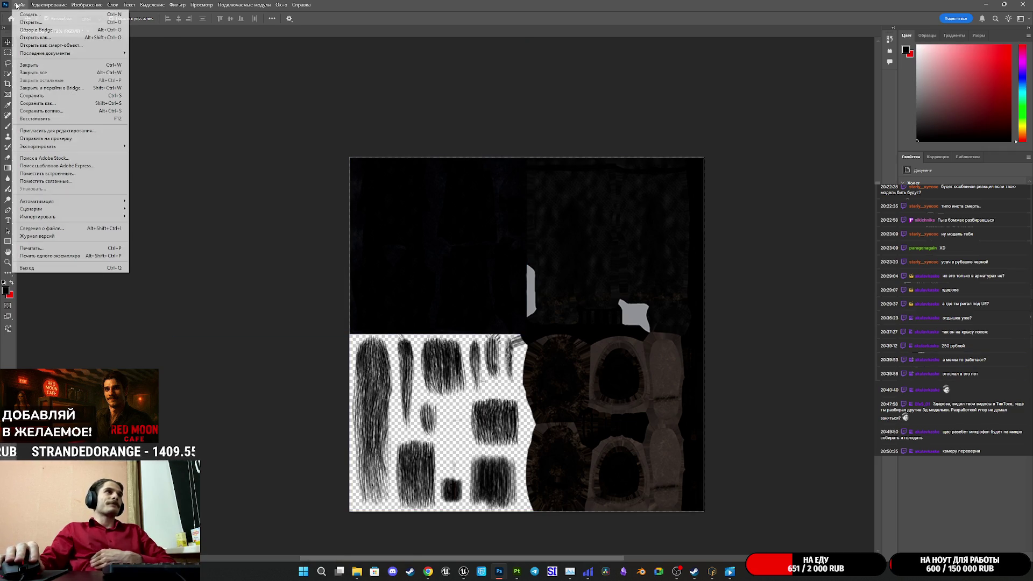
pyautogui.moveTo(62, 212)
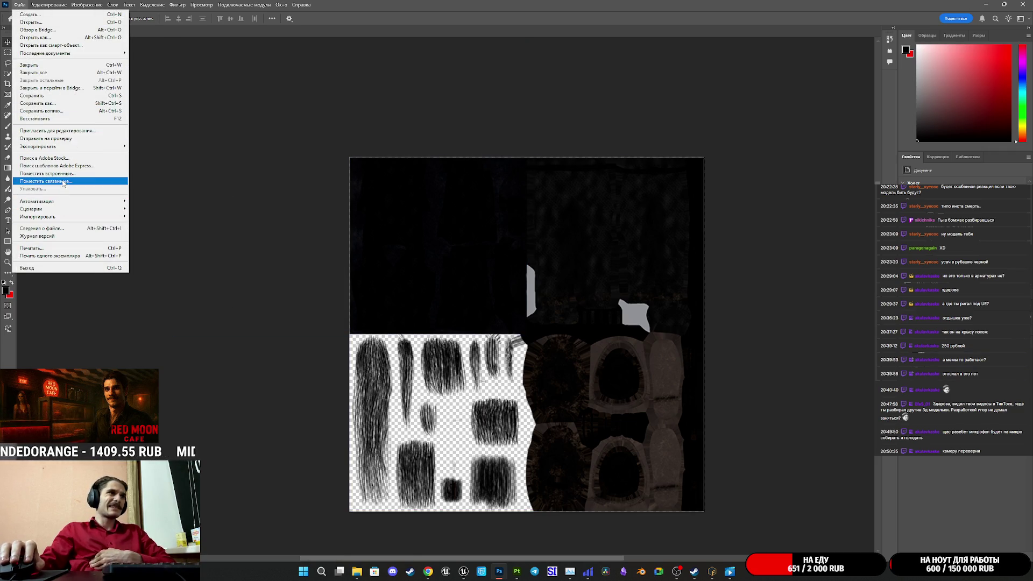
pyautogui.moveTo(70, 149)
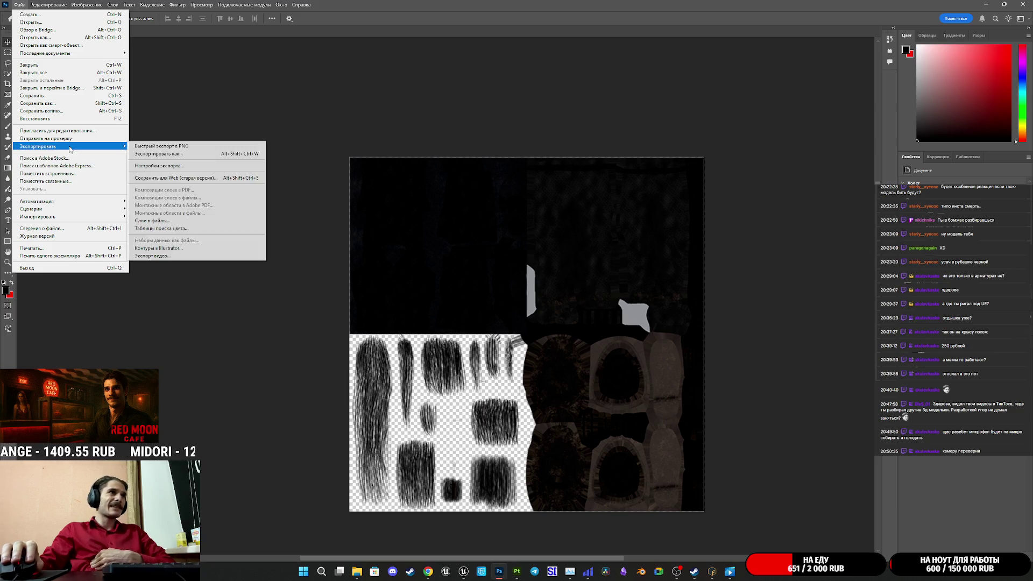
pyautogui.click(180, 154)
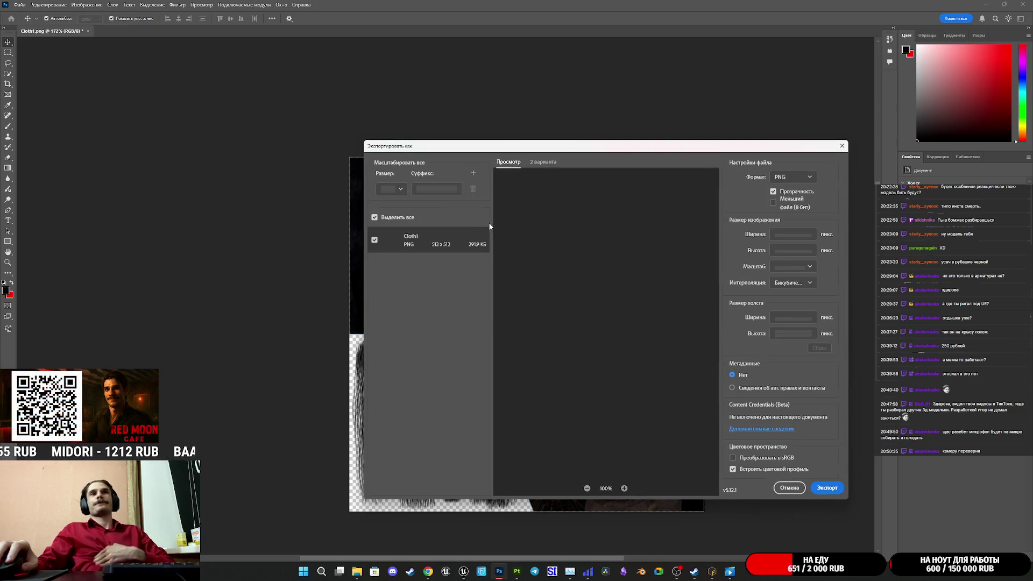
pyautogui.moveTo(630, 148)
pyautogui.mouseDown()
pyautogui.moveTo(904, 220)
pyautogui.moveTo(777, 166)
pyautogui.mouseUp()
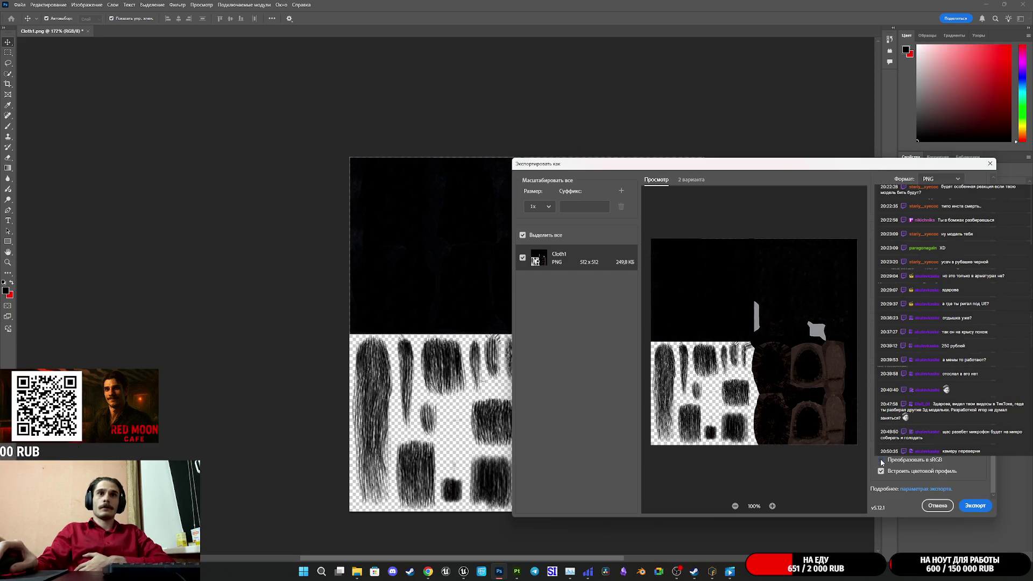
pyautogui.click(881, 460)
pyautogui.scroll(1, 931, 377)
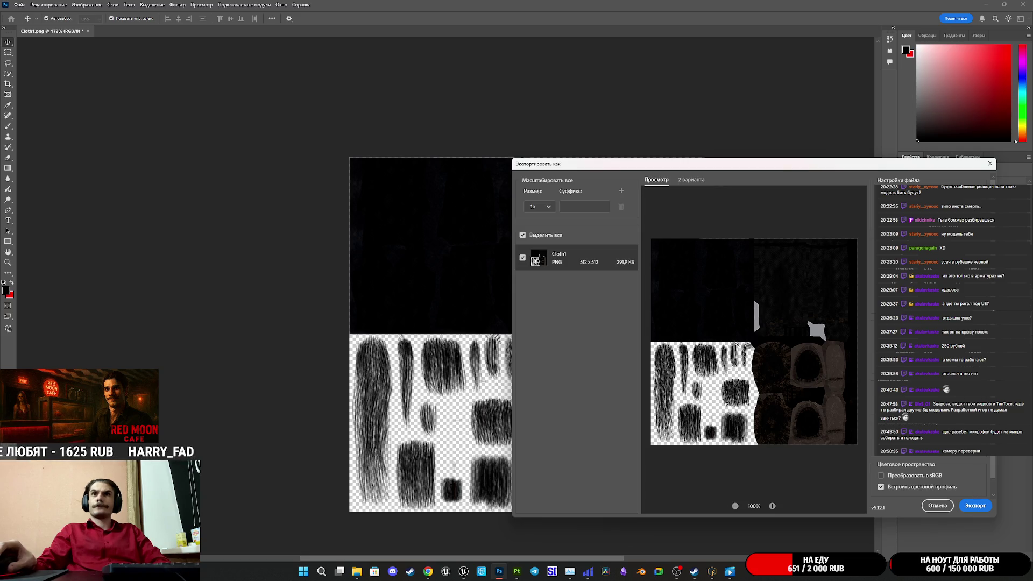
# Step: Export the PNG, overwriting Cloth1.png in the MaleN\low texture folder
pyautogui.click(976, 505)
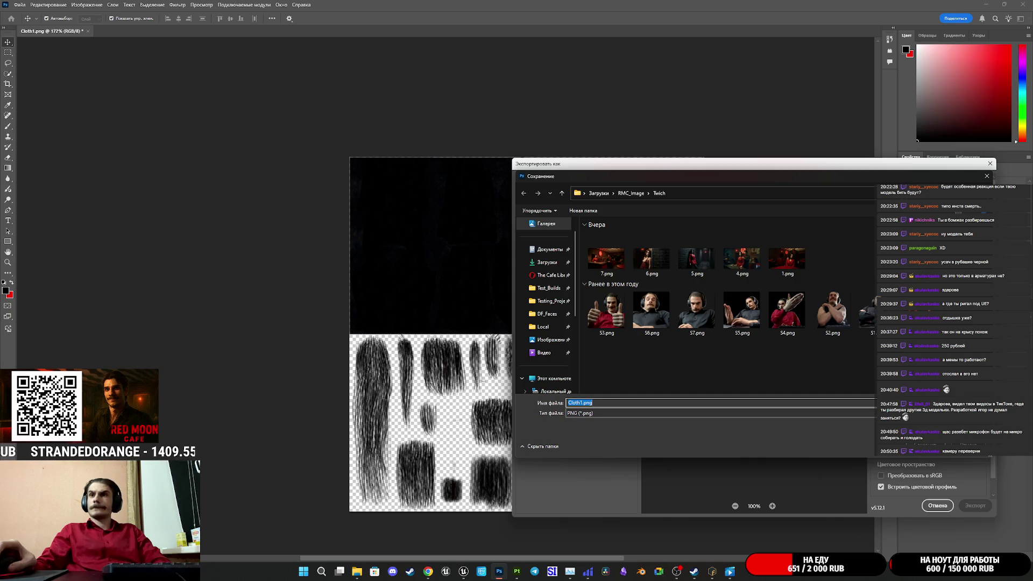
pyautogui.hotkey('alt', 'Tab')
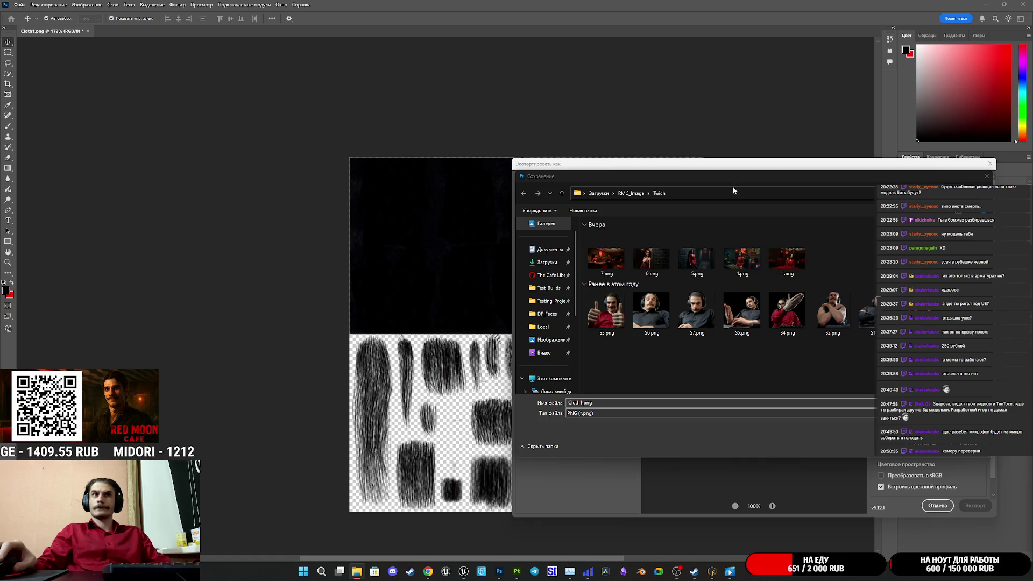
pyautogui.hotkey('alt', 'Tab')
pyautogui.write('G:\\The Cafe Library\\Asset\\Characters\\NG_Char\\Male\\Tex\\MaleN\\low')
pyautogui.click(673, 196)
pyautogui.write('G:\\The Cafe Library\\Asset\\Characters\\NG_Char\\Male\\Tex\\MaleN\\low')
pyautogui.press('Return')
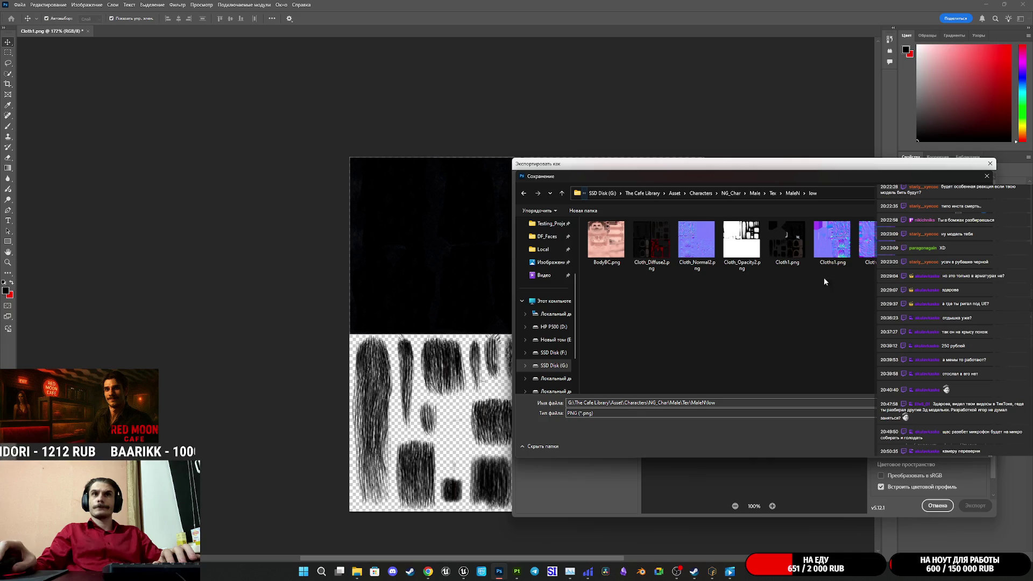
pyautogui.click(791, 261)
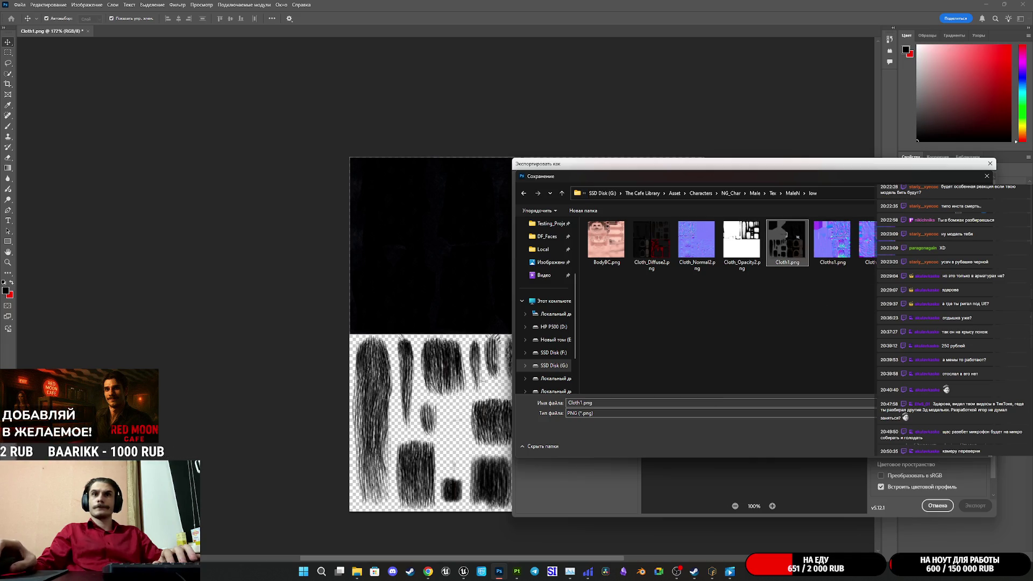
pyautogui.press('Return')
pyautogui.click(573, 286)
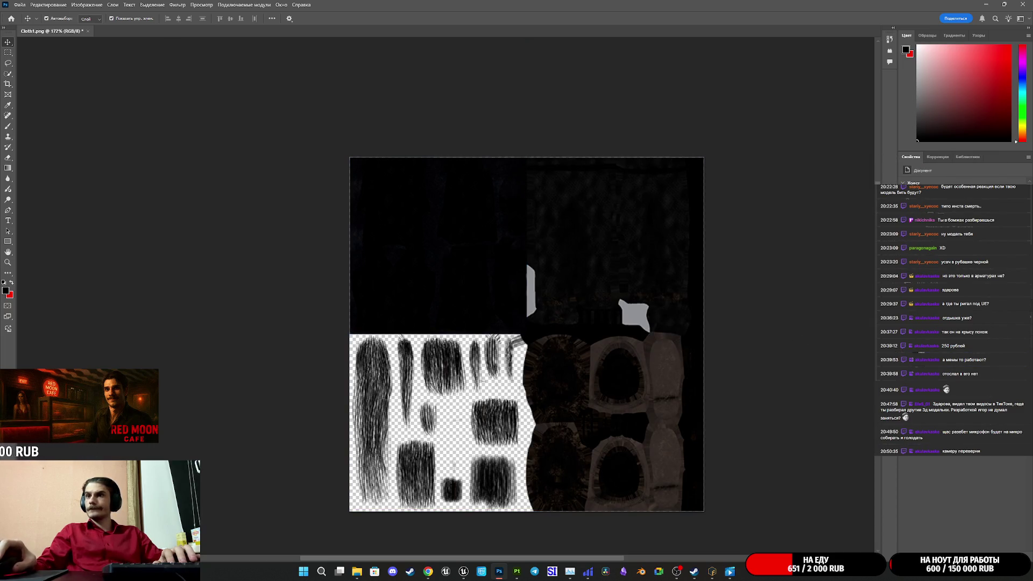
# Step: Place and commit the Cloths1 normal map on the canvas, then preview 1_packed1_normal.png
pyautogui.moveTo(1032, 431); pyautogui.dragTo(573, 434)
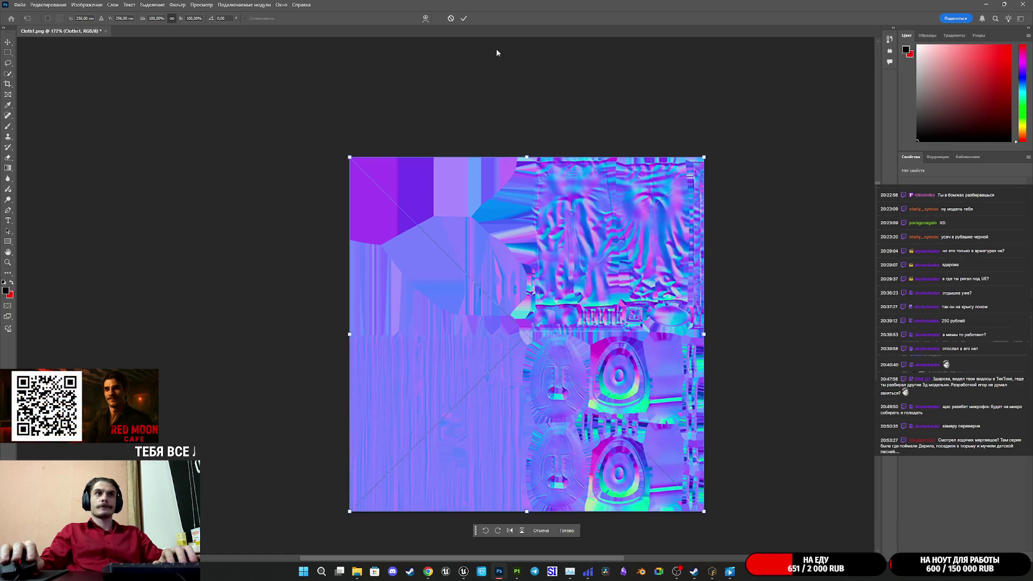
pyautogui.click(464, 18)
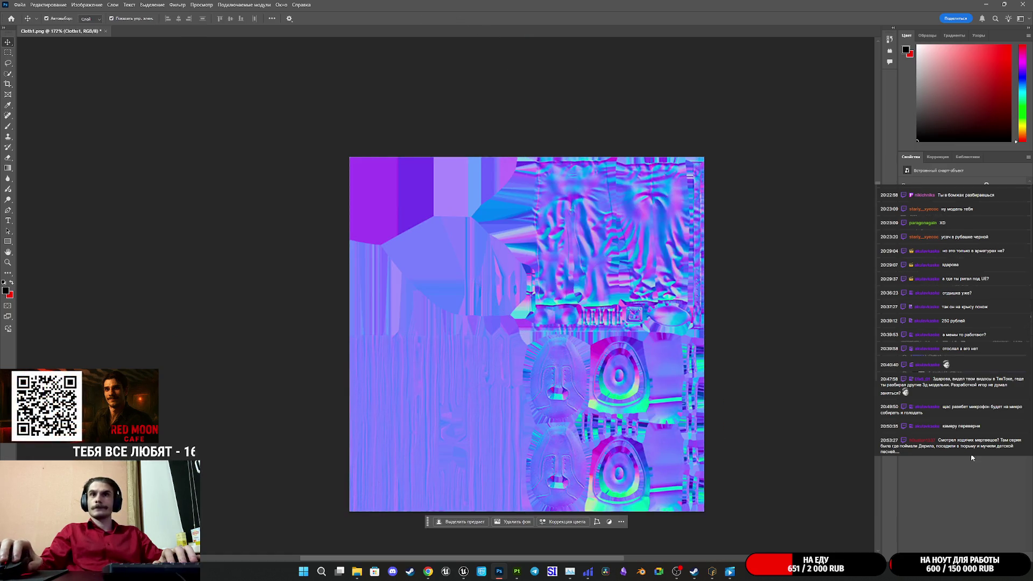
pyautogui.hotkey('alt', 'Tab')
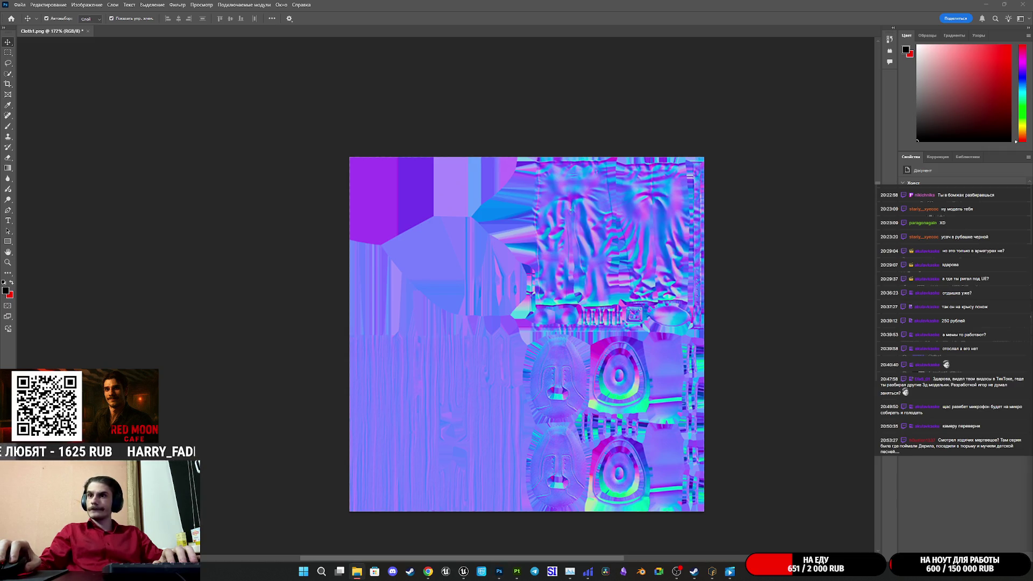
pyautogui.press('Return')
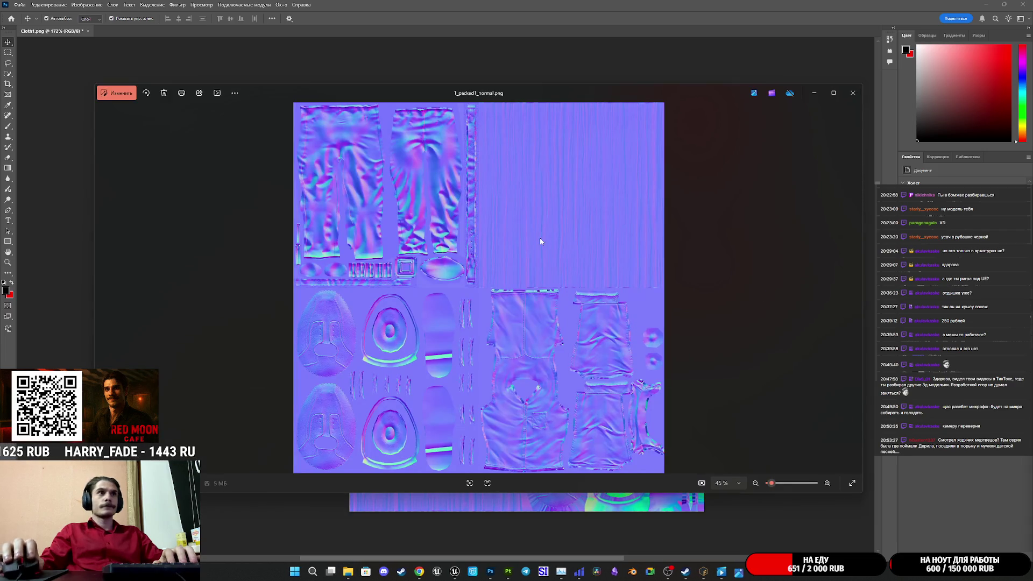
pyautogui.click(855, 94)
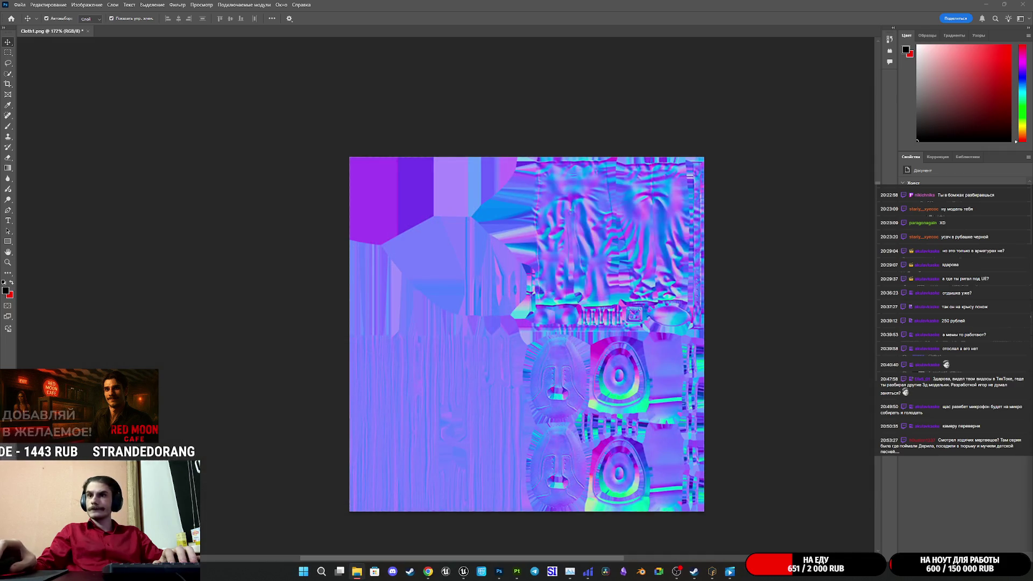
# Step: Place the packed normal maps and commit them in the top-left quadrant
pyautogui.moveTo(554, 341); pyautogui.dragTo(558, 344)
pyautogui.moveTo(616, 367)
pyautogui.mouseDown()
pyautogui.moveTo(542, 285)
pyautogui.moveTo(555, 275)
pyautogui.moveTo(606, 345)
pyautogui.mouseUp()
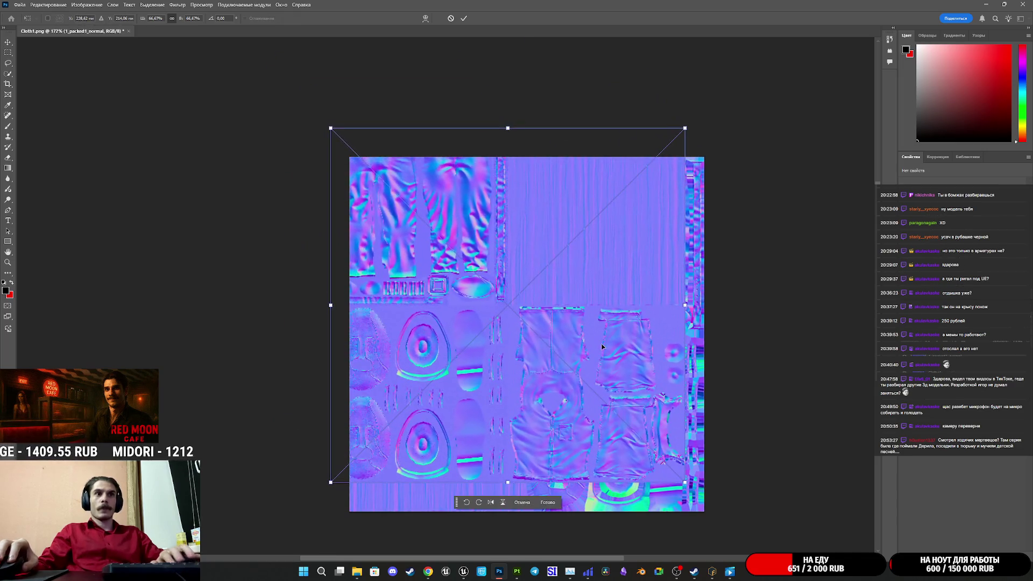
pyautogui.press('Return')
pyautogui.moveTo(720, 386); pyautogui.dragTo(537, 393)
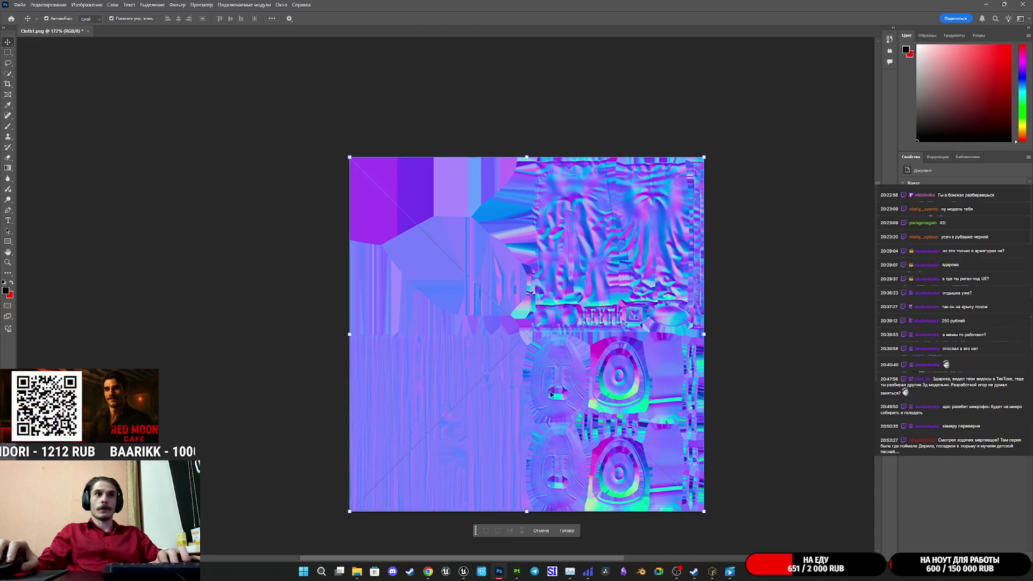
pyautogui.moveTo(657, 424)
pyautogui.mouseDown()
pyautogui.moveTo(572, 325)
pyautogui.moveTo(477, 240)
pyautogui.moveTo(482, 248)
pyautogui.mouseUp()
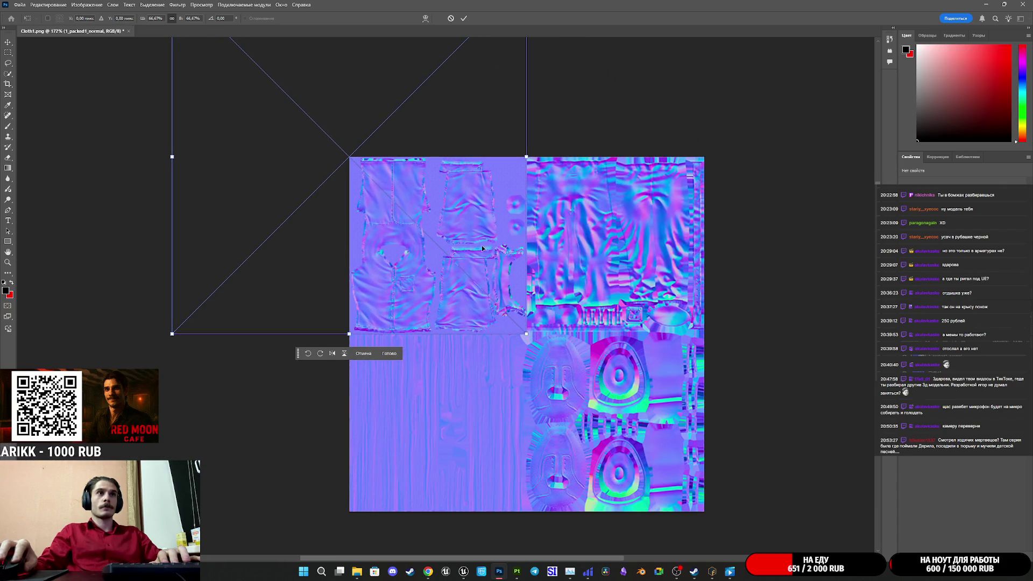
pyautogui.click(466, 19)
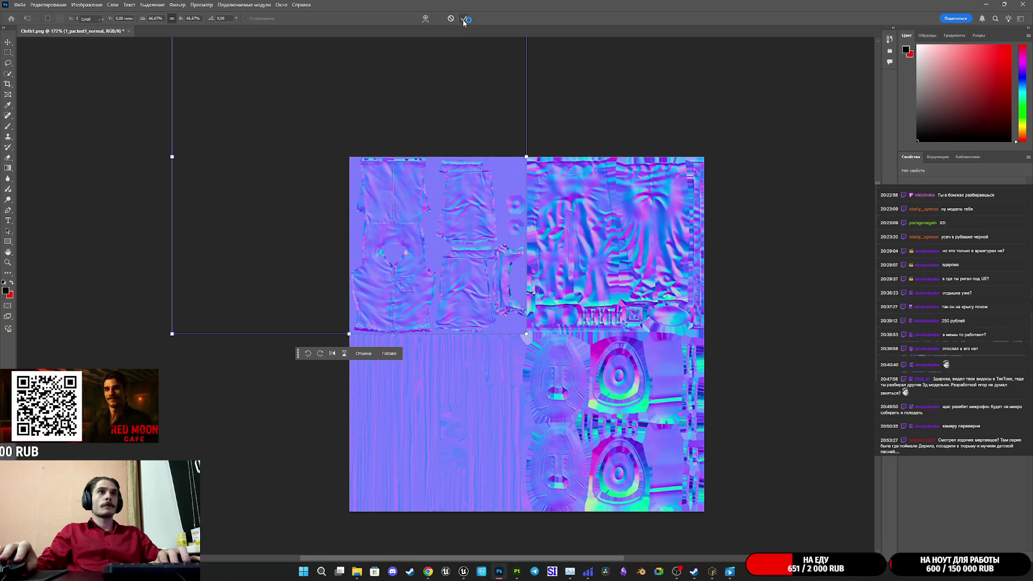
# Step: Start an Export As of the combined normal map from the File menu
pyautogui.click(20, 5)
pyautogui.moveTo(56, 209)
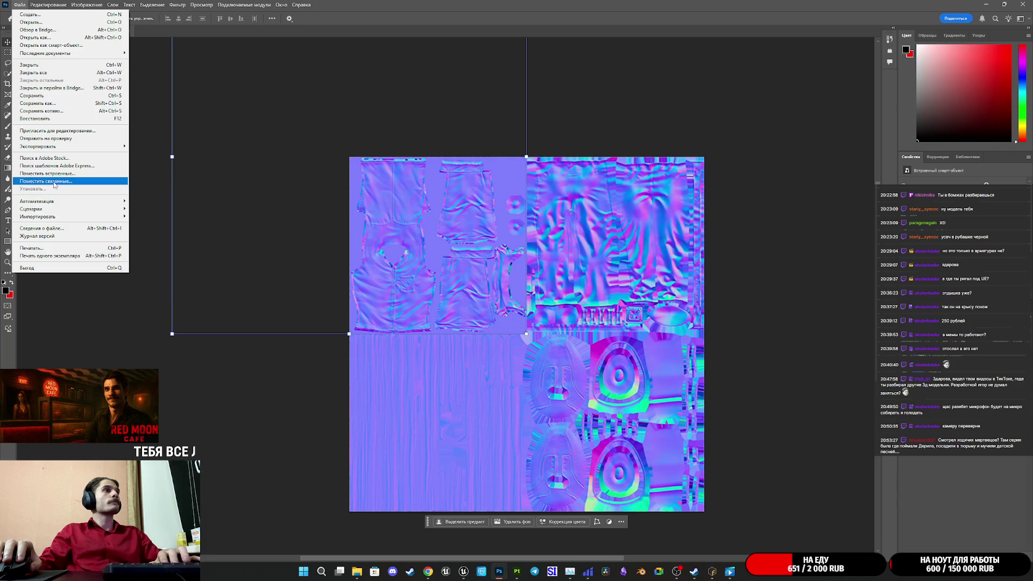
pyautogui.moveTo(61, 146)
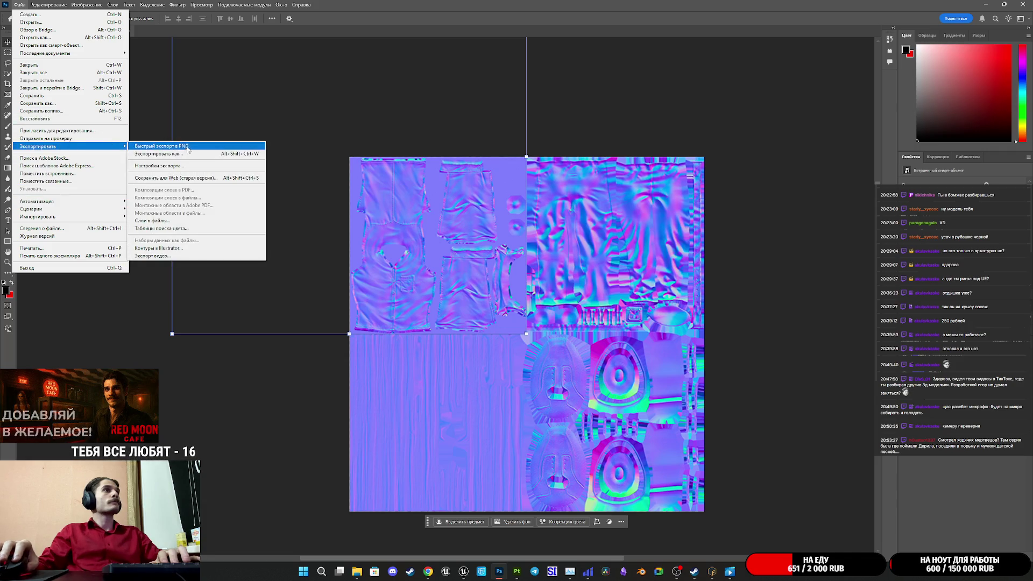
pyautogui.click(178, 154)
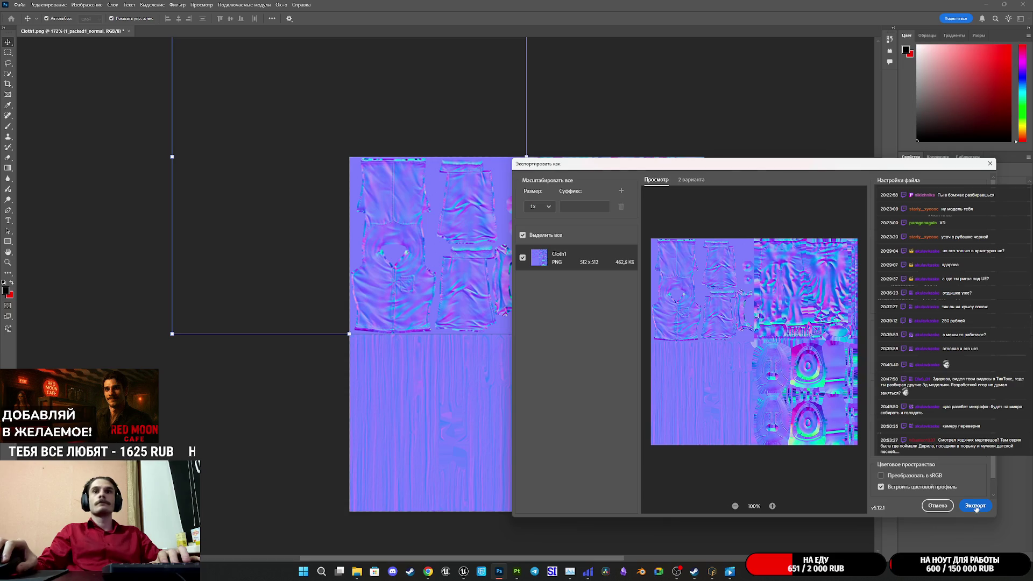
pyautogui.moveTo(707, 164)
pyautogui.mouseDown()
pyautogui.moveTo(442, 267)
pyautogui.moveTo(266, 129)
pyautogui.moveTo(389, 171)
pyautogui.mouseUp()
# Step: Save the export as Cloths1.png, replacing the existing file, and return to Unreal
pyautogui.click(657, 513)
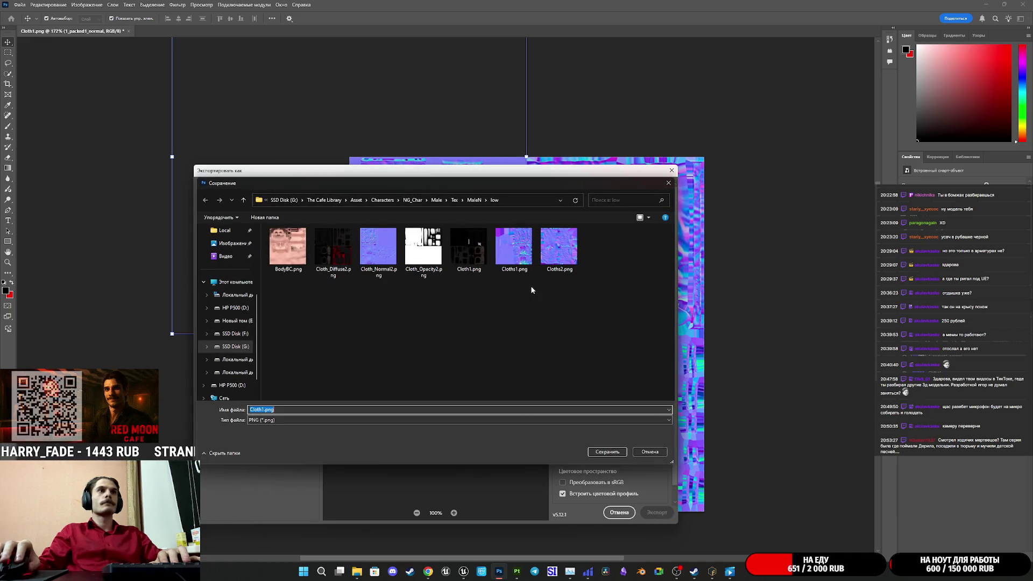
pyautogui.click(521, 272)
pyautogui.click(605, 455)
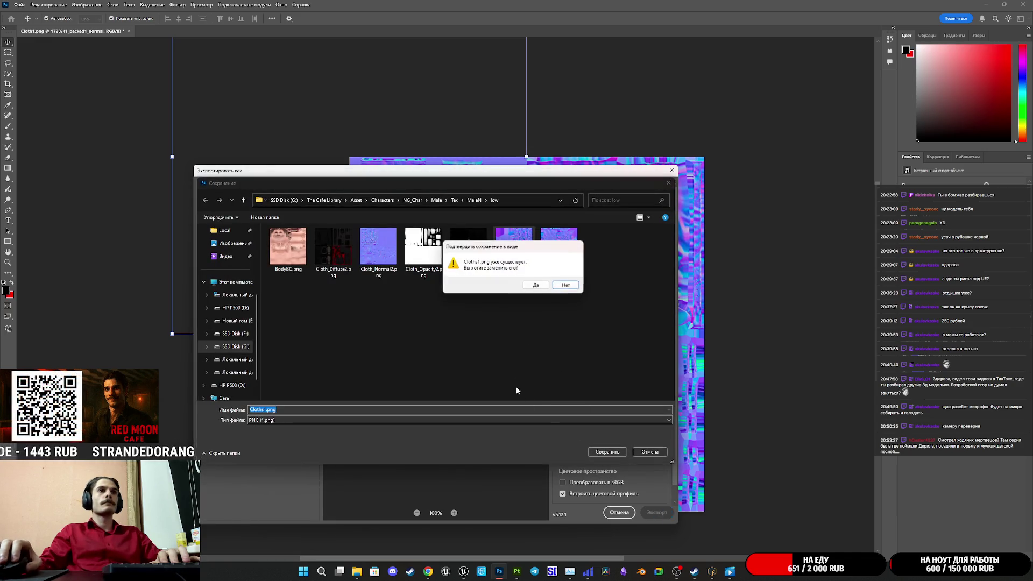
pyautogui.click(565, 286)
pyautogui.moveTo(469, 575)
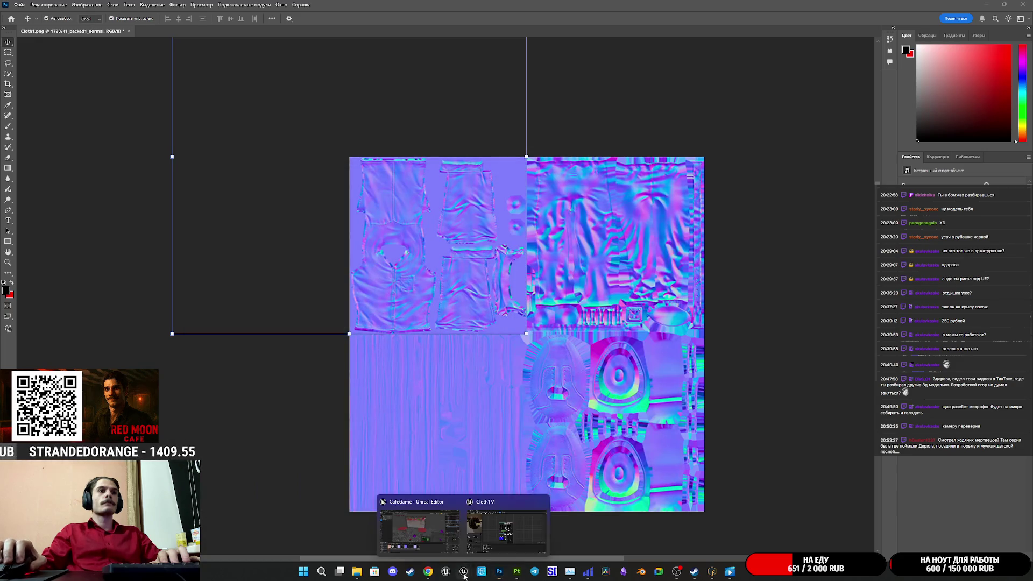
pyautogui.click(490, 517)
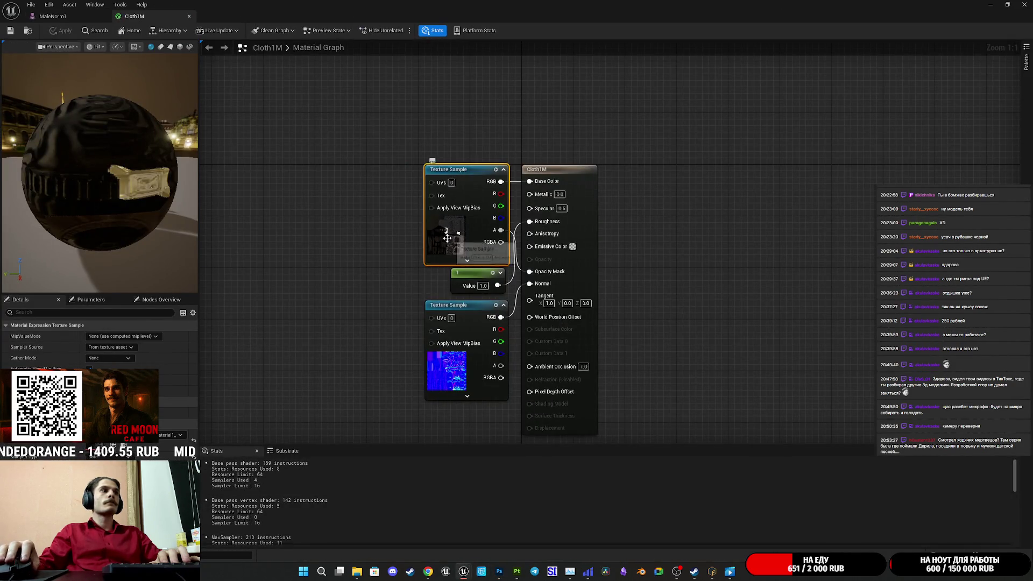
# Step: Reimport the WomanNorm texture from Cloth1.png in the low texture folder
pyautogui.click(1007, 4)
pyautogui.moveTo(572, 322); pyautogui.dragTo(562, 158)
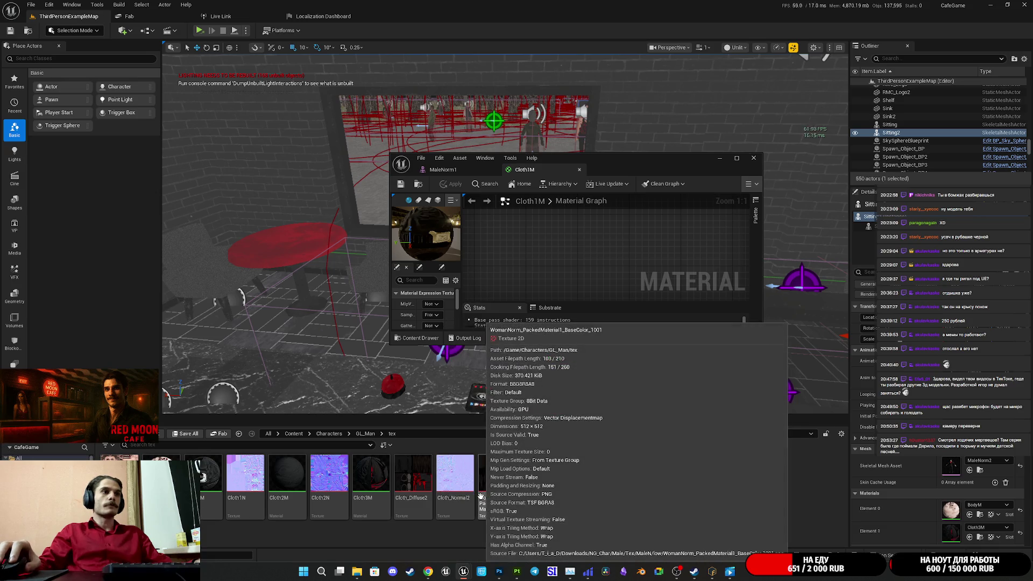
pyautogui.click(498, 478)
pyautogui.doubleClick(498, 478)
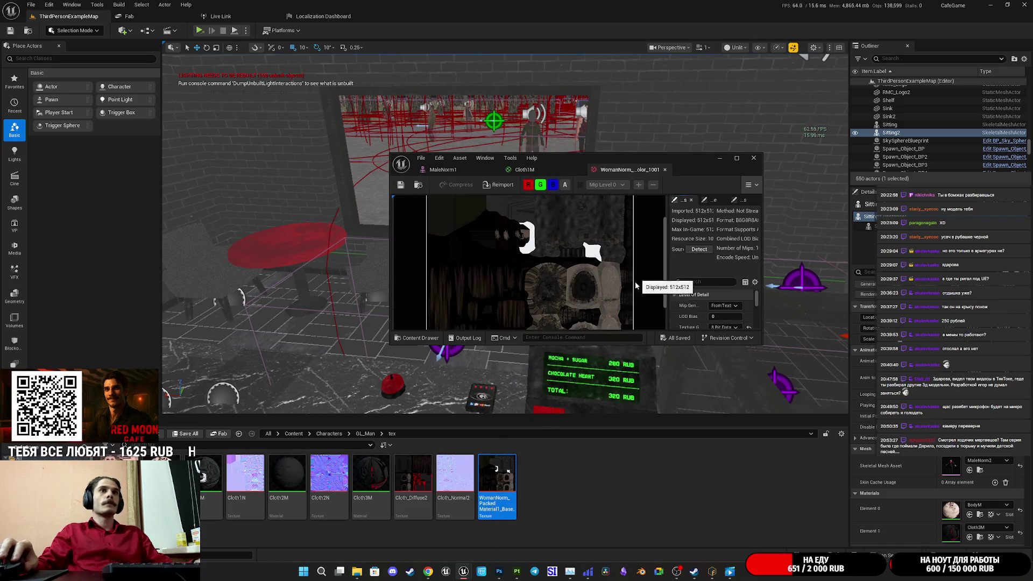
pyautogui.rightClick(496, 472)
pyautogui.click(533, 236)
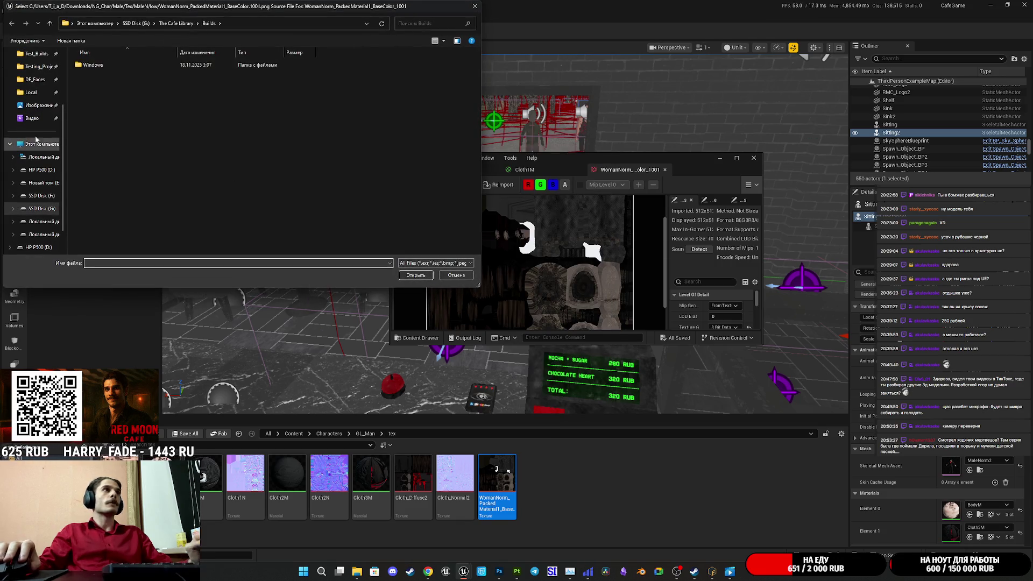
pyautogui.write('G:\\The Cafe Library\\Asset\\Characters\\NG_Char\\Male\\Tex\\MaleN\\low')
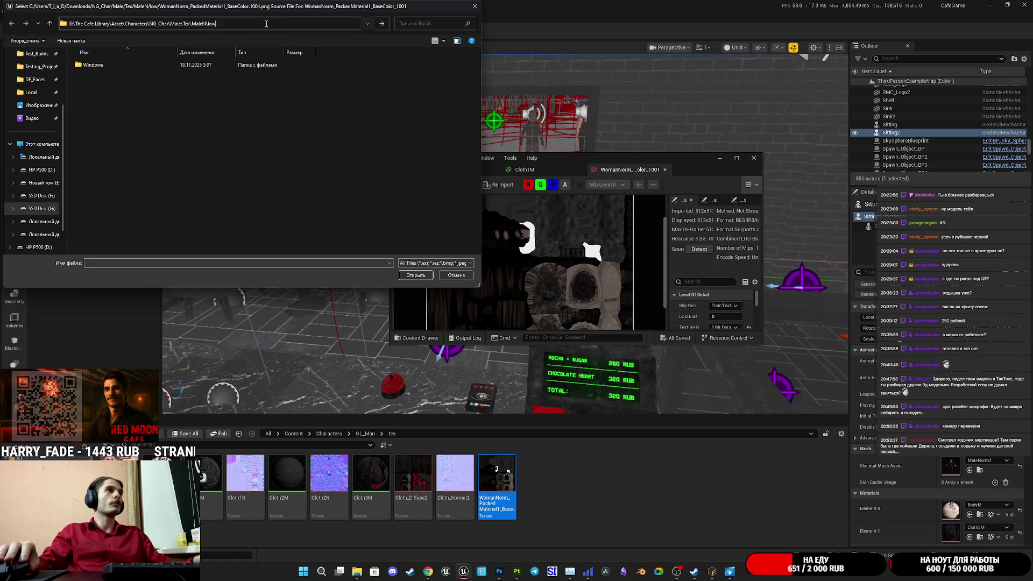
pyautogui.press('Return')
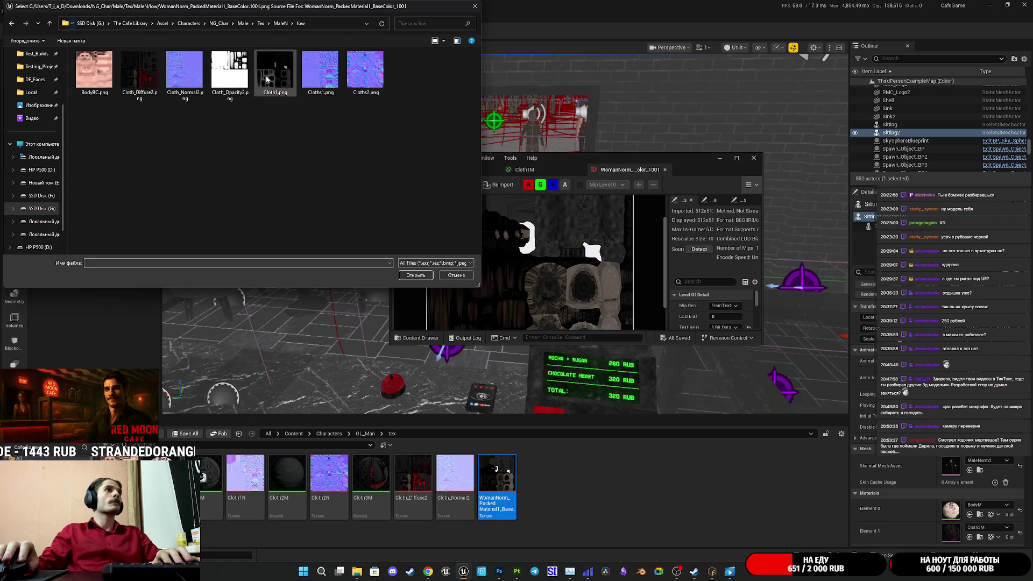
pyautogui.click(422, 279)
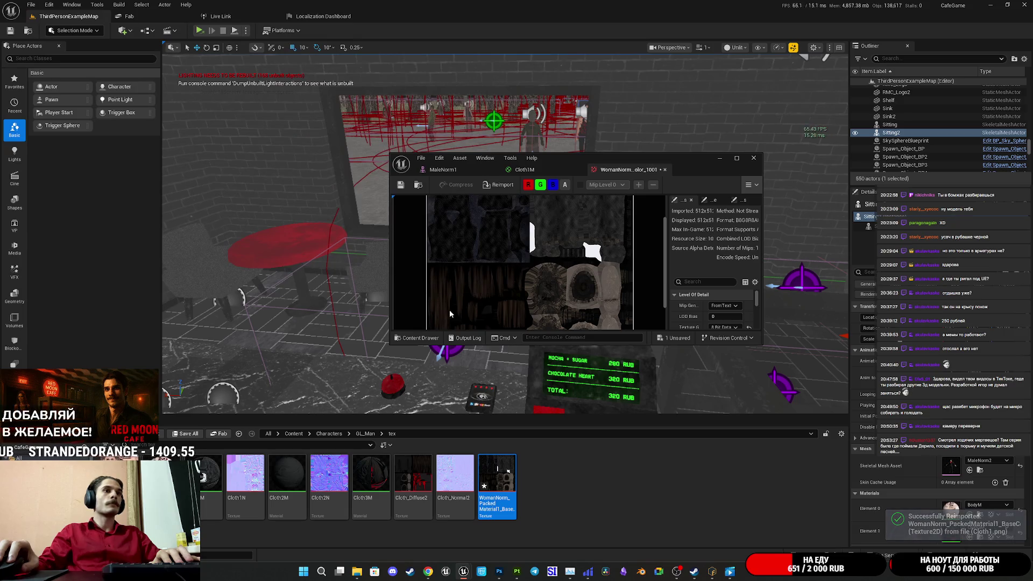
# Step: Inspect the Cloth_Normal2 and Cloth2N normal maps
pyautogui.doubleClick(457, 483)
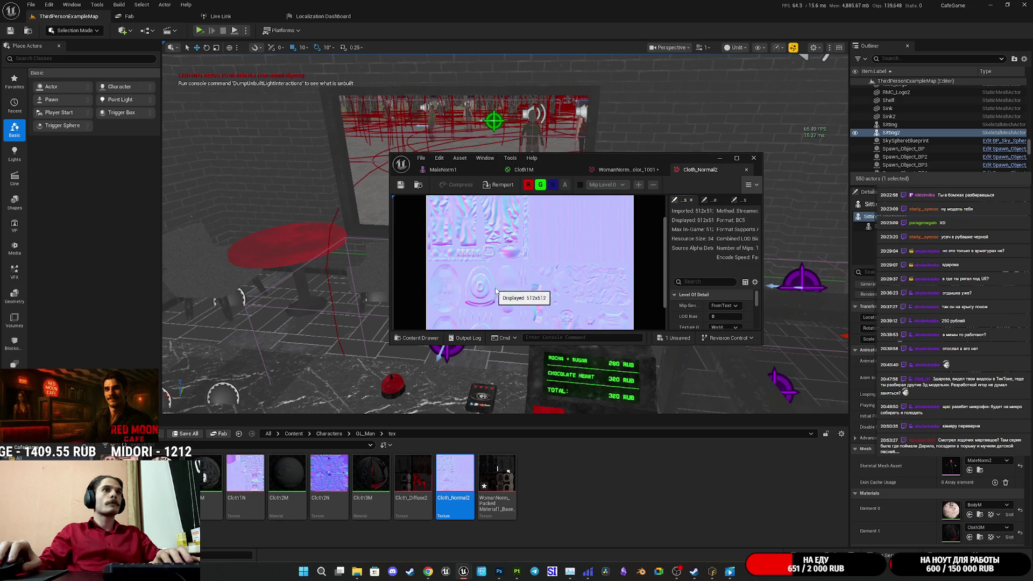
pyautogui.scroll(-2, 511, 285)
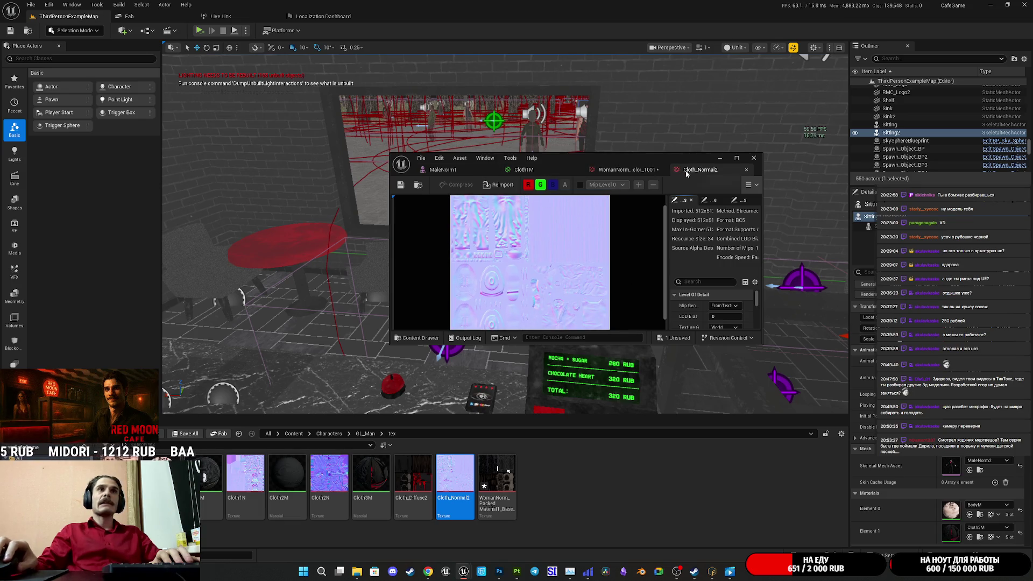
pyautogui.click(747, 169)
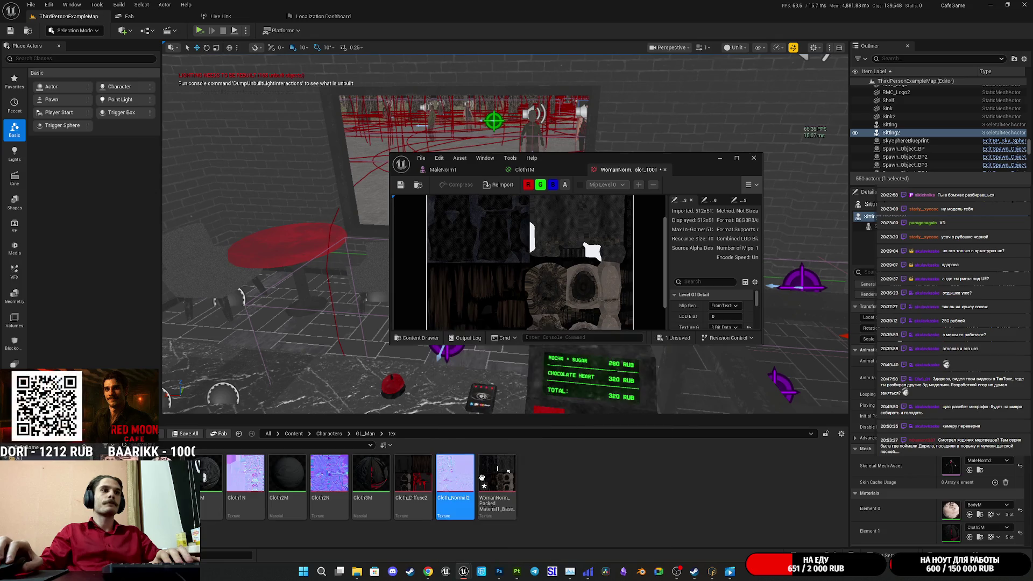
pyautogui.doubleClick(329, 473)
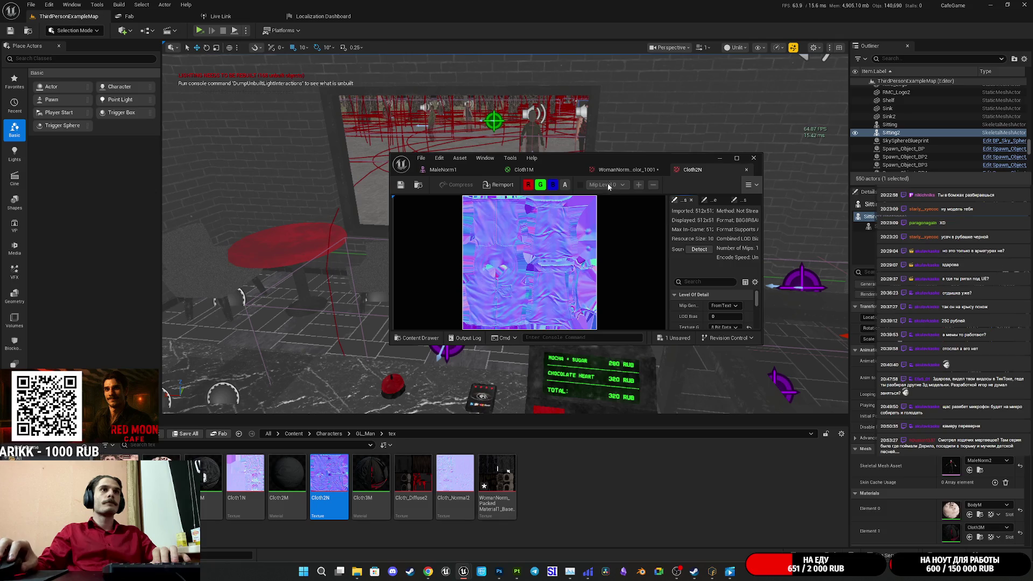
pyautogui.click(747, 169)
# Step: Reimport the Cloth1N normal map from Cloths1.png and close it
pyautogui.doubleClick(245, 474)
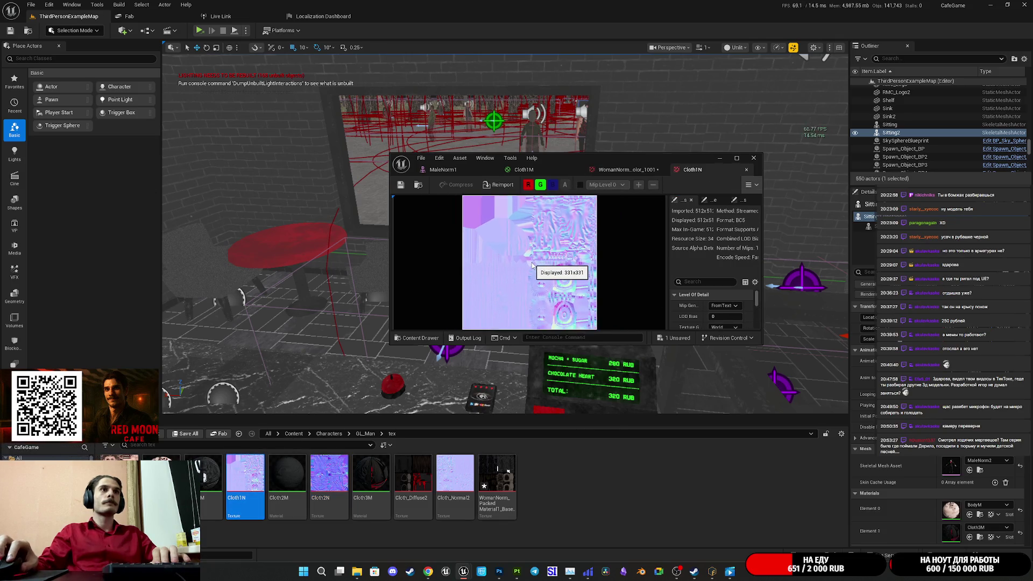
pyautogui.click(496, 185)
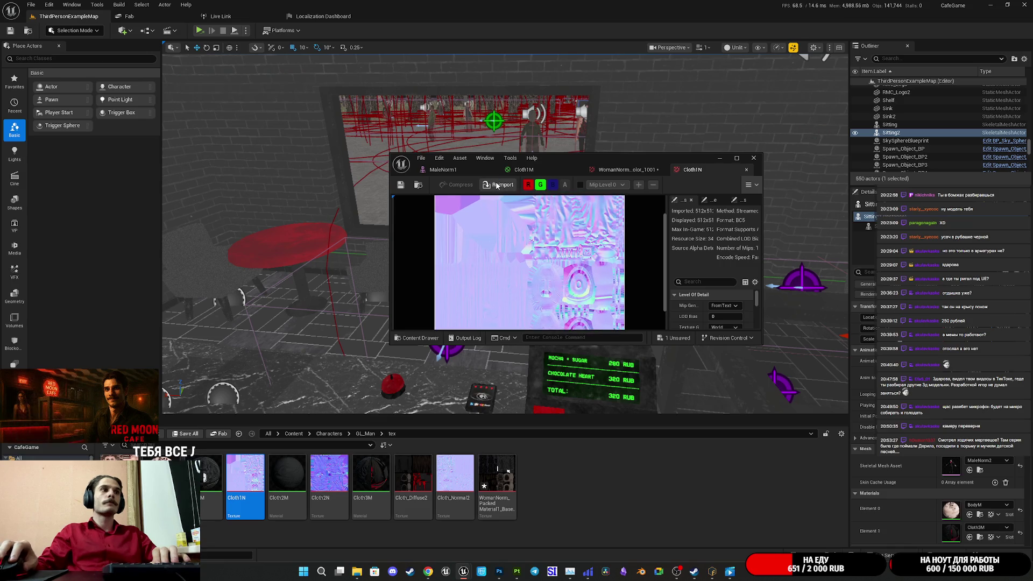
pyautogui.click(321, 68)
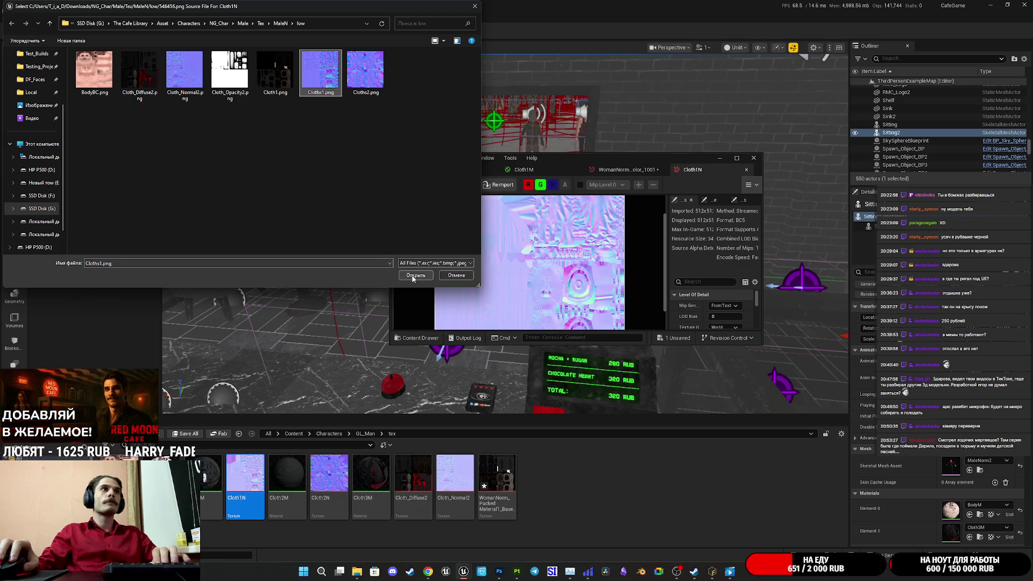
pyautogui.click(414, 275)
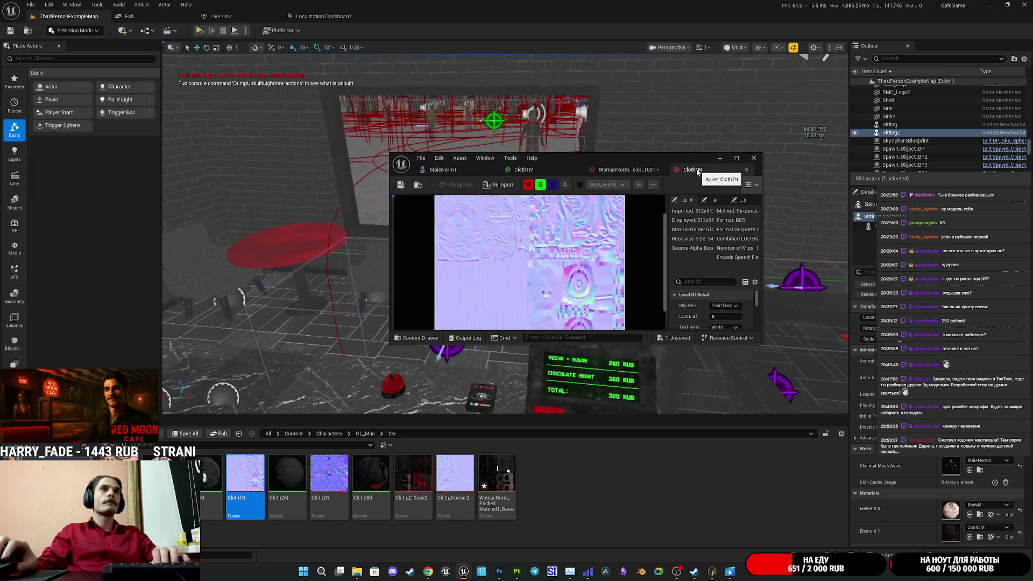
pyautogui.click(747, 169)
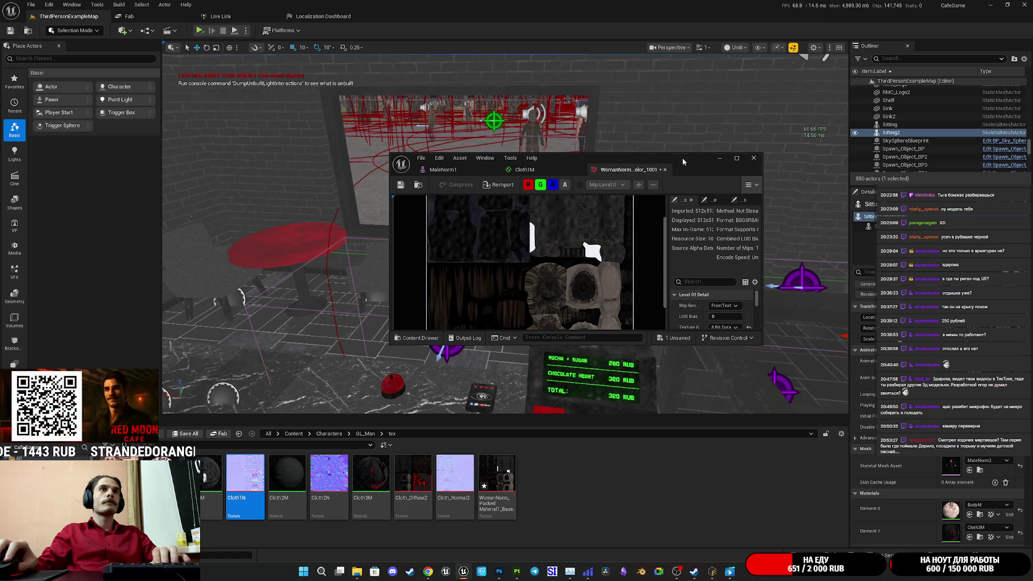
# Step: Save the WomanNorm base colour texture, close it, and check the updated preview sphere
pyautogui.doubleClick(682, 157)
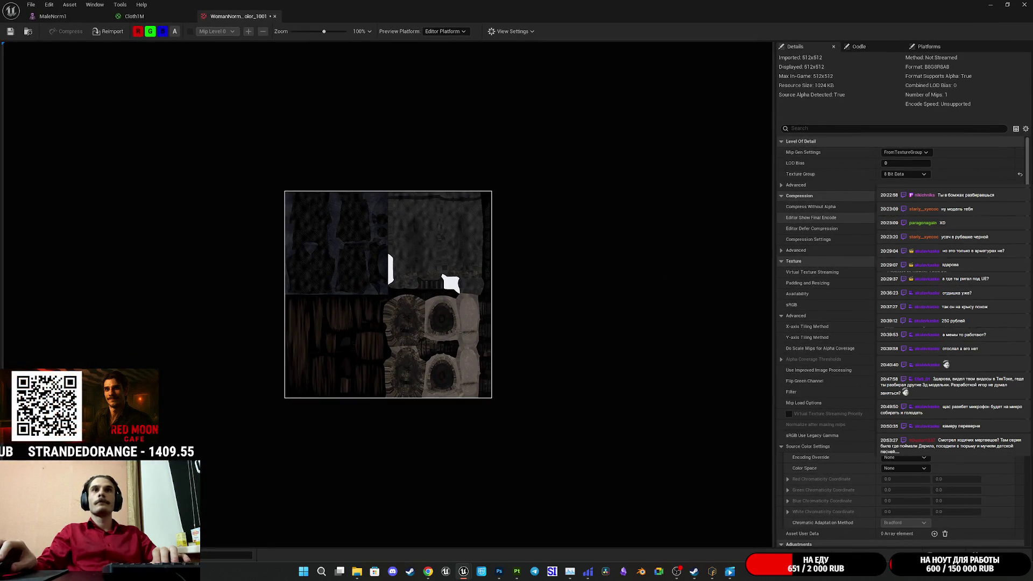
pyautogui.click(11, 32)
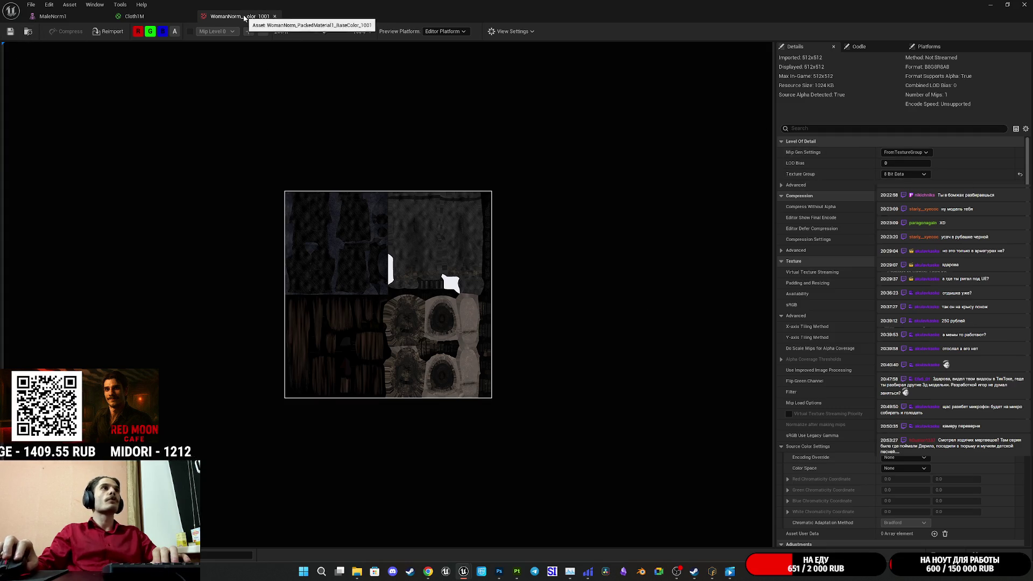
pyautogui.click(274, 17)
pyautogui.moveTo(135, 107); pyautogui.dragTo(70, 113)
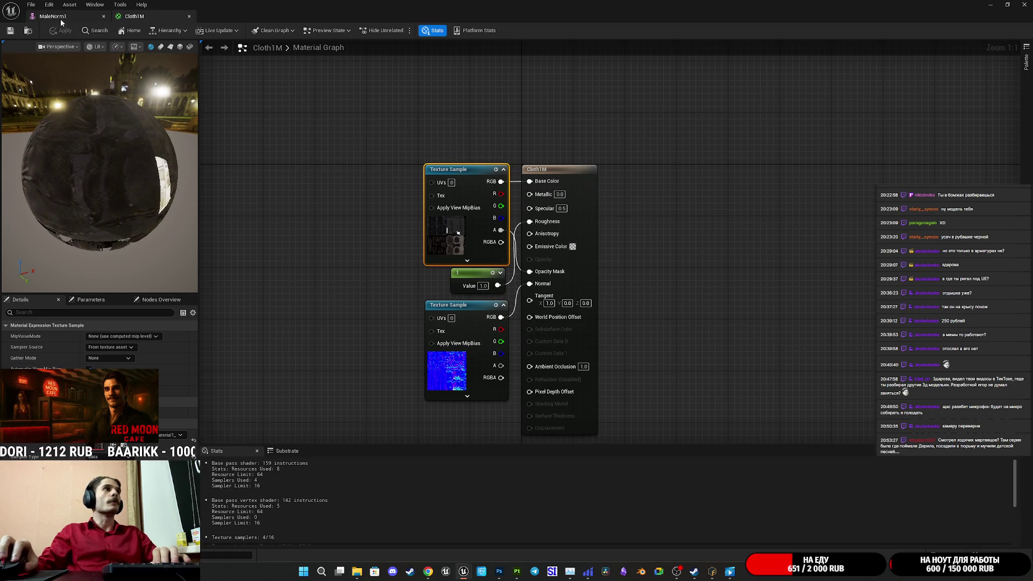
# Step: Assign Cloth1M to MaleNorm1's Element 2 slot, check the character's back, and close the mesh editor
pyautogui.click(62, 18)
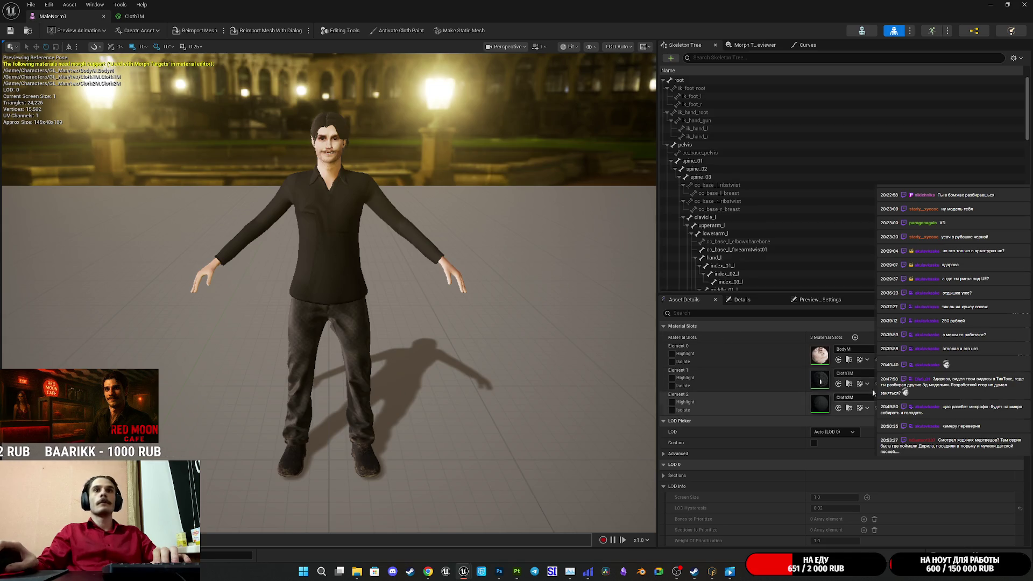
pyautogui.click(849, 408)
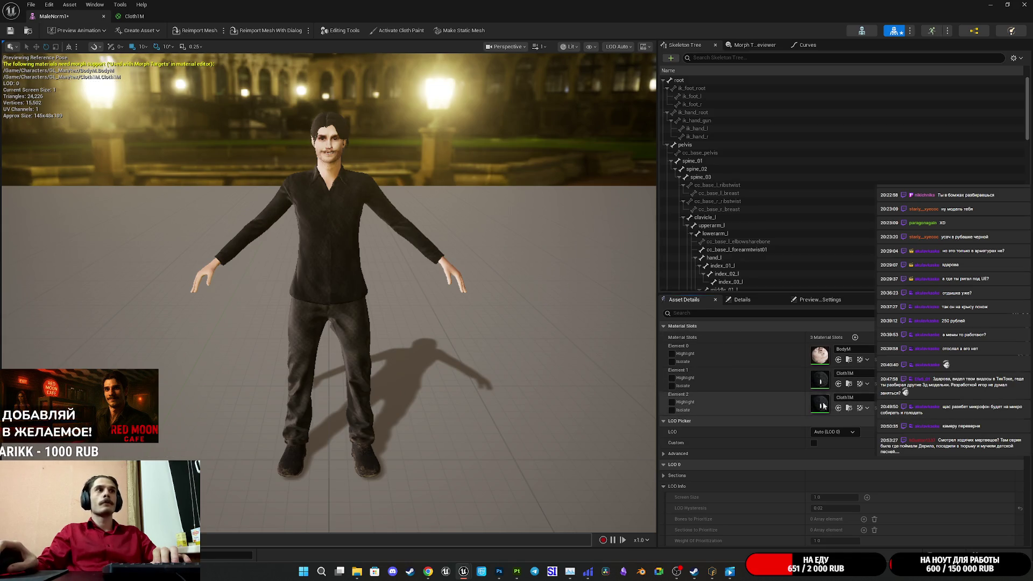
pyautogui.scroll(5, 328, 290)
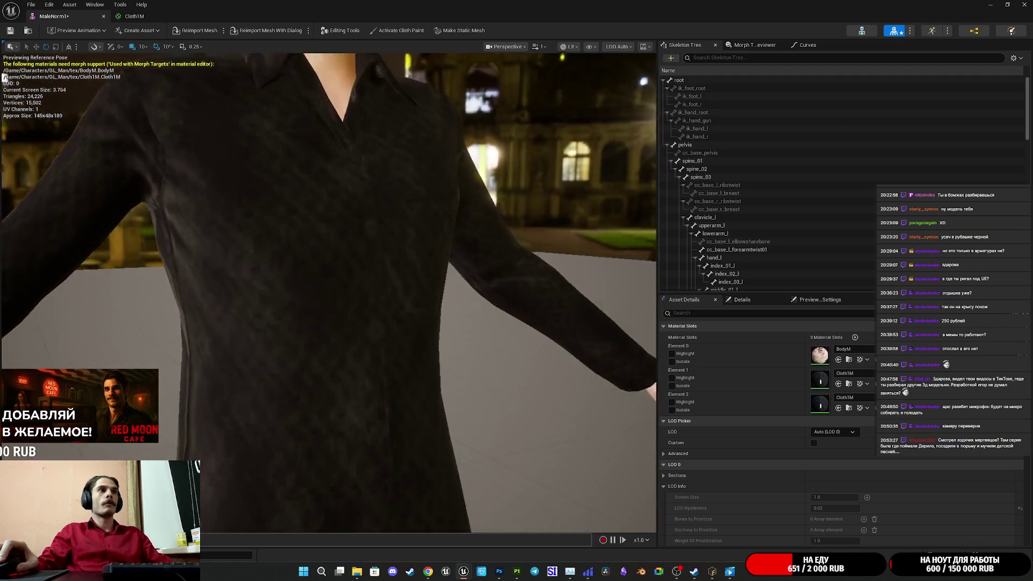
pyautogui.moveTo(328, 291); pyautogui.dragTo(640, 303)
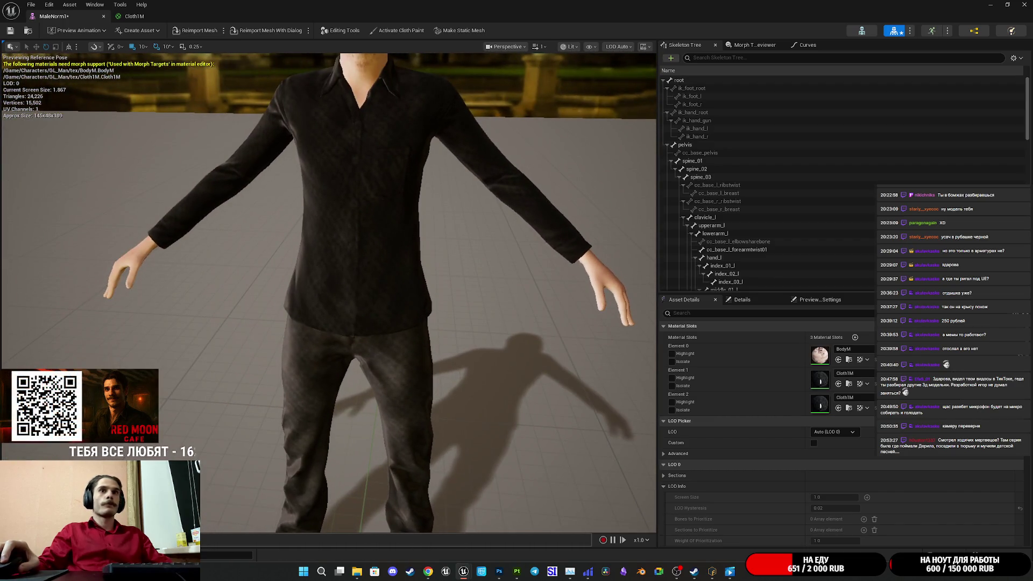
pyautogui.moveTo(472, 328); pyautogui.dragTo(508, 306)
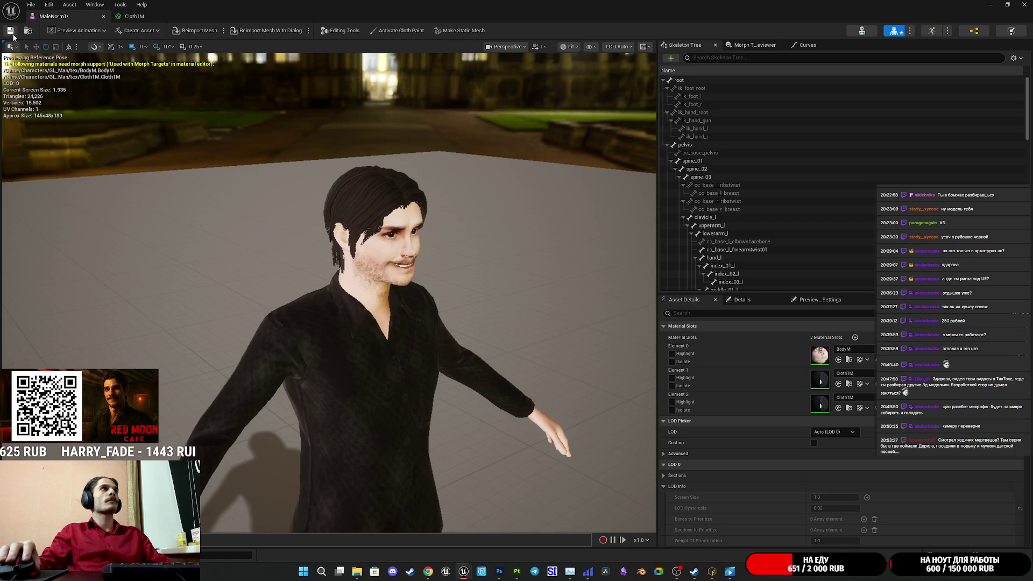
pyautogui.click(1024, 4)
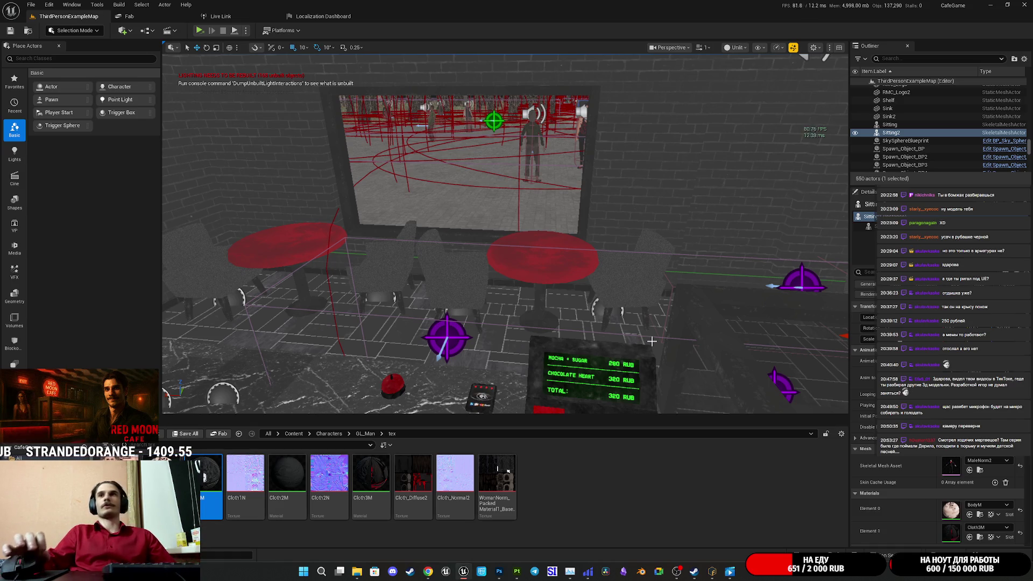
# Step: Fly the viewport to the Red Moon Cafe and start a Play In Editor session
pyautogui.moveTo(652, 341)
pyautogui.mouseDown()
pyautogui.moveTo(652, 366)
pyautogui.moveTo(652, 253)
pyautogui.moveTo(619, 247)
pyautogui.moveTo(597, 267)
pyautogui.mouseUp()
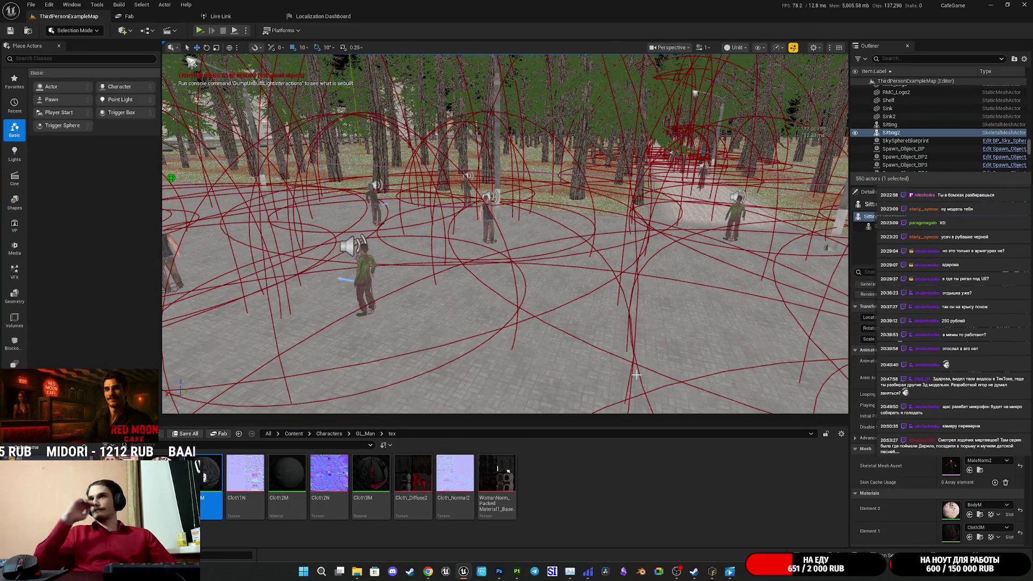
pyautogui.moveTo(636, 375); pyautogui.dragTo(571, 382)
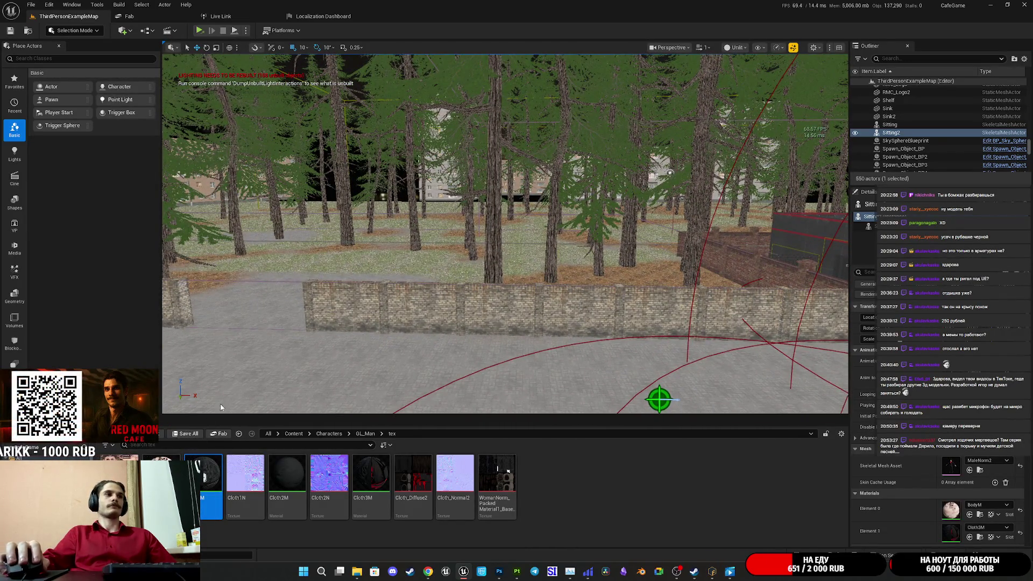
pyautogui.press('f')
pyautogui.moveTo(408, 325); pyautogui.dragTo(407, 325)
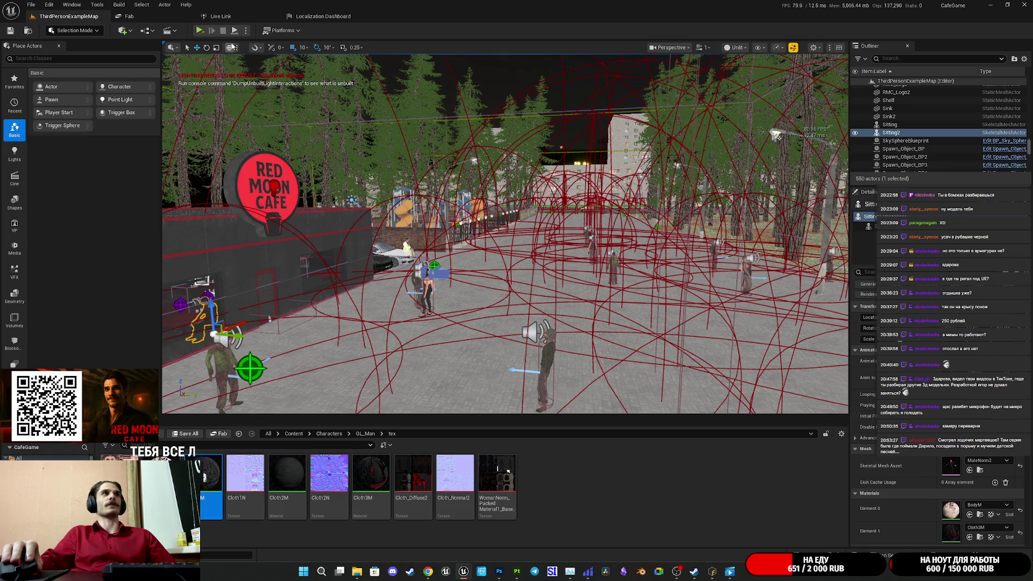
pyautogui.click(246, 31)
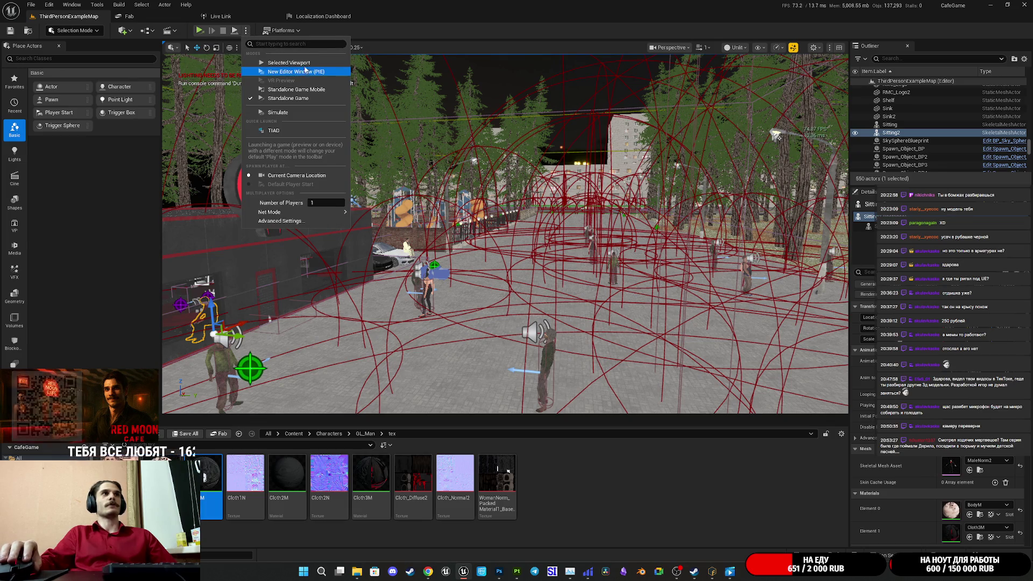
pyautogui.click(305, 65)
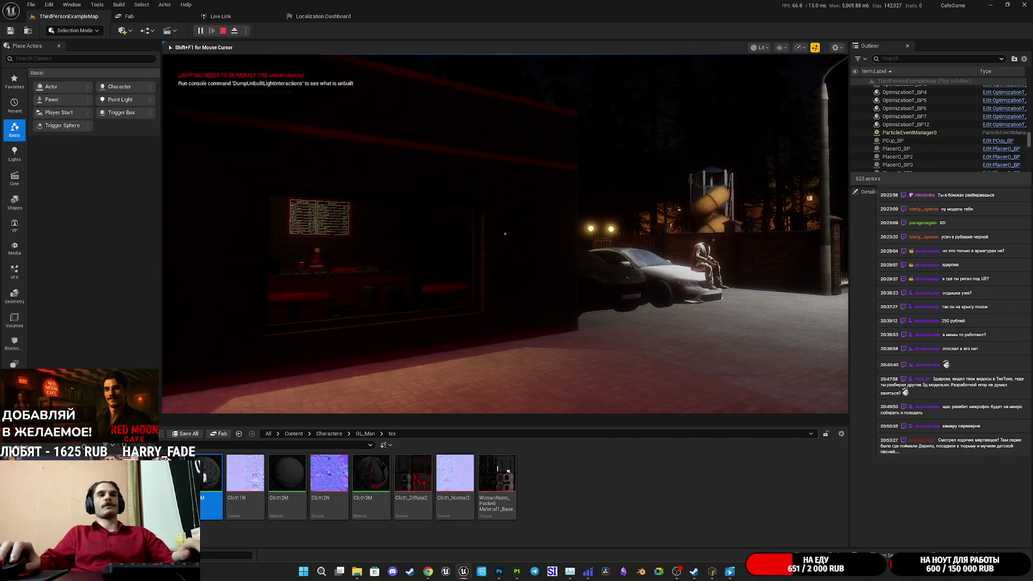
# Step: Play fullscreen, walking past the red counter, tables and seated man, then stop playing
pyautogui.press('F11')
pyautogui.press('w')
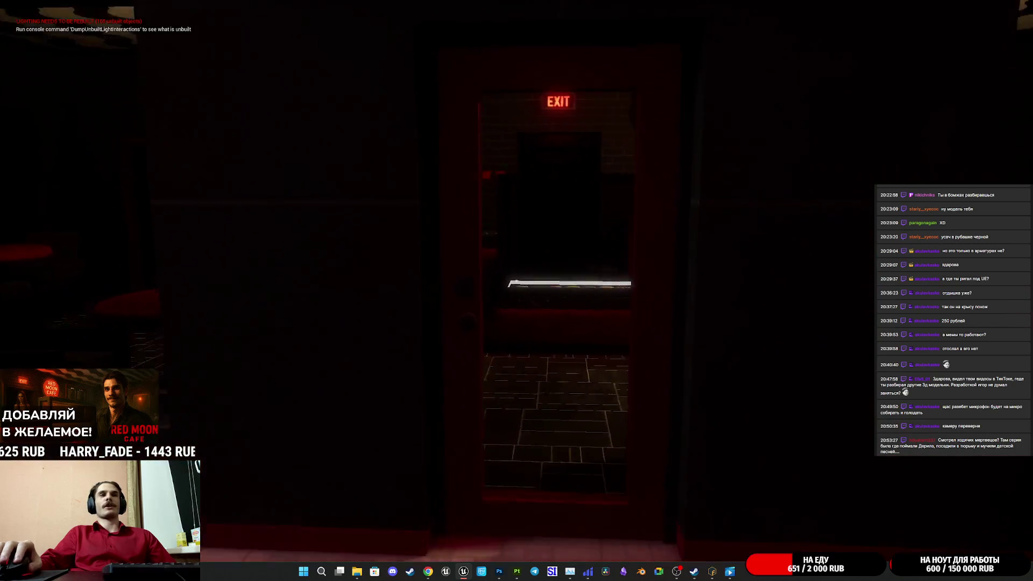
pyautogui.press('w')
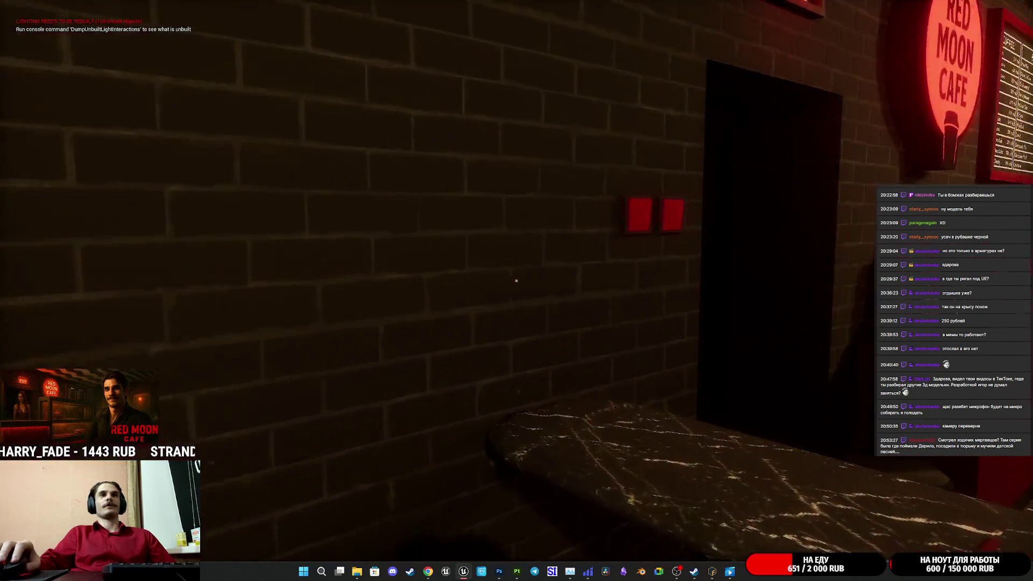
pyautogui.press('s')
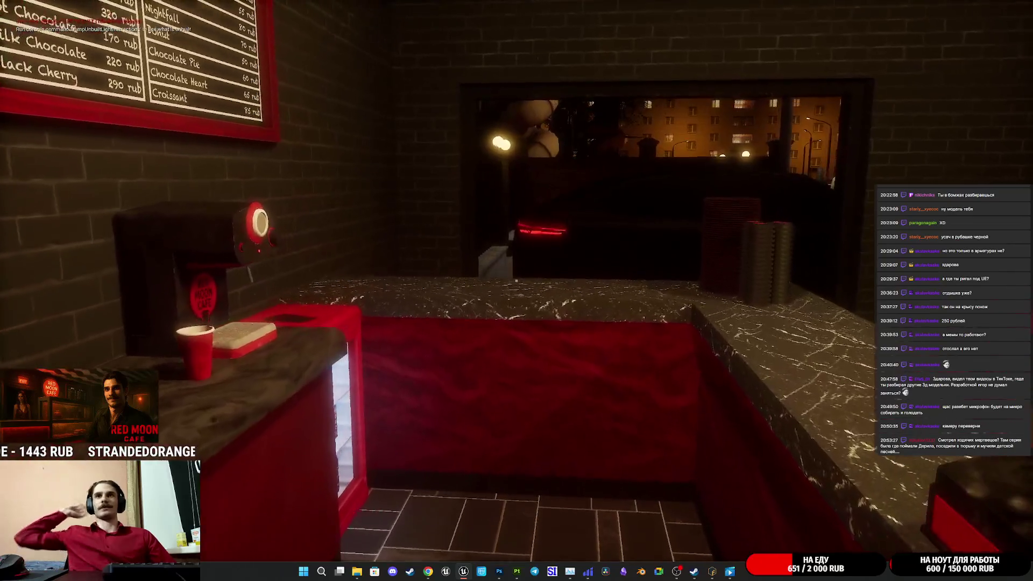
pyautogui.press('s')
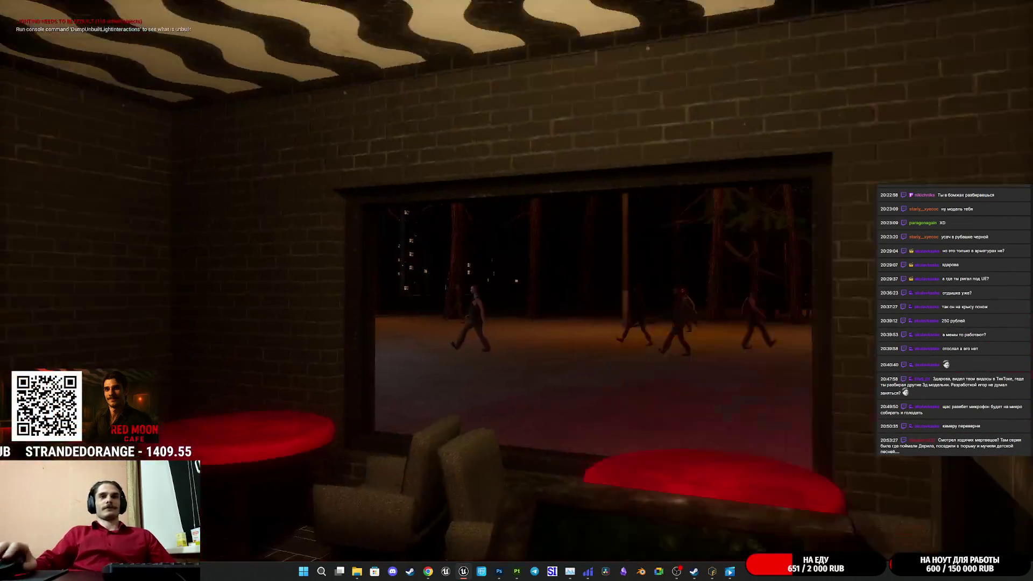
pyautogui.press('s')
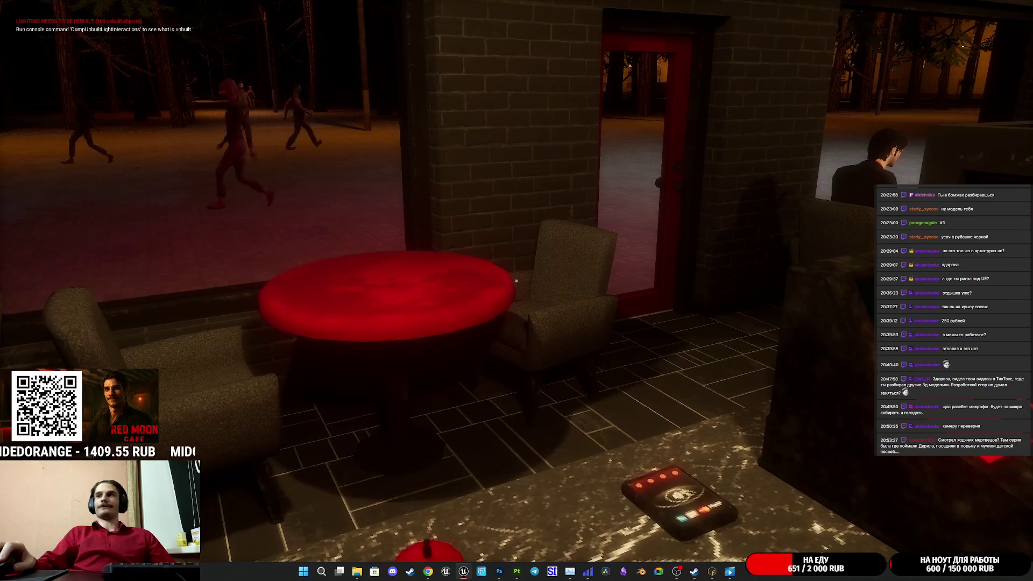
pyautogui.press('s')
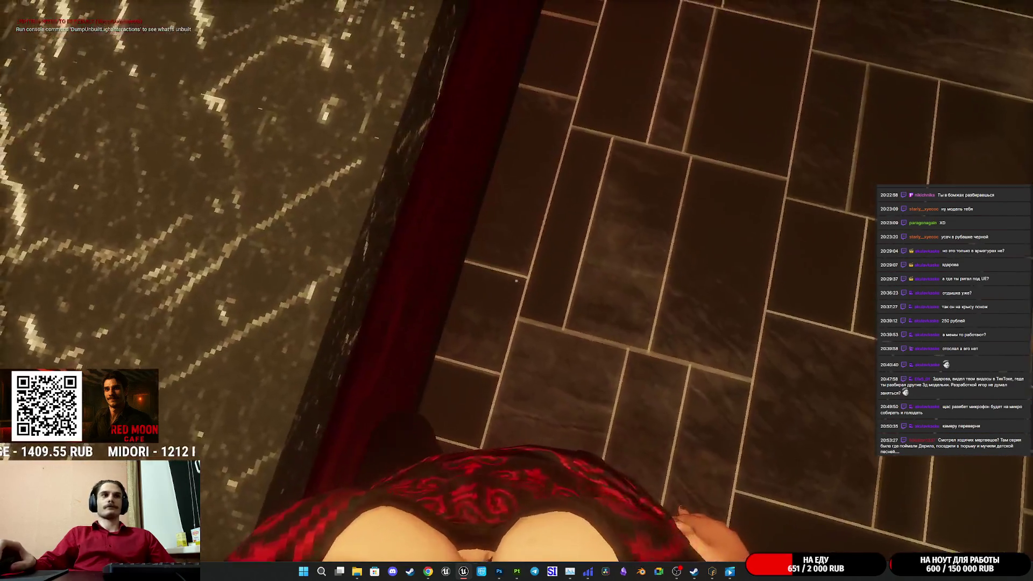
pyautogui.press('s')
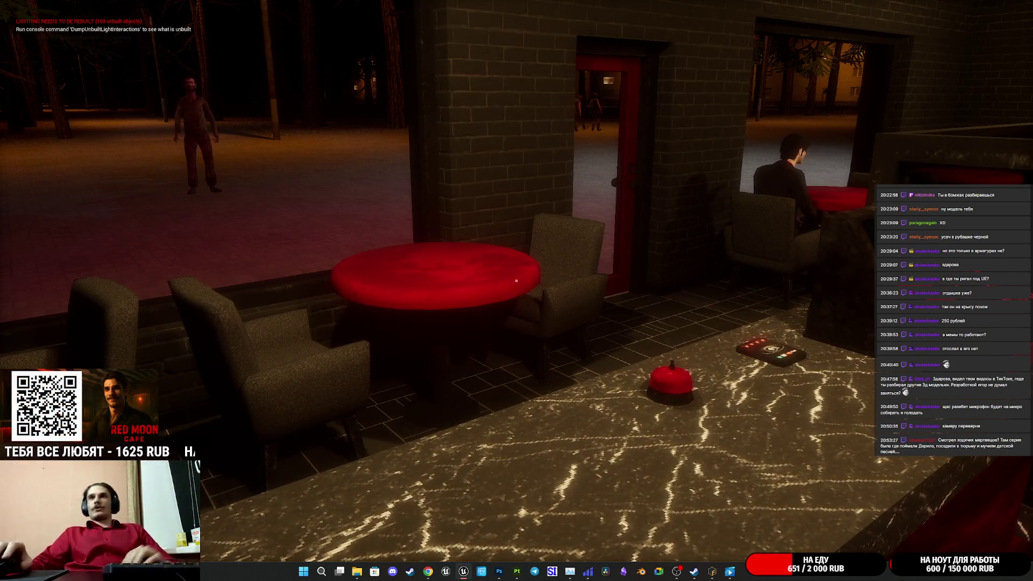
pyautogui.press('w')
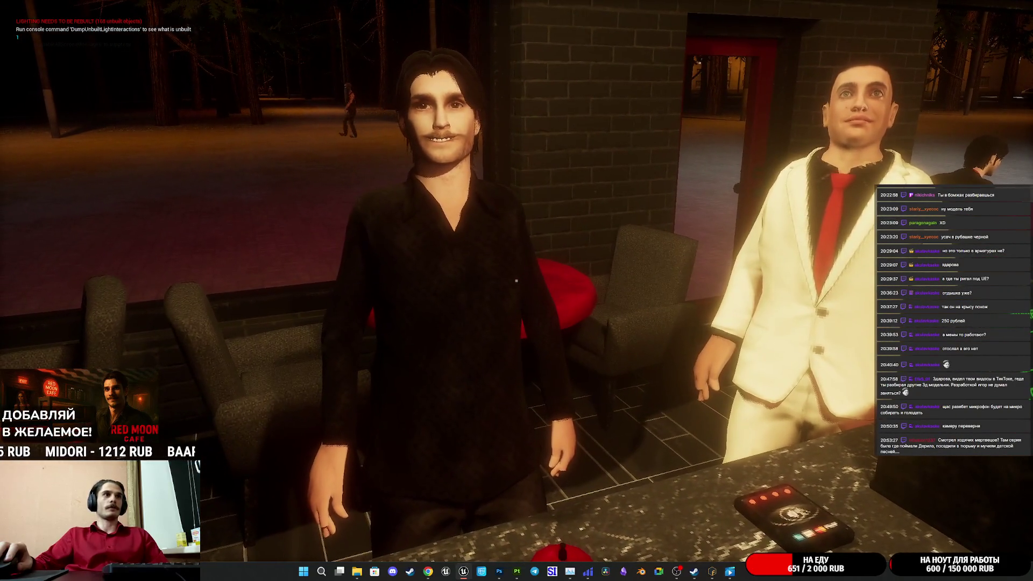
pyautogui.press('F2')
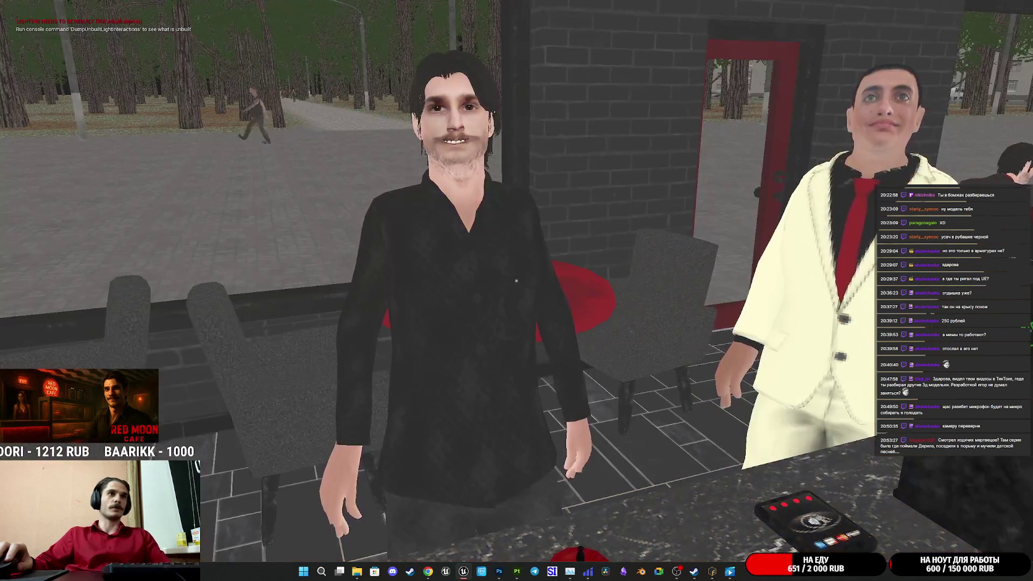
pyautogui.press('F3')
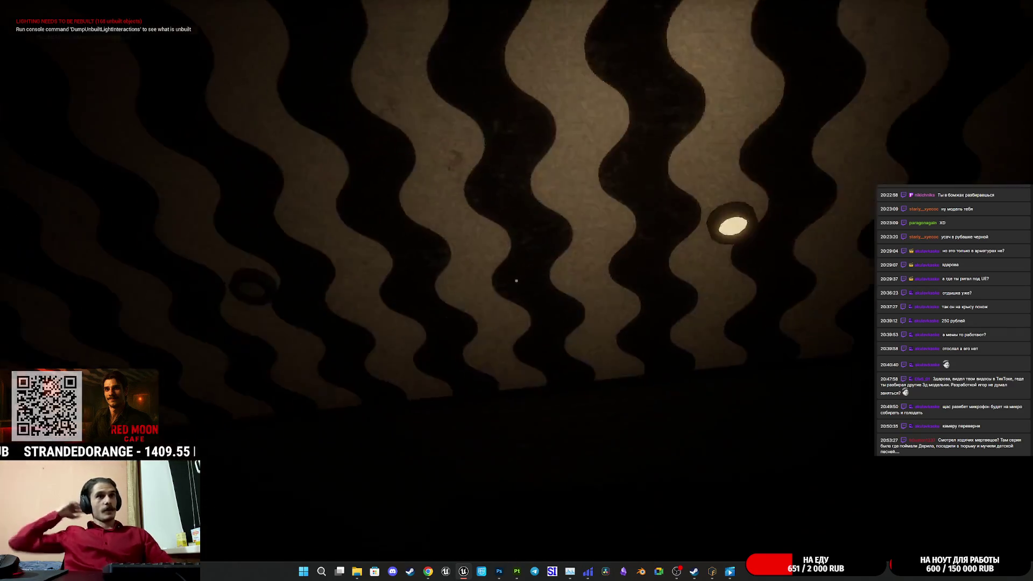
pyautogui.press('Escape')
# Step: Select the chair beside the red table and open its Chair_BP event graph
pyautogui.moveTo(522, 291); pyautogui.dragTo(538, 281)
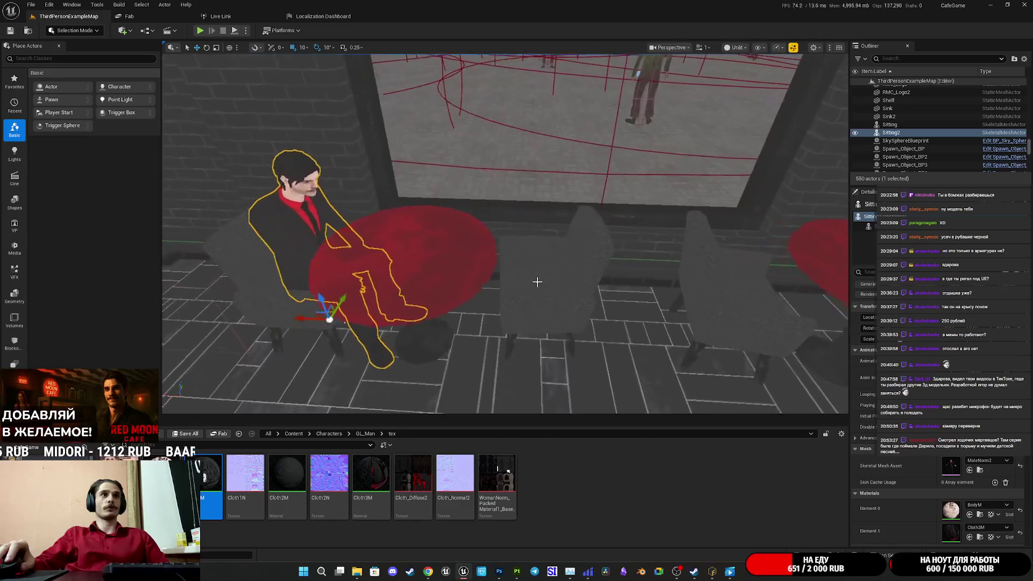
pyautogui.click(538, 282)
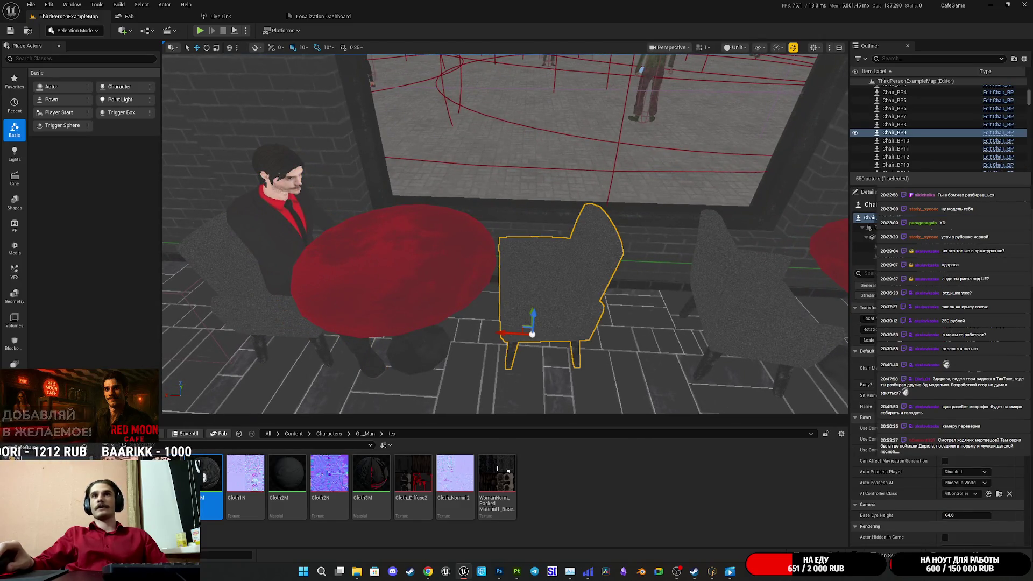
pyautogui.doubleClick(588, 204)
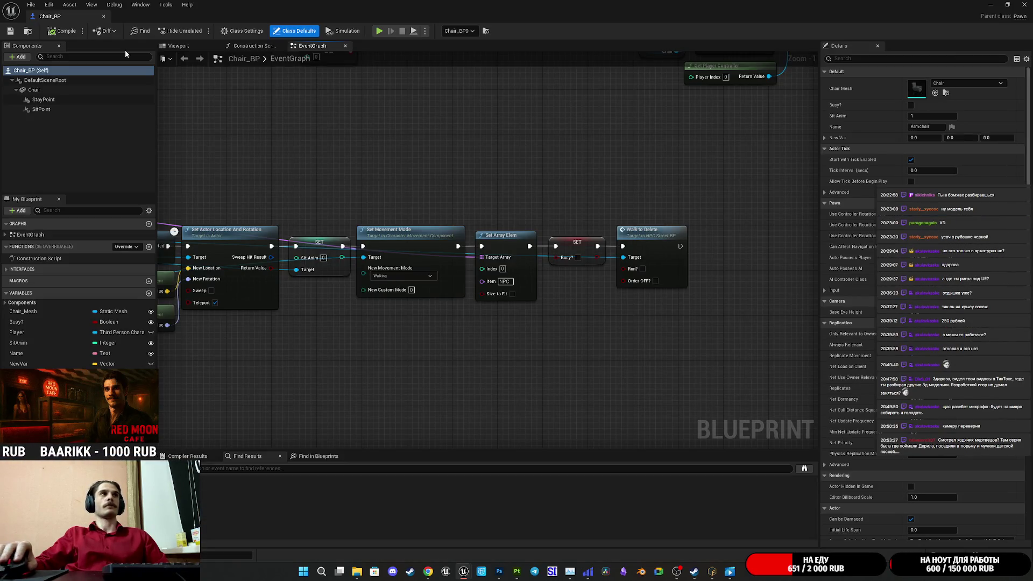
# Step: Inspect the Delay, world location and Event Use nodes, then return to the level
pyautogui.moveTo(324, 140); pyautogui.dragTo(418, 159)
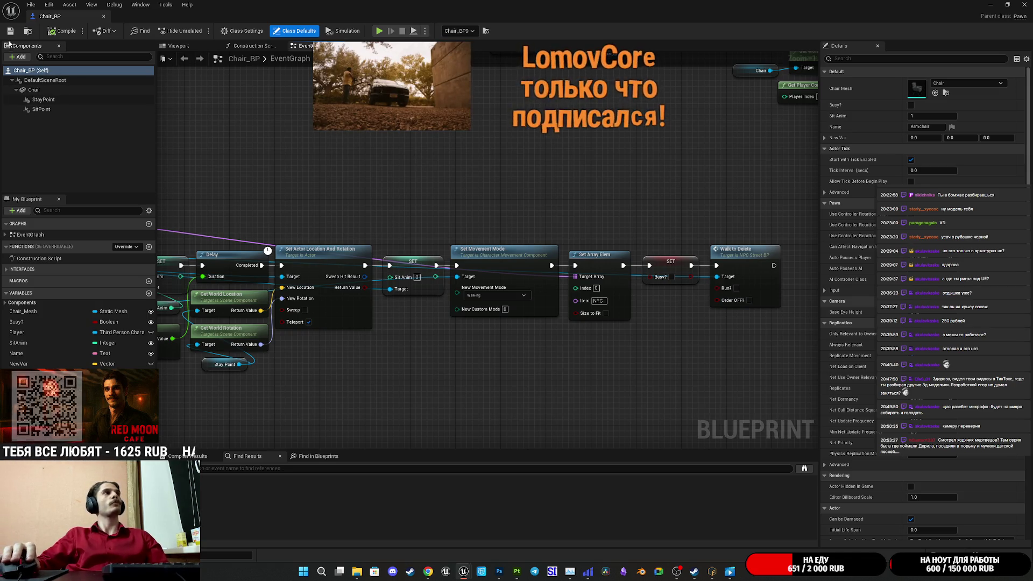
pyautogui.scroll(-6, 520, 225)
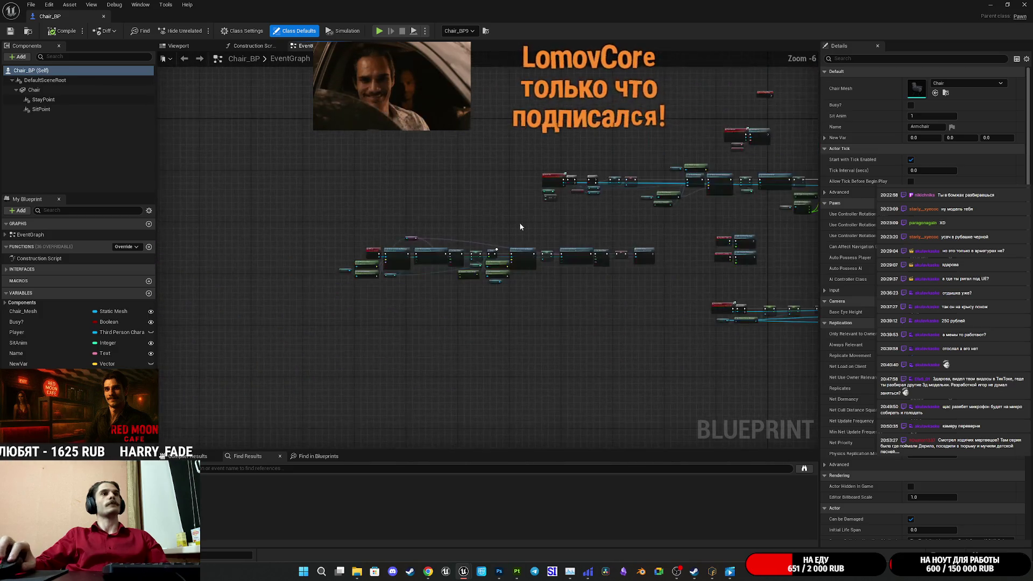
pyautogui.scroll(4, 520, 226)
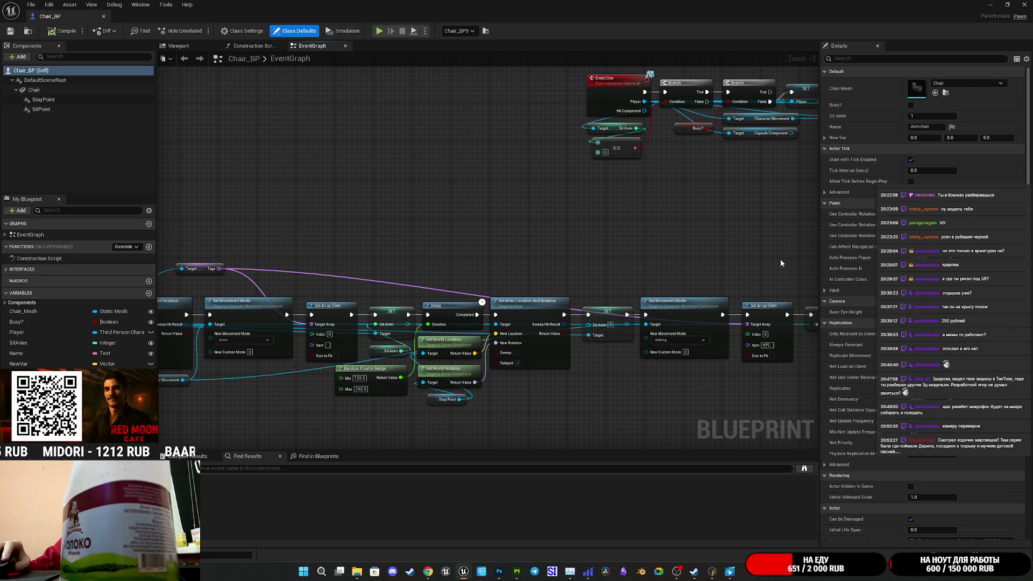
pyautogui.moveTo(606, 303)
pyautogui.mouseDown()
pyautogui.moveTo(549, 226)
pyautogui.moveTo(587, 212)
pyautogui.mouseUp()
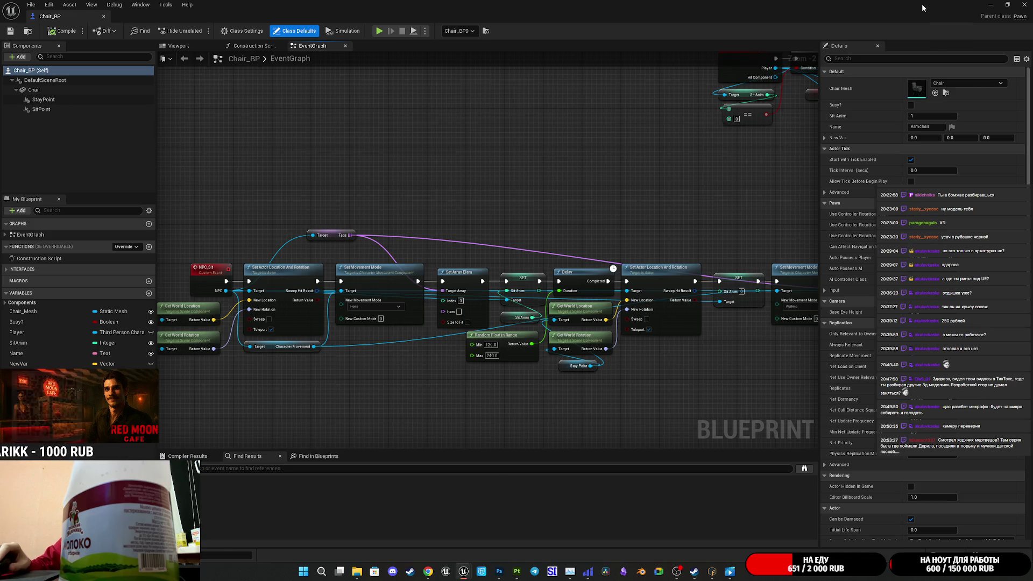
pyautogui.hotkey('alt', 'Tab')
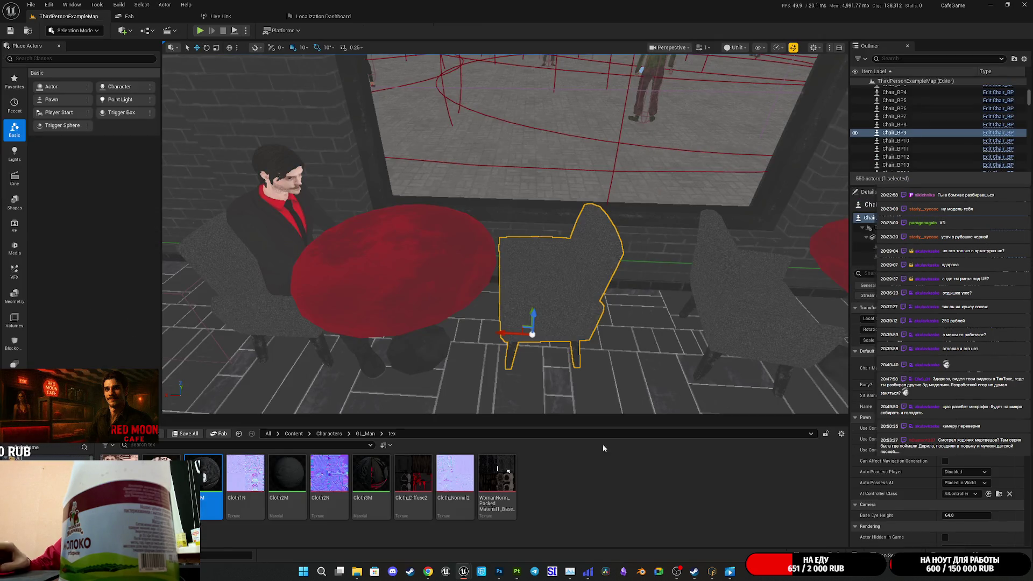
pyautogui.press('Up')
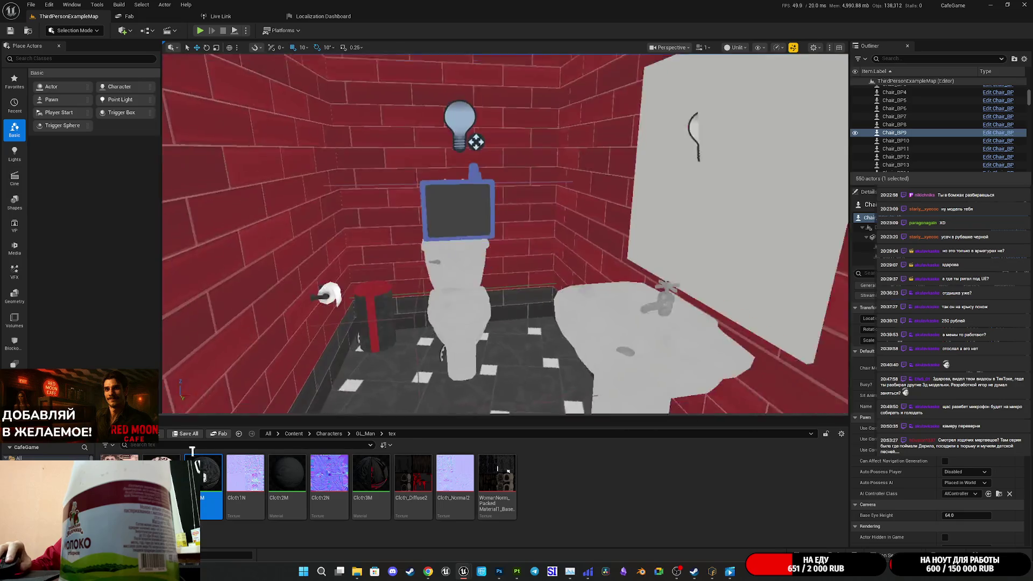
# Step: Select the toilet actor and open Toilet_BP's event graph maximized and zoomed out
pyautogui.click(533, 258)
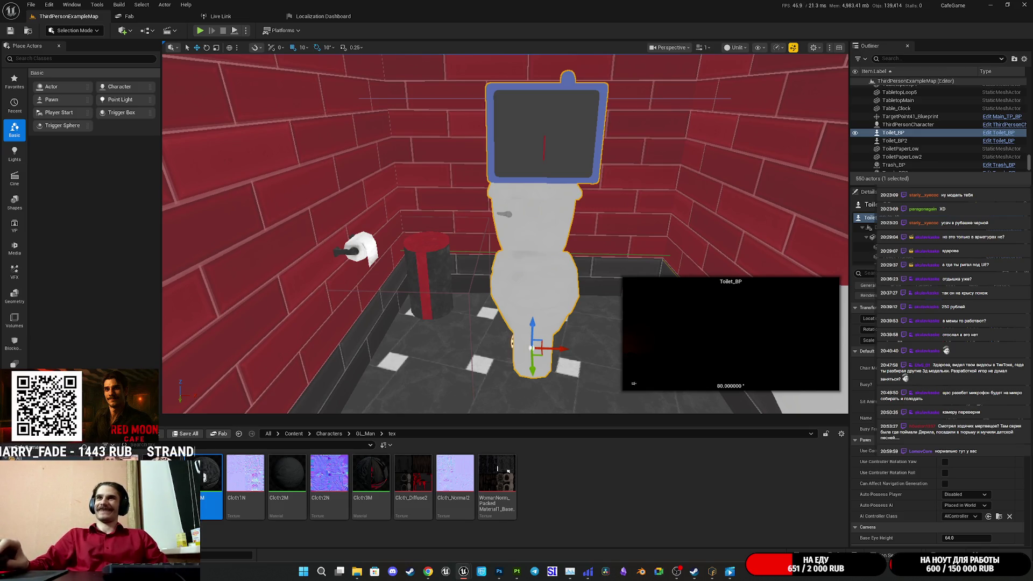
pyautogui.moveTo(722, 244); pyautogui.dragTo(480, 186)
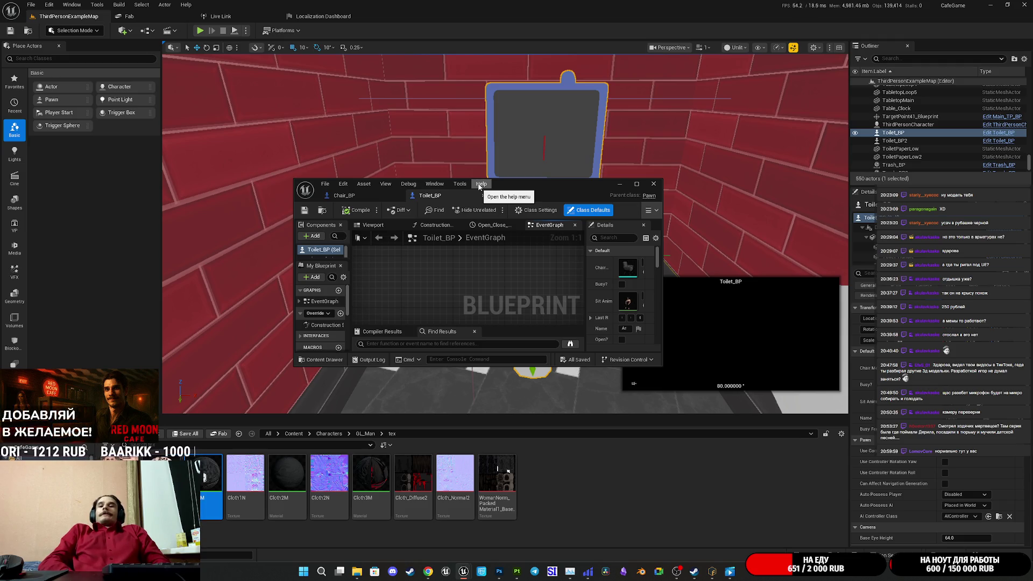
pyautogui.doubleClick(525, 182)
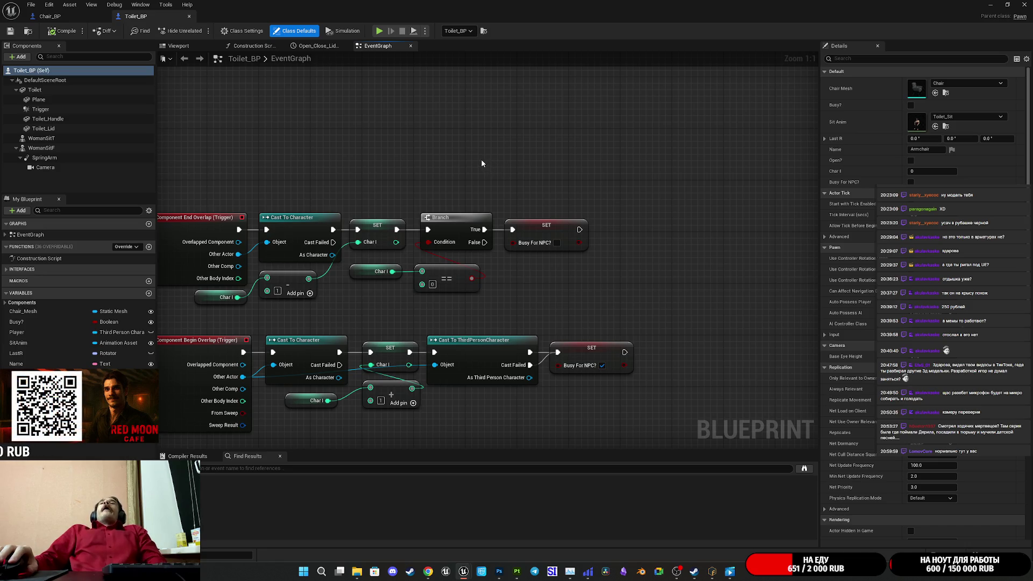
pyautogui.scroll(-3, 589, 173)
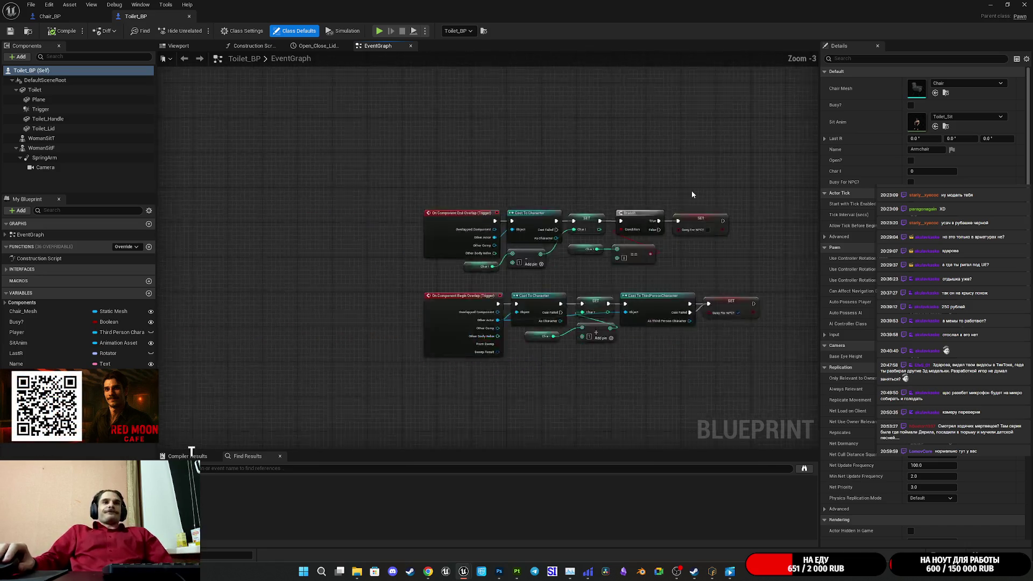
# Step: Bring Chair_BP's Event Use branch chain into view
pyautogui.scroll(-4, 646, 216)
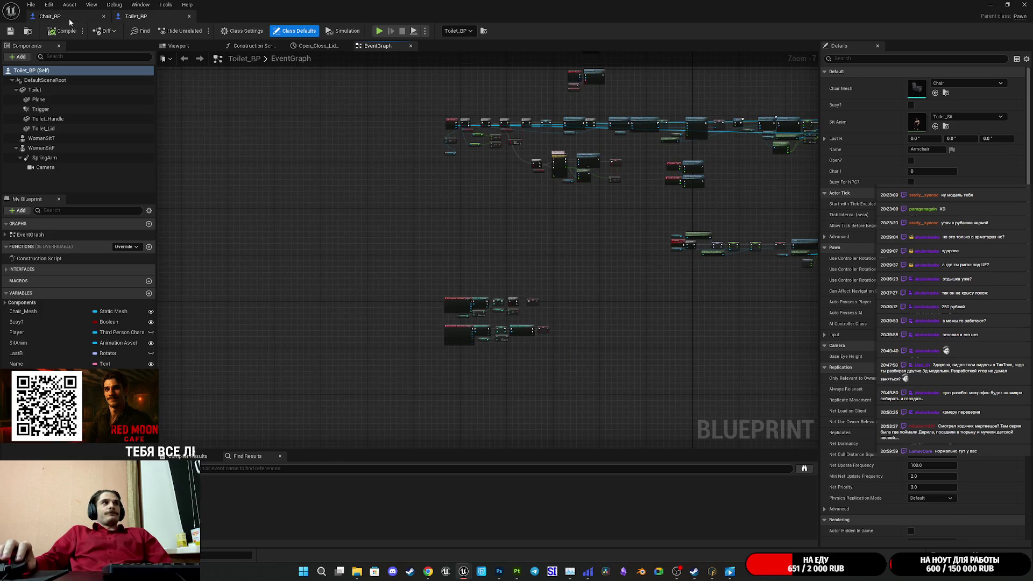
pyautogui.click(69, 19)
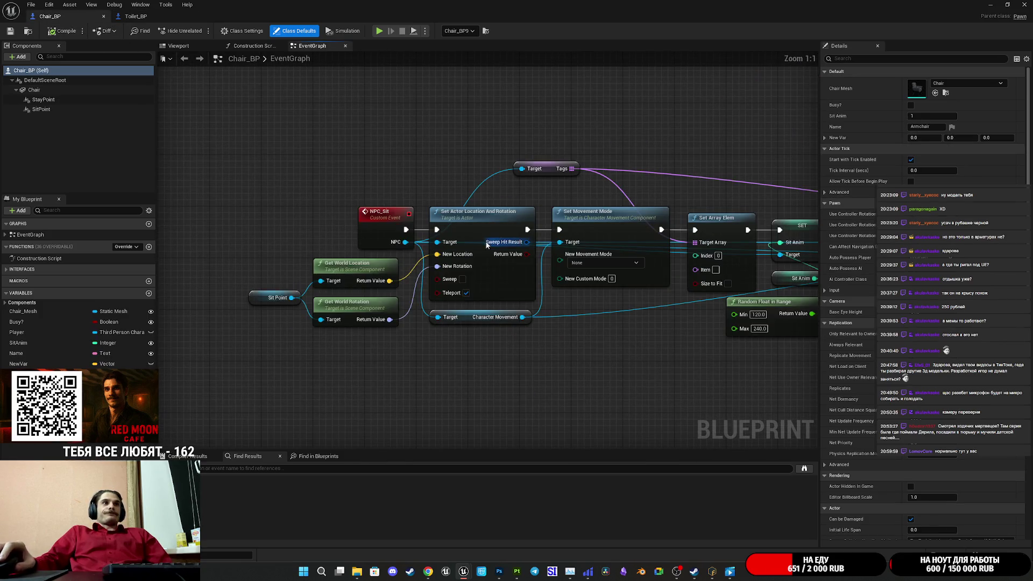
pyautogui.scroll(-8, 486, 245)
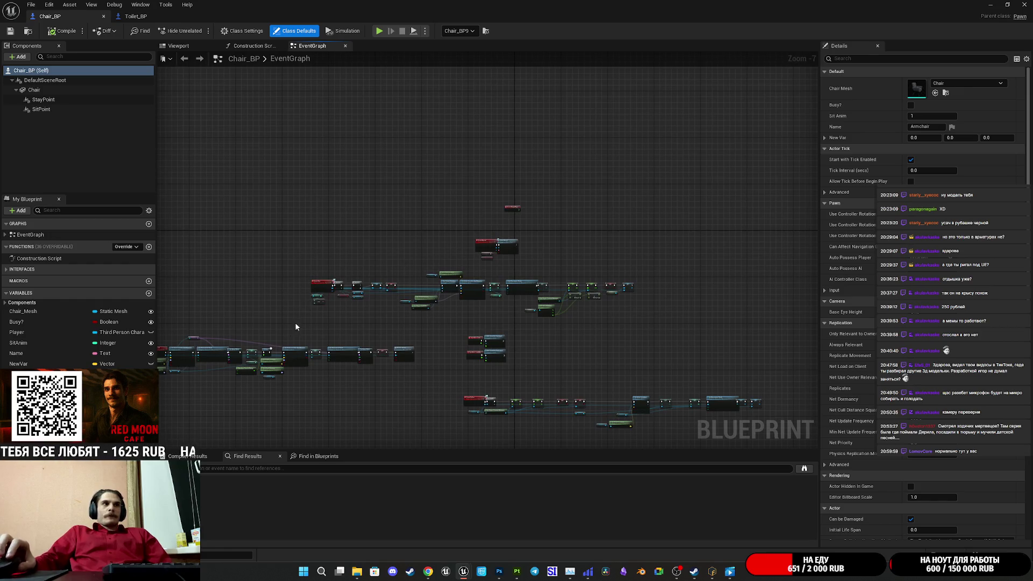
pyautogui.scroll(8, 366, 313)
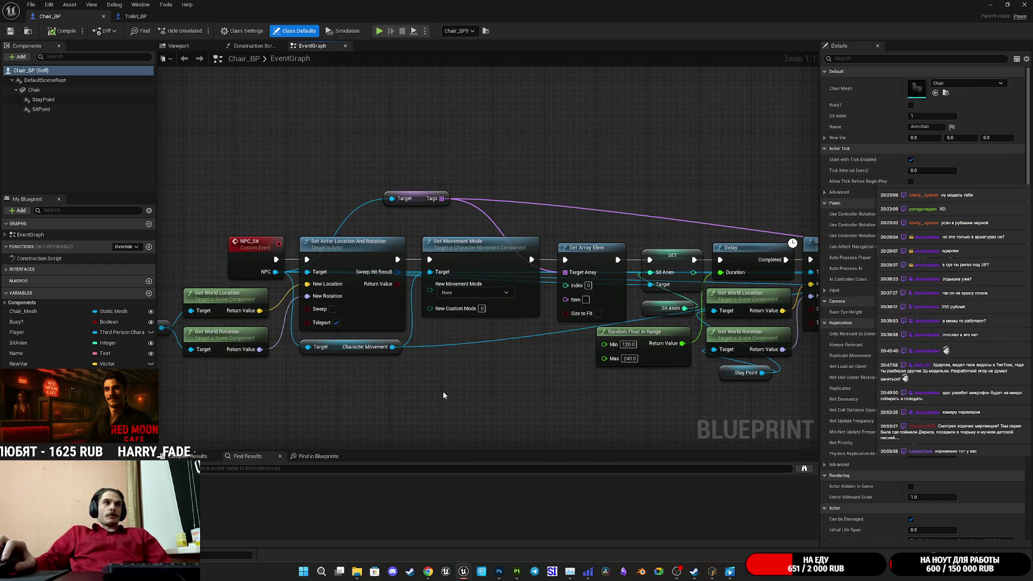
pyautogui.scroll(-5, 452, 382)
pyautogui.scroll(5, 358, 342)
pyautogui.moveTo(490, 331); pyautogui.dragTo(395, 363)
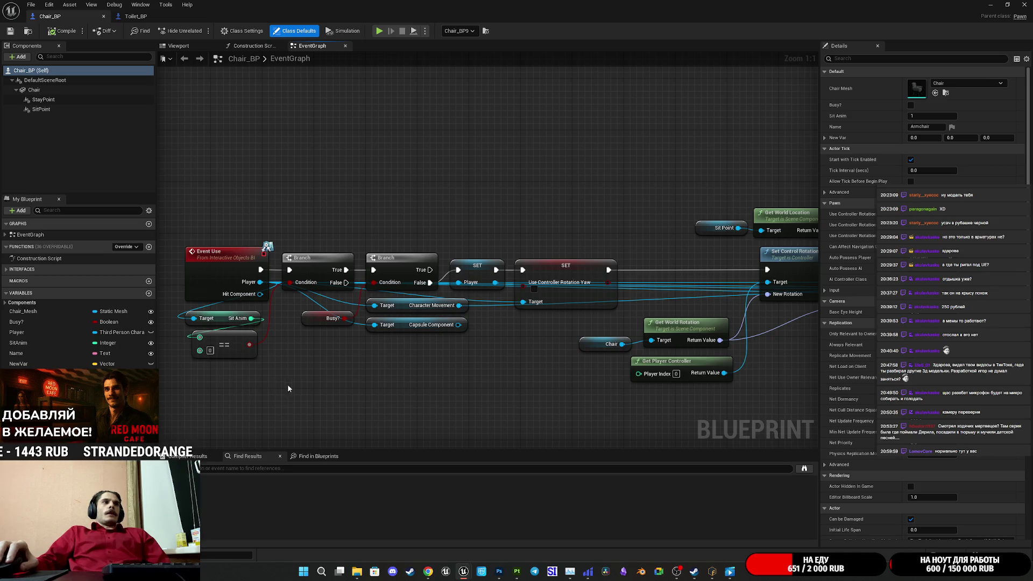
pyautogui.moveTo(287, 384); pyautogui.dragTo(226, 388)
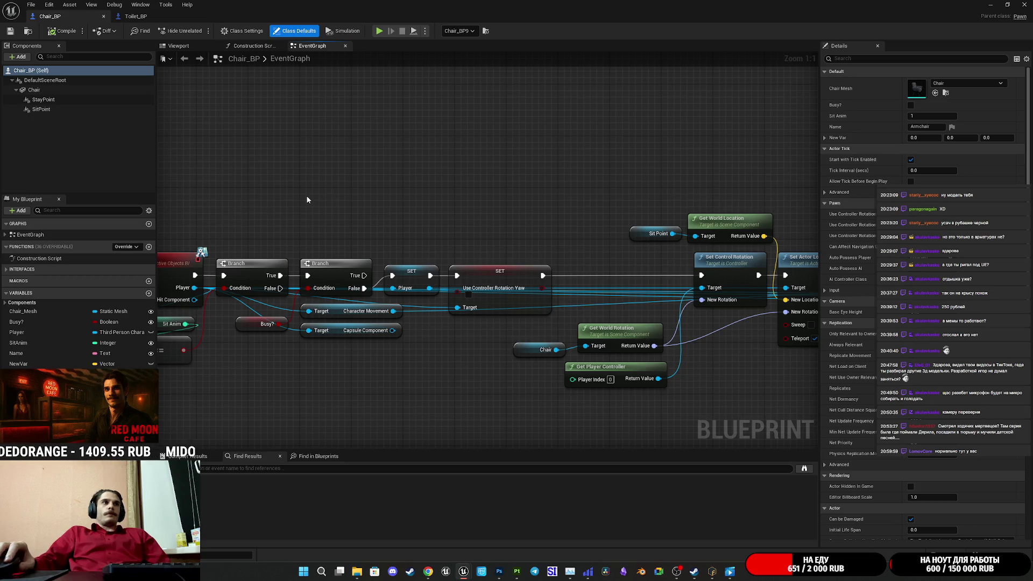
pyautogui.moveTo(320, 189); pyautogui.dragTo(338, 172)
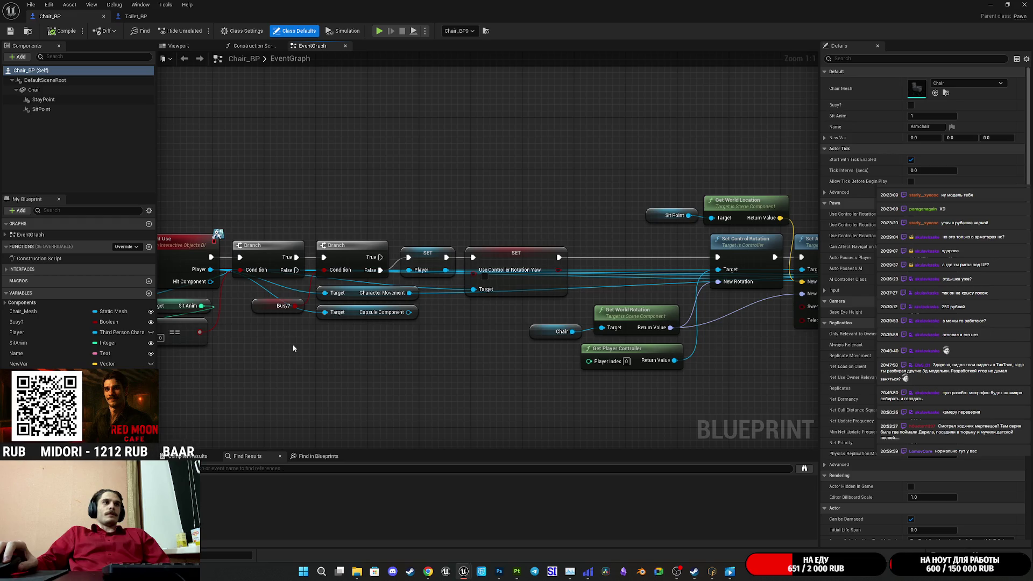
# Step: Compare Toilet_BP's Event Use branches, then select Chair_BP's Busy? and second Branch nodes
pyautogui.click(137, 17)
pyautogui.scroll(7, 457, 162)
pyautogui.moveTo(457, 167); pyautogui.dragTo(497, 353)
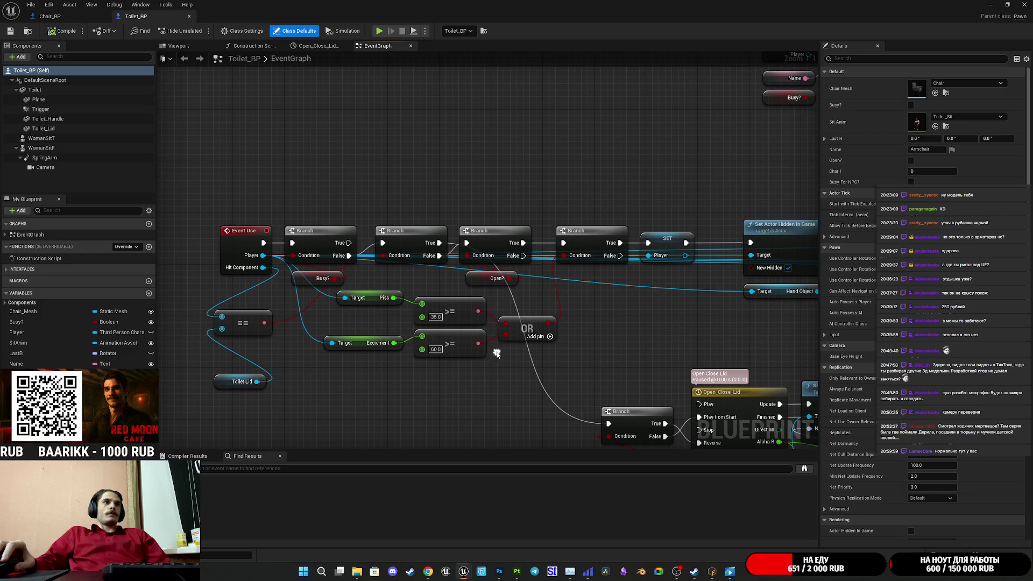
pyautogui.click(50, 16)
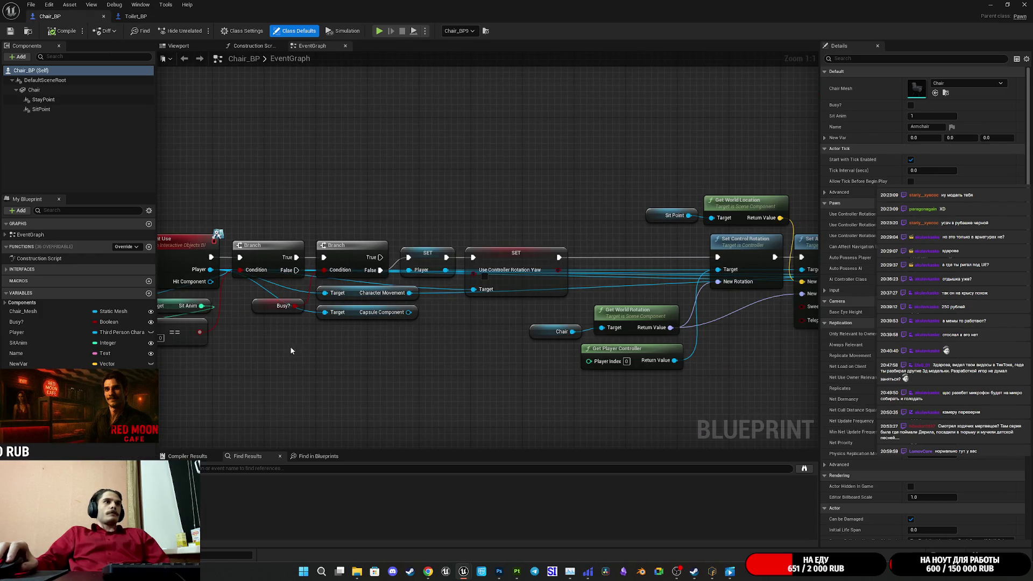
pyautogui.click(283, 306)
pyautogui.keyDown('ctrl'); pyautogui.click(339, 249); pyautogui.keyUp('ctrl')
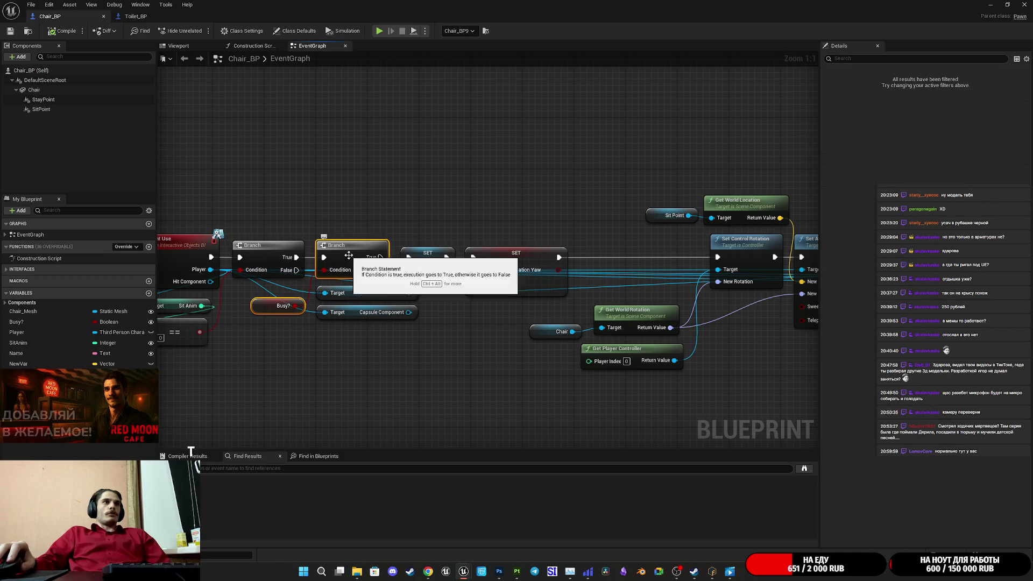
pyautogui.click(302, 334)
# Step: Convert the Busy? variable into a branching GET node and move the second Branch aside
pyautogui.moveTo(297, 307); pyautogui.dragTo(294, 347)
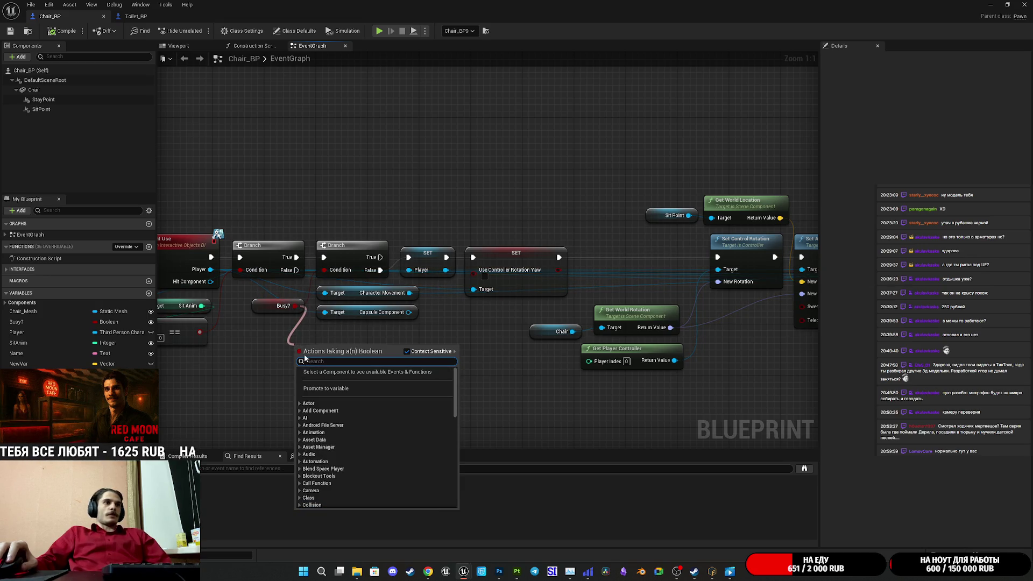
pyautogui.press('Escape')
pyautogui.rightClick(289, 307)
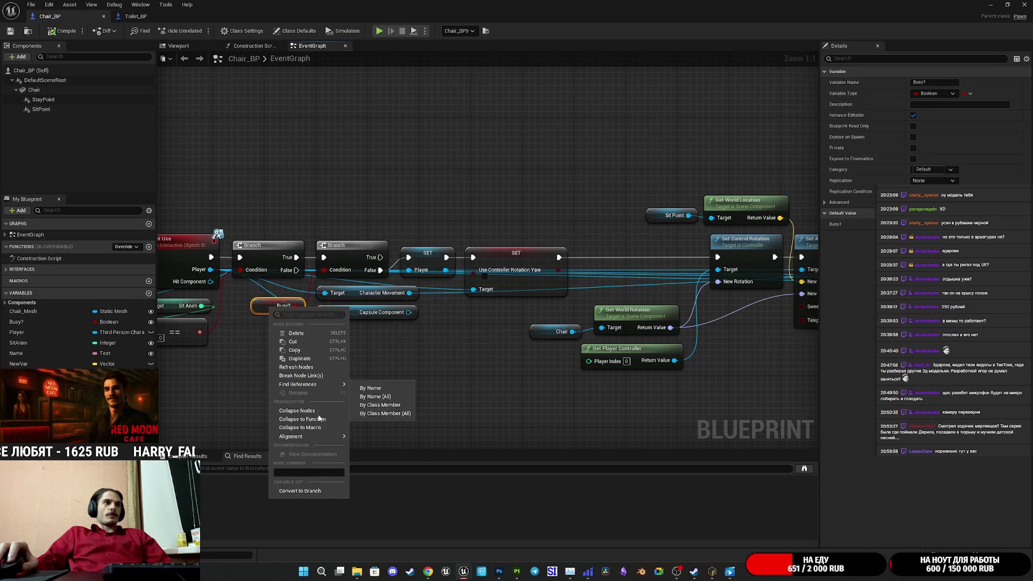
pyautogui.click(308, 499)
pyautogui.moveTo(370, 376); pyautogui.dragTo(401, 413)
pyautogui.moveTo(352, 297)
pyautogui.mouseDown()
pyautogui.moveTo(362, 276)
pyautogui.moveTo(422, 235)
pyautogui.mouseUp()
# Step: Wire Branch True into GET Busy? and its False to SET Player, then undo those edits
pyautogui.moveTo(291, 352); pyautogui.dragTo(327, 294)
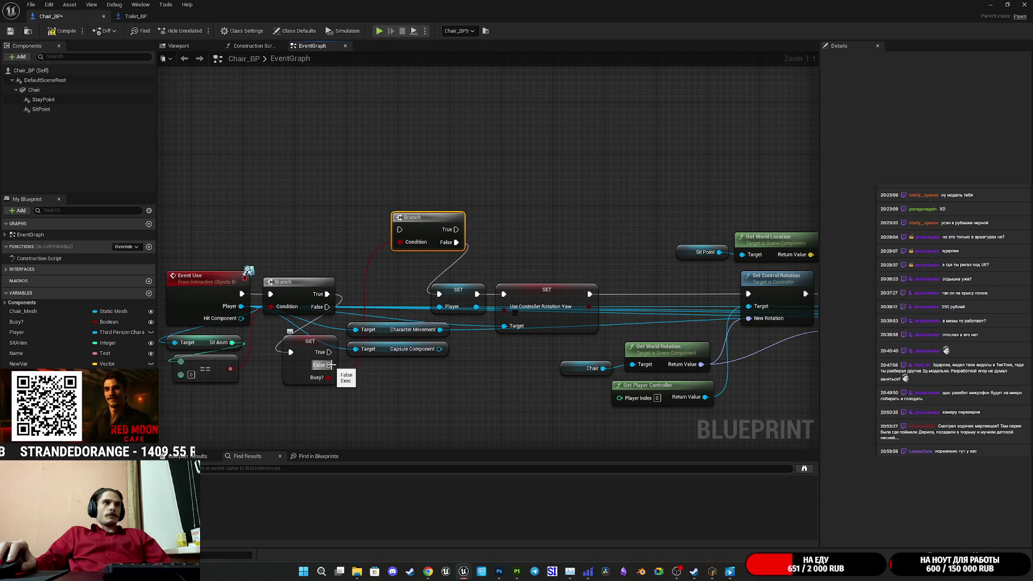
pyautogui.moveTo(328, 365)
pyautogui.mouseDown()
pyautogui.moveTo(436, 285)
pyautogui.moveTo(439, 293)
pyautogui.mouseUp()
pyautogui.moveTo(310, 354); pyautogui.dragTo(372, 296)
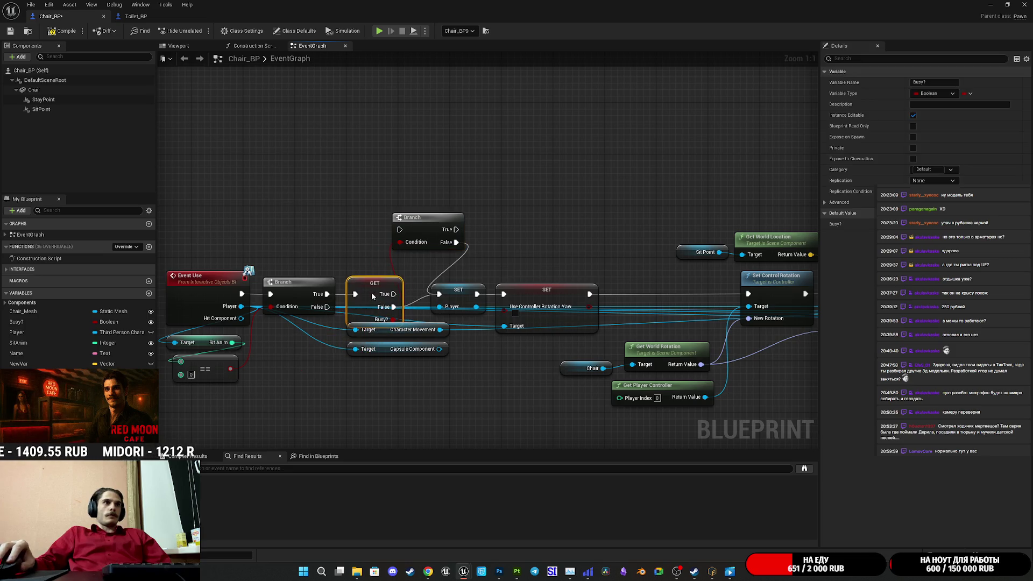
pyautogui.click(428, 232)
pyautogui.press('Delete')
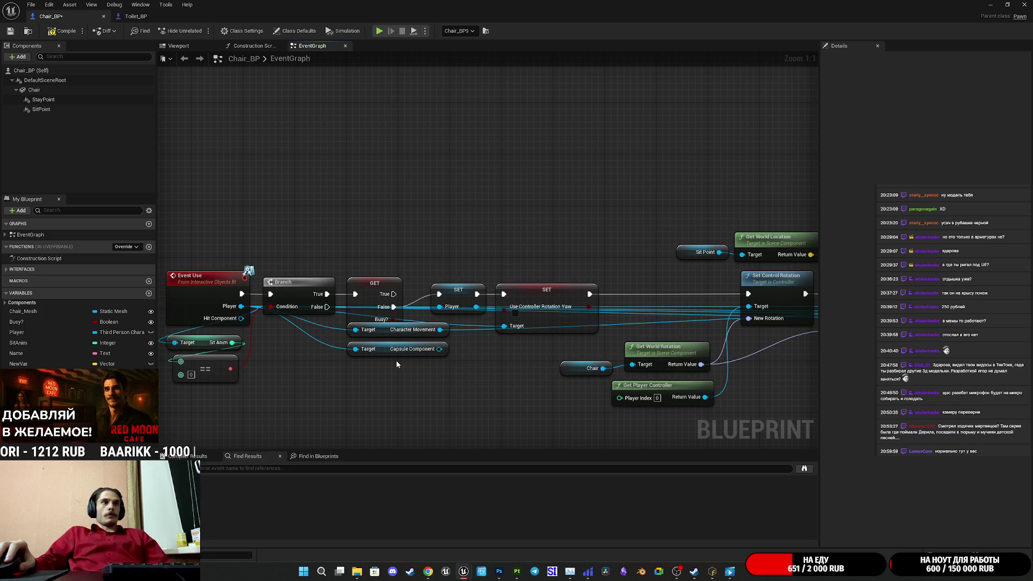
pyautogui.hotkey('ctrl', 'z')
pyautogui.hotkey('ctrl', 'z')
pyautogui.hotkey('ctrl', 'z')
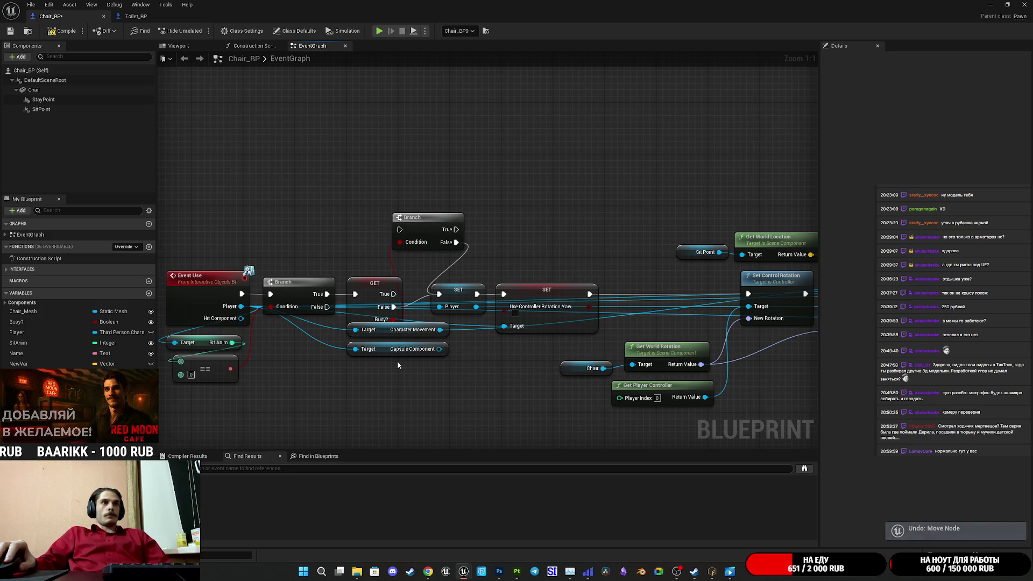
pyautogui.hotkey('ctrl', 'z')
pyautogui.hotkey('ctrl', 'z')
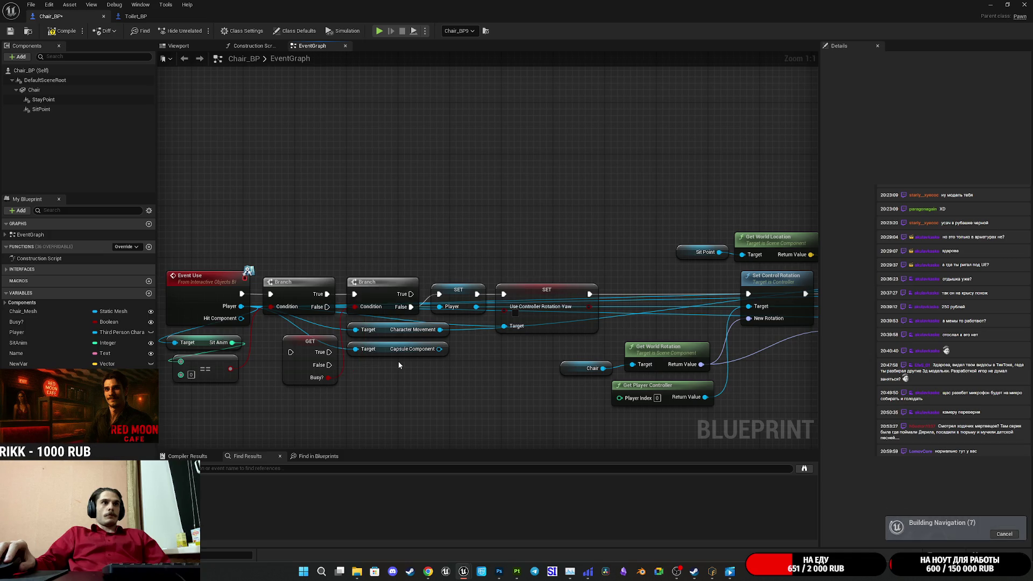
pyautogui.hotkey('ctrl', 'z')
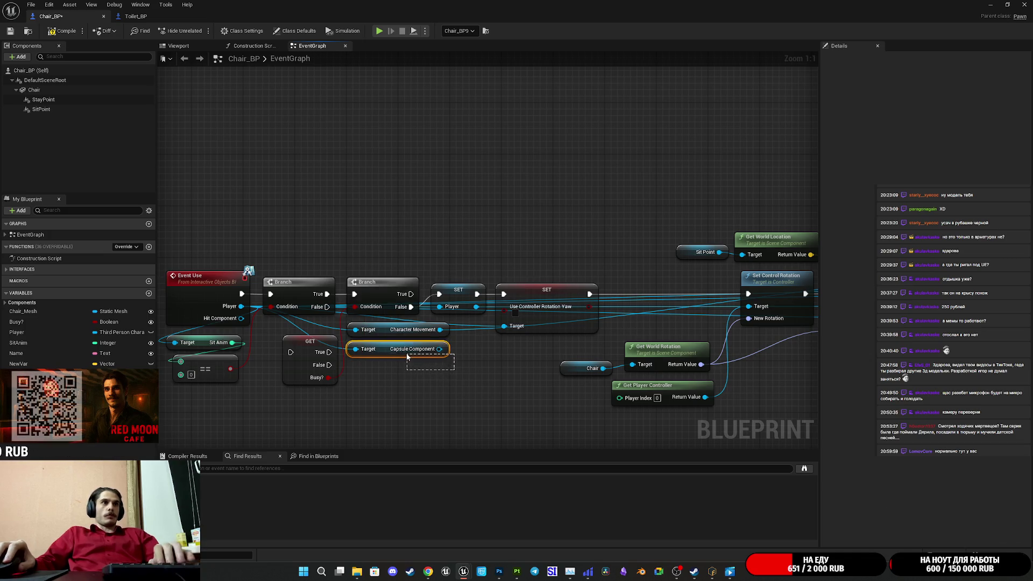
# Step: Rewire Branch True to GET Busy? and False to SET, delete the unused Branch, tidy nodes
pyautogui.moveTo(291, 352); pyautogui.dragTo(328, 295)
pyautogui.moveTo(330, 365); pyautogui.dragTo(438, 294)
pyautogui.click(377, 282)
pyautogui.press('Delete')
pyautogui.moveTo(306, 378)
pyautogui.mouseDown()
pyautogui.moveTo(367, 315)
pyautogui.moveTo(368, 345)
pyautogui.moveTo(347, 348)
pyautogui.mouseUp()
pyautogui.click(393, 369)
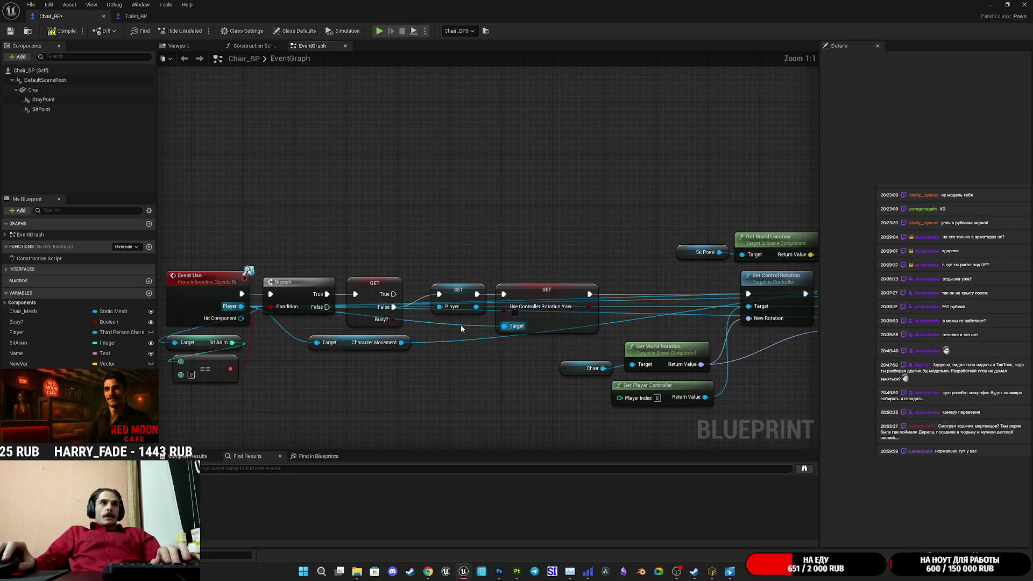
pyautogui.moveTo(432, 300)
pyautogui.mouseDown()
pyautogui.moveTo(410, 300)
pyautogui.moveTo(419, 303)
pyautogui.mouseUp()
# Step: In Chair_BP, shift SET Use Controller Rotation Yaw, Sit Point and Set Actor Location nodes left
pyautogui.click(410, 367)
pyautogui.rightClick(409, 369)
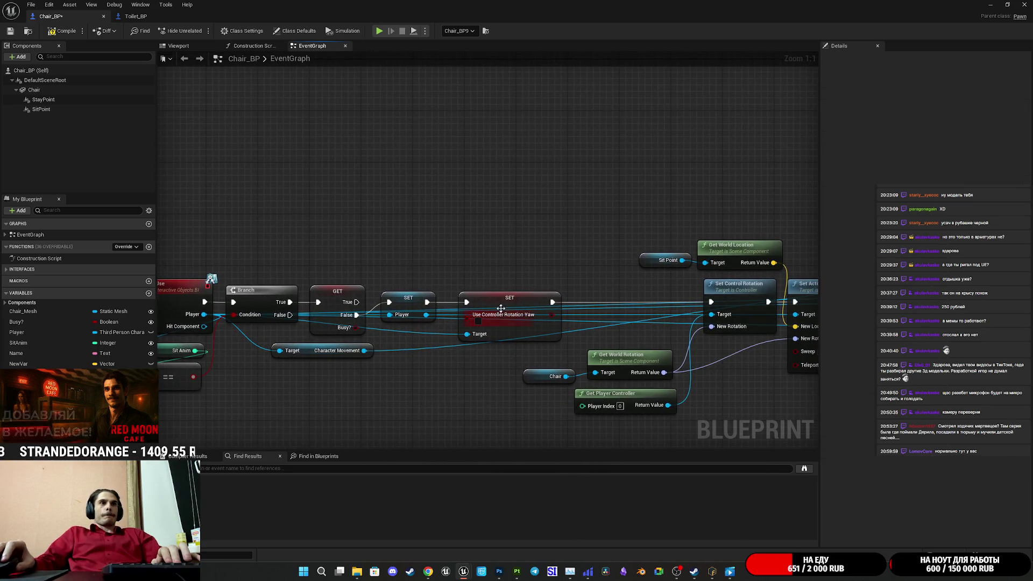
pyautogui.moveTo(498, 303)
pyautogui.mouseDown()
pyautogui.moveTo(485, 303)
pyautogui.moveTo(489, 288)
pyautogui.moveTo(266, 281)
pyautogui.mouseUp()
pyautogui.moveTo(305, 427)
pyautogui.mouseDown()
pyautogui.moveTo(421, 343)
pyautogui.moveTo(554, 325)
pyautogui.moveTo(402, 338)
pyautogui.mouseUp()
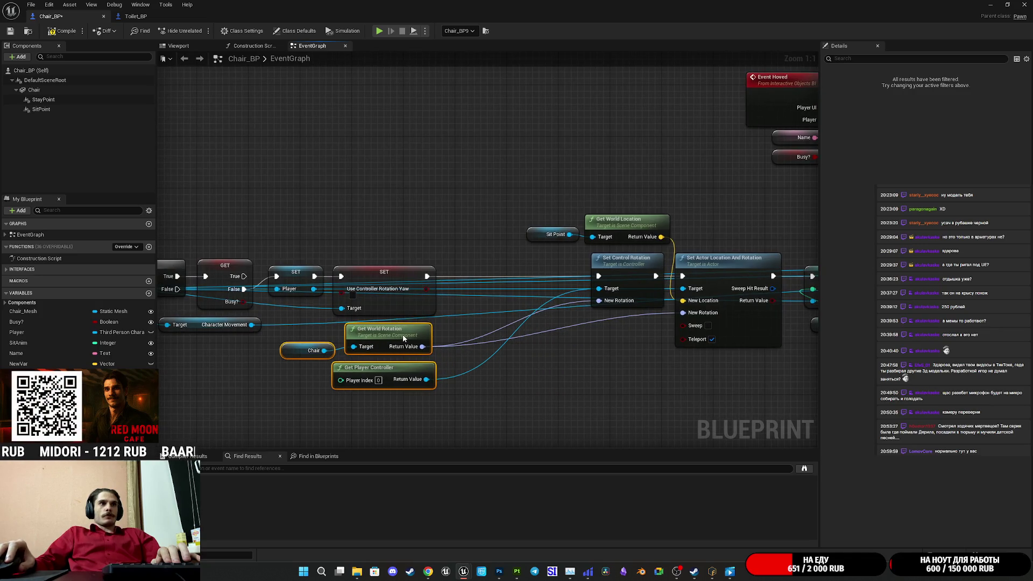
pyautogui.moveTo(539, 370)
pyautogui.mouseDown()
pyautogui.moveTo(487, 376)
pyautogui.moveTo(670, 187)
pyautogui.mouseUp()
pyautogui.moveTo(677, 264); pyautogui.dragTo(535, 269)
pyautogui.moveTo(727, 366)
pyautogui.mouseDown()
pyautogui.moveTo(445, 359)
pyautogui.moveTo(518, 293)
pyautogui.moveTo(516, 323)
pyautogui.moveTo(514, 303)
pyautogui.moveTo(432, 364)
pyautogui.moveTo(501, 355)
pyautogui.moveTo(590, 365)
pyautogui.moveTo(624, 302)
pyautogui.moveTo(584, 334)
pyautogui.mouseUp()
pyautogui.moveTo(611, 247); pyautogui.dragTo(624, 330)
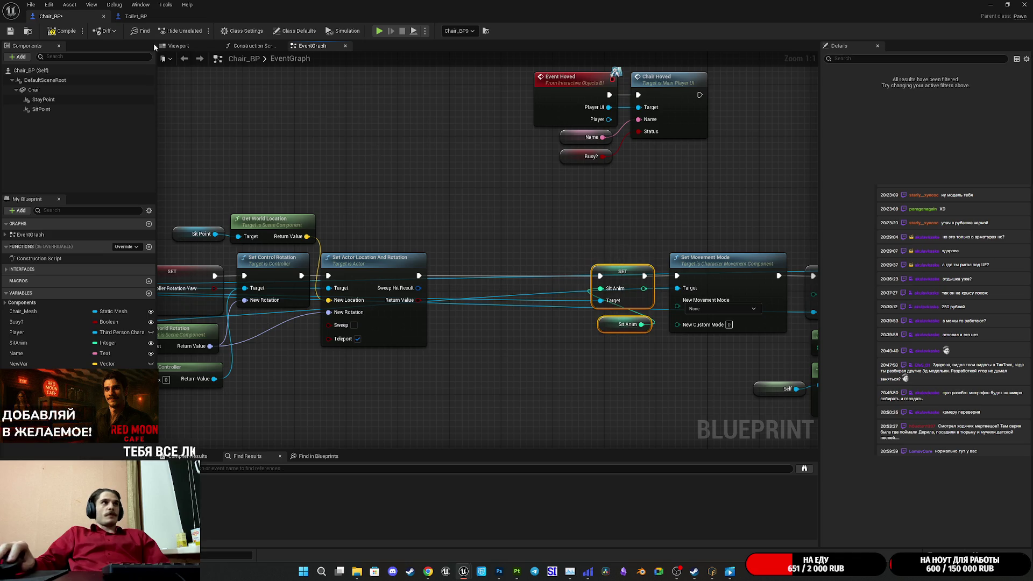
# Step: Survey Toilet_BP's event graph: Lerp, lid rotation, SET, Get Player Controller and camera blend nodes
pyautogui.click(145, 17)
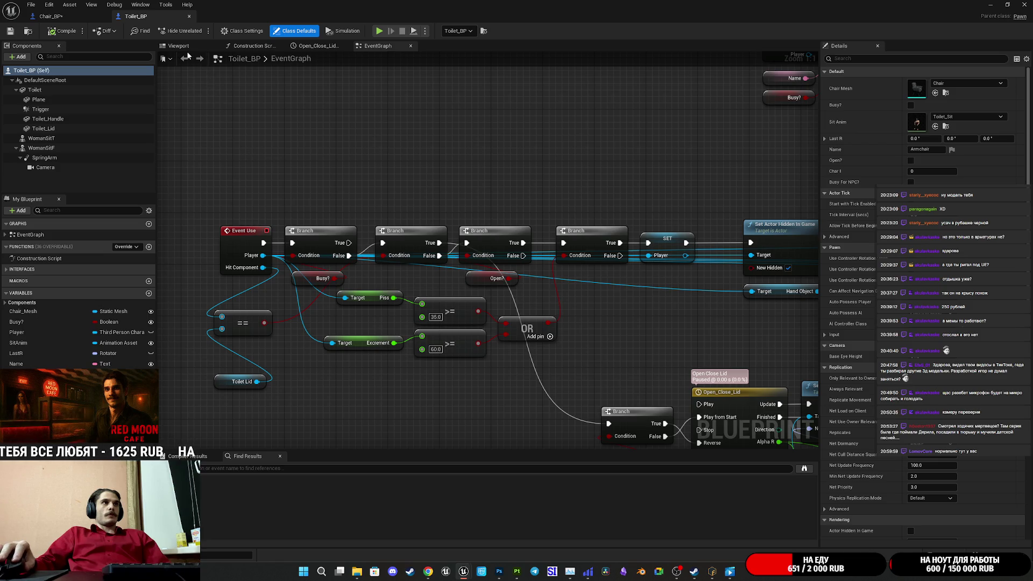
pyautogui.moveTo(492, 207)
pyautogui.mouseDown()
pyautogui.moveTo(416, 148)
pyautogui.moveTo(440, 179)
pyautogui.moveTo(353, 236)
pyautogui.moveTo(547, 238)
pyautogui.mouseUp()
pyautogui.scroll(-2, 429, 207)
pyautogui.scroll(-2, 287, 248)
pyautogui.scroll(2, 299, 261)
pyautogui.moveTo(313, 231)
pyautogui.mouseDown()
pyautogui.moveTo(322, 117)
pyautogui.moveTo(353, 110)
pyautogui.moveTo(405, 138)
pyautogui.moveTo(365, 277)
pyautogui.moveTo(293, 293)
pyautogui.mouseUp()
pyautogui.scroll(2, 292, 293)
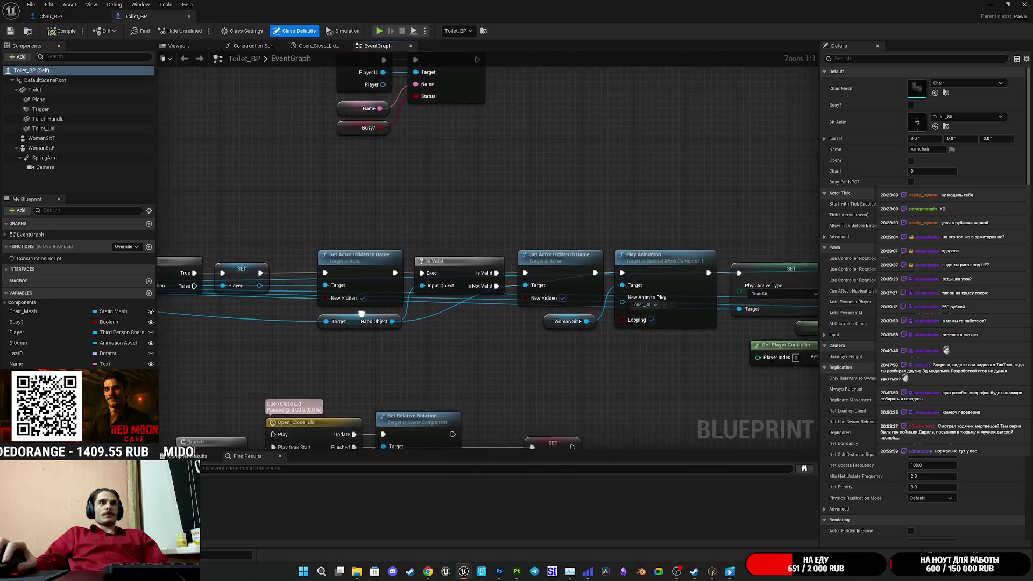
pyautogui.moveTo(361, 314); pyautogui.dragTo(271, 309)
pyautogui.moveTo(457, 326); pyautogui.dragTo(395, 334)
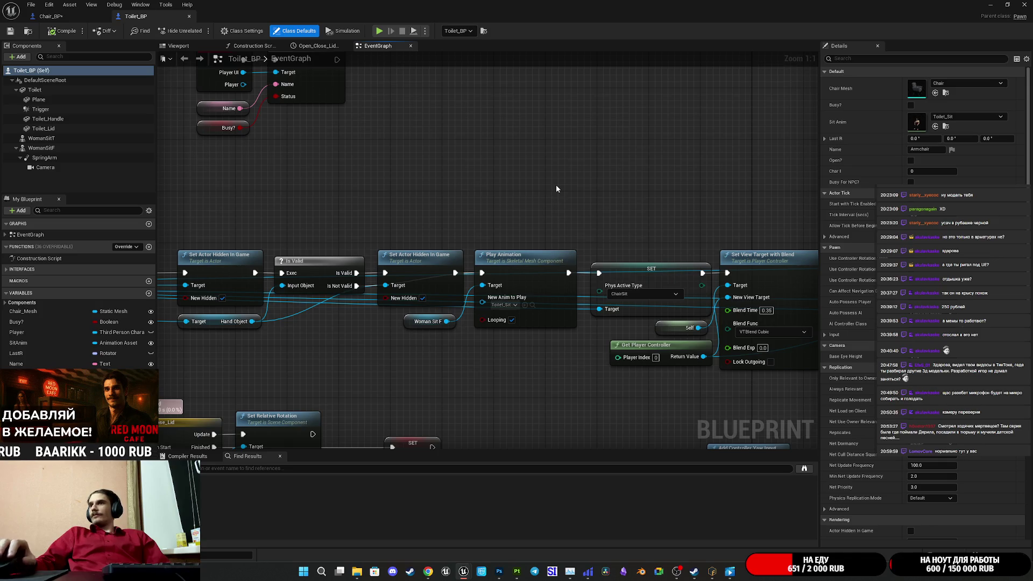
# Step: In Chair_BP, move the SET Sit Anim pair left with Set Movement Mode right after it
pyautogui.click(62, 17)
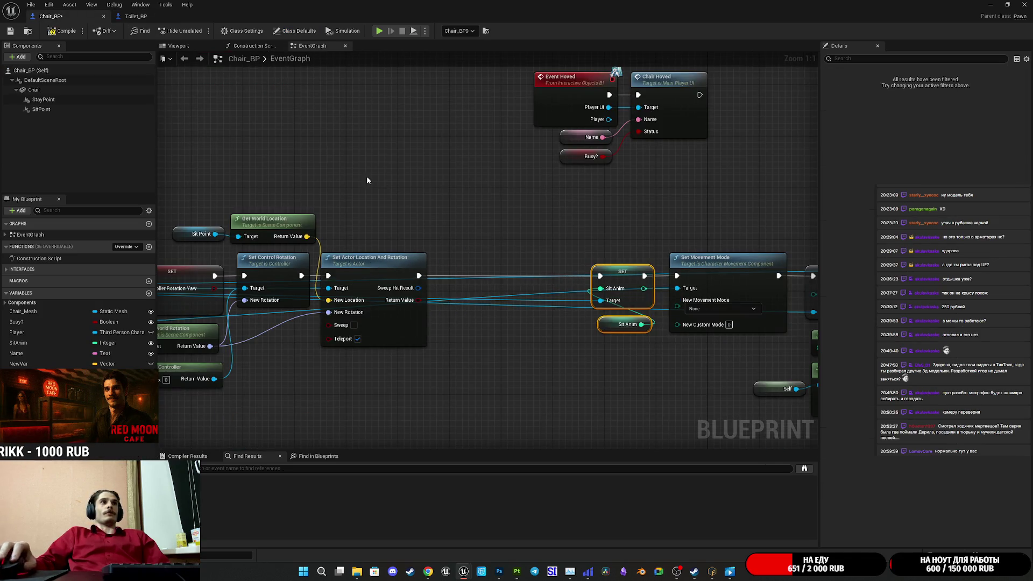
pyautogui.click(15, 33)
pyautogui.click(441, 175)
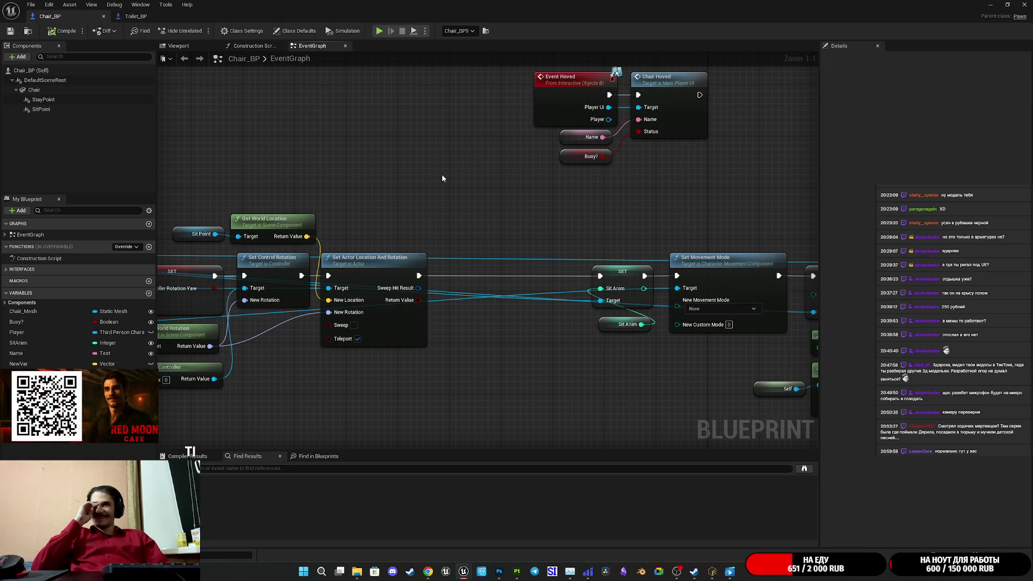
pyautogui.moveTo(451, 167)
pyautogui.mouseDown()
pyautogui.moveTo(261, 208)
pyautogui.moveTo(360, 311)
pyautogui.mouseUp()
pyautogui.moveTo(363, 366)
pyautogui.mouseDown()
pyautogui.moveTo(363, 246)
pyautogui.moveTo(548, 230)
pyautogui.mouseUp()
pyautogui.moveTo(553, 267); pyautogui.dragTo(408, 267)
pyautogui.moveTo(490, 227); pyautogui.dragTo(379, 222)
pyautogui.moveTo(538, 257); pyautogui.dragTo(396, 263)
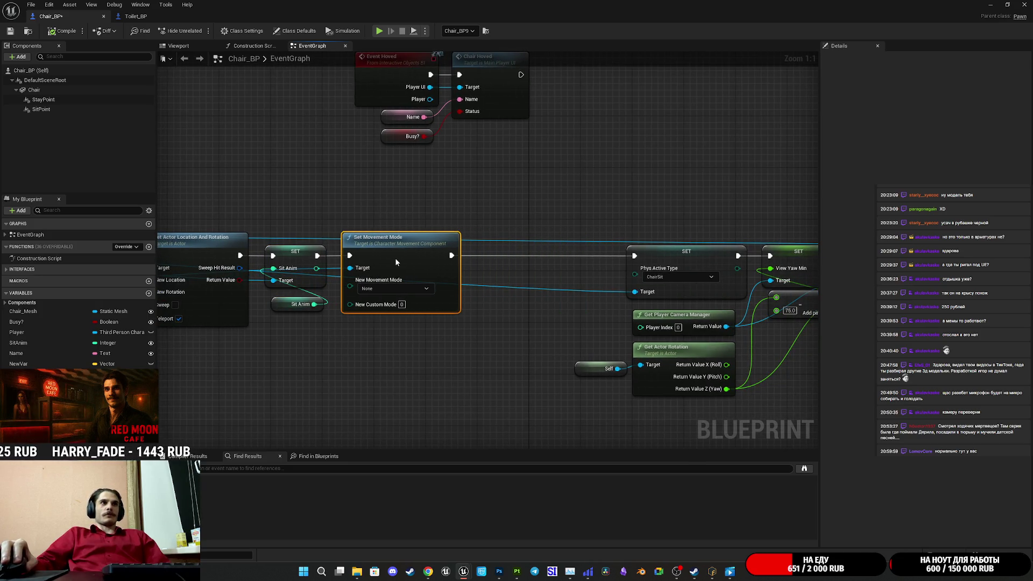
# Step: Pull the camera rotation group, View Yaw Min/Max nodes and Busy? SET node left
pyautogui.moveTo(570, 209); pyautogui.dragTo(430, 206)
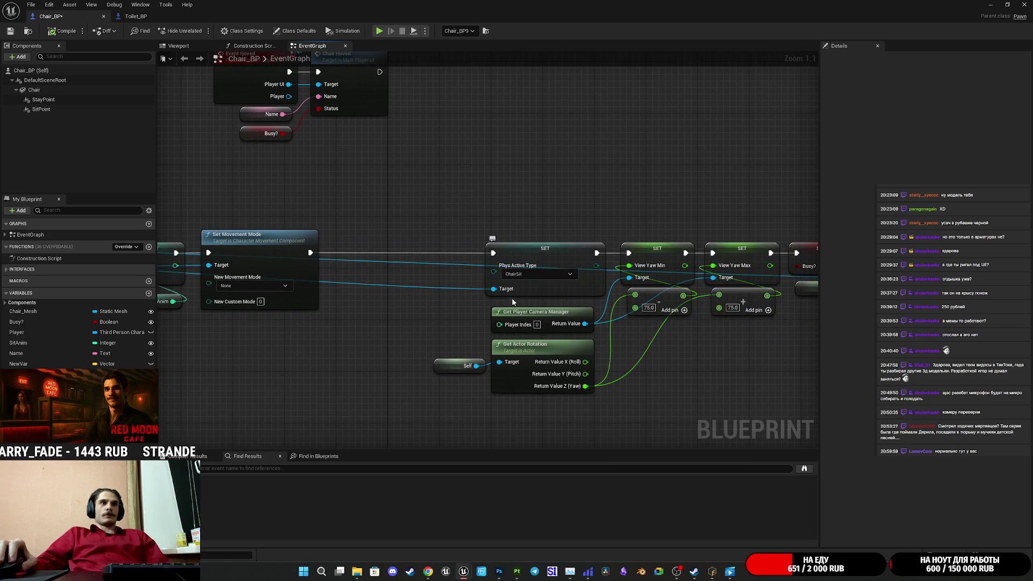
pyautogui.moveTo(464, 238)
pyautogui.mouseDown()
pyautogui.moveTo(598, 395)
pyautogui.moveTo(524, 382)
pyautogui.moveTo(558, 399)
pyautogui.mouseUp()
pyautogui.moveTo(548, 249); pyautogui.dragTo(318, 241)
pyautogui.moveTo(461, 214); pyautogui.dragTo(394, 215)
pyautogui.moveTo(438, 203); pyautogui.dragTo(611, 330)
pyautogui.moveTo(494, 181)
pyautogui.mouseDown()
pyautogui.moveTo(671, 337)
pyautogui.moveTo(644, 325)
pyautogui.moveTo(738, 335)
pyautogui.mouseUp()
pyautogui.moveTo(513, 245); pyautogui.dragTo(359, 246)
pyautogui.click(379, 206)
# Step: Review the compacted Use chain from Event Hoved onward, then return to Toilet_BP
pyautogui.moveTo(379, 205); pyautogui.dragTo(605, 188)
pyautogui.scroll(-4, 541, 186)
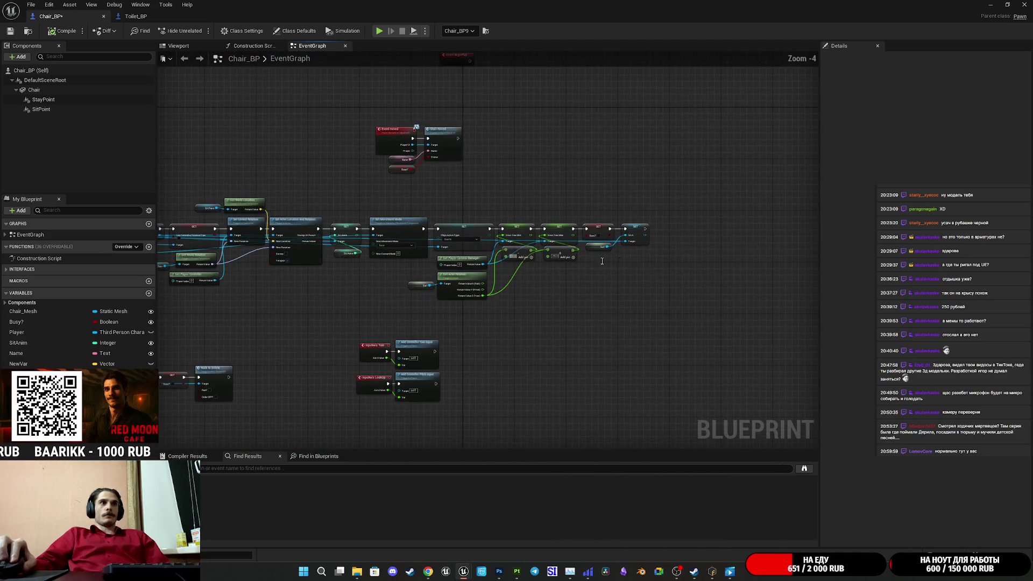
pyautogui.scroll(2, 560, 252)
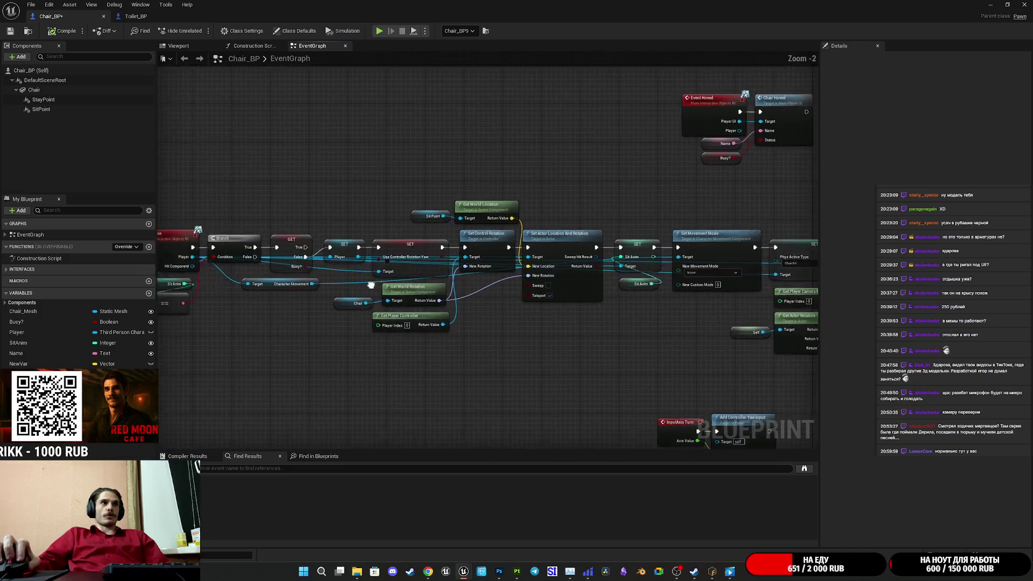
pyautogui.moveTo(515, 294); pyautogui.dragTo(108, 284)
pyautogui.moveTo(812, 370)
pyautogui.mouseDown()
pyautogui.moveTo(724, 369)
pyautogui.moveTo(592, 237)
pyautogui.moveTo(367, 213)
pyautogui.moveTo(775, 239)
pyautogui.mouseUp()
pyautogui.moveTo(707, 386)
pyautogui.mouseDown()
pyautogui.moveTo(376, 226)
pyautogui.moveTo(289, 201)
pyautogui.moveTo(332, 196)
pyautogui.mouseUp()
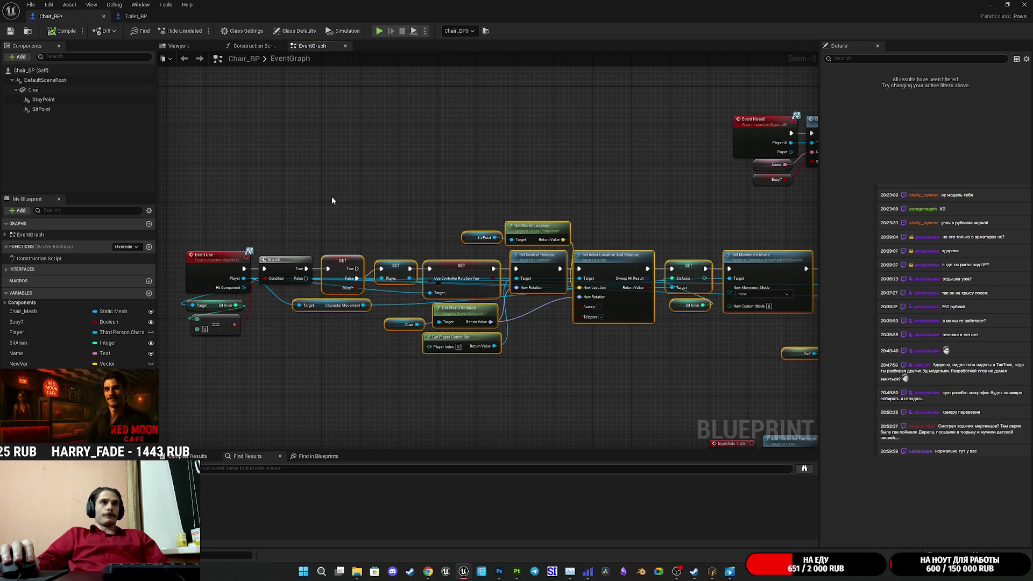
pyautogui.click(135, 17)
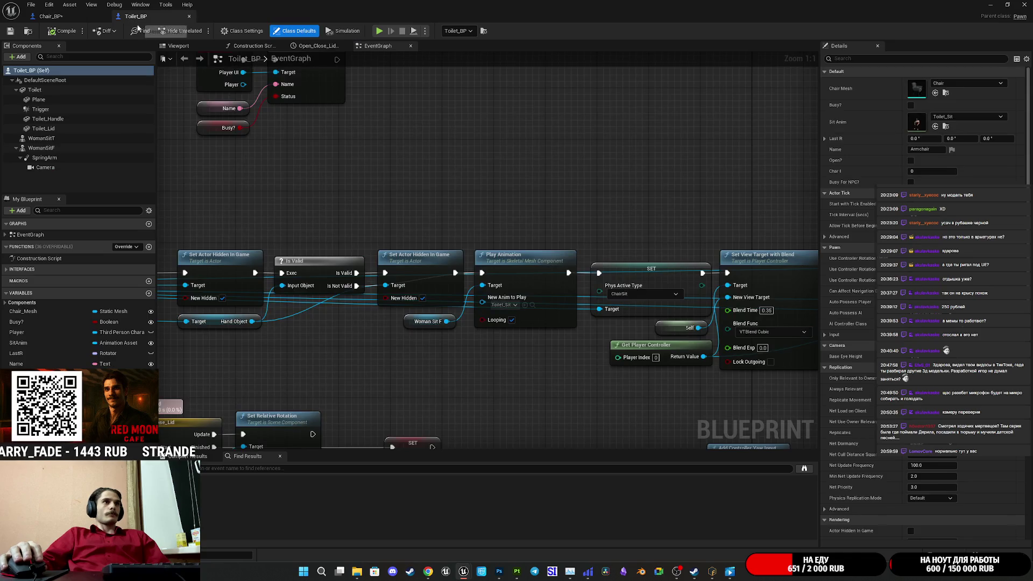
# Step: In Toilet_BP's EventGraph, move the Toilet Lid getter up-left near Event Use
pyautogui.click(378, 46)
pyautogui.scroll(2, 529, 227)
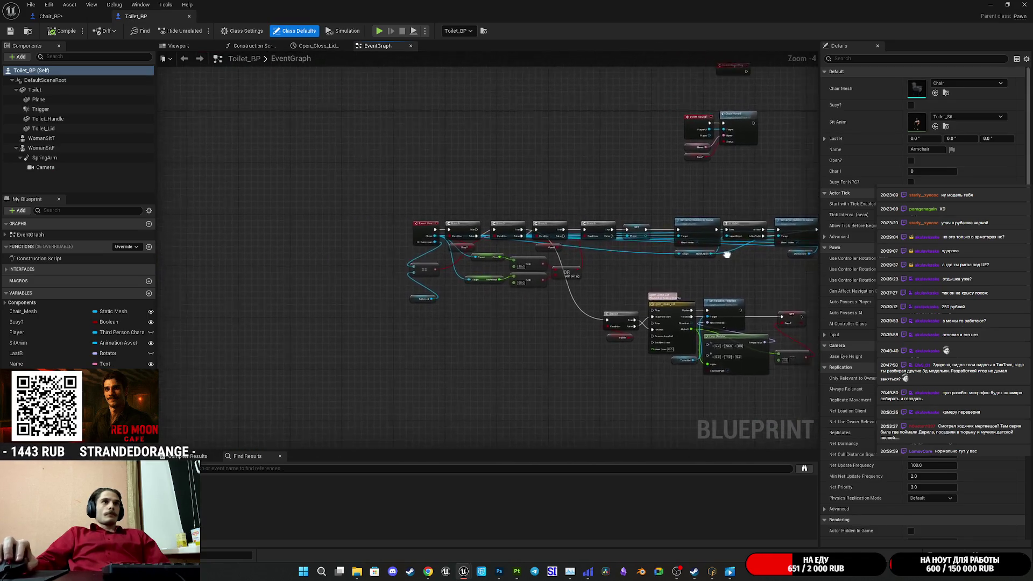
pyautogui.scroll(1, 576, 301)
pyautogui.moveTo(575, 301); pyautogui.dragTo(641, 341)
pyautogui.scroll(-2, 647, 354)
pyautogui.scroll(1, 550, 333)
pyautogui.scroll(1, 599, 340)
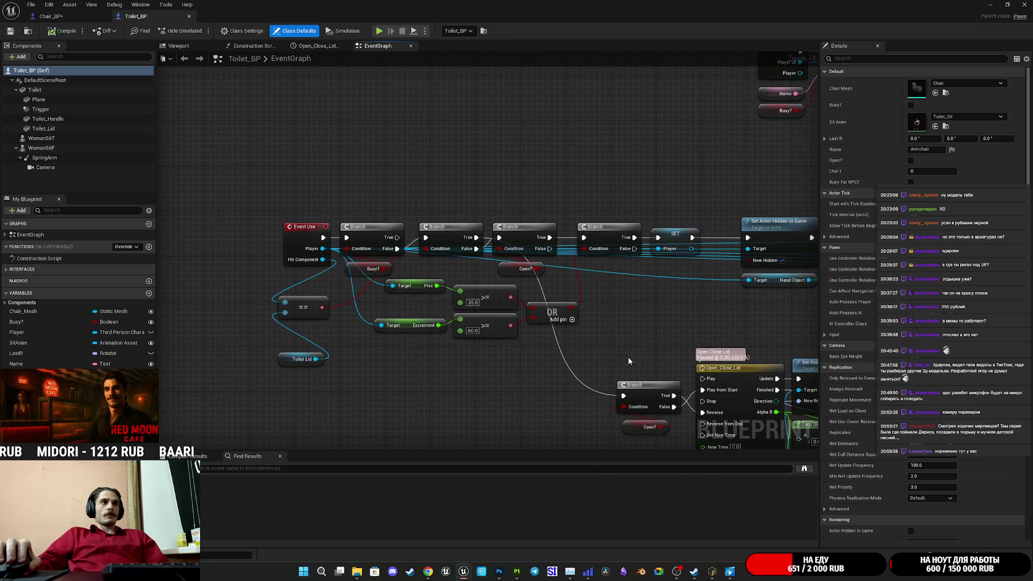
pyautogui.moveTo(298, 364)
pyautogui.mouseDown()
pyautogui.moveTo(228, 325)
pyautogui.moveTo(571, 171)
pyautogui.moveTo(595, 173)
pyautogui.moveTo(628, 222)
pyautogui.moveTo(332, 214)
pyautogui.mouseUp()
# Step: Shift the Event Use and Branch group left and select the lid timeline nodes
pyautogui.click(529, 203)
pyautogui.scroll(-2, 560, 254)
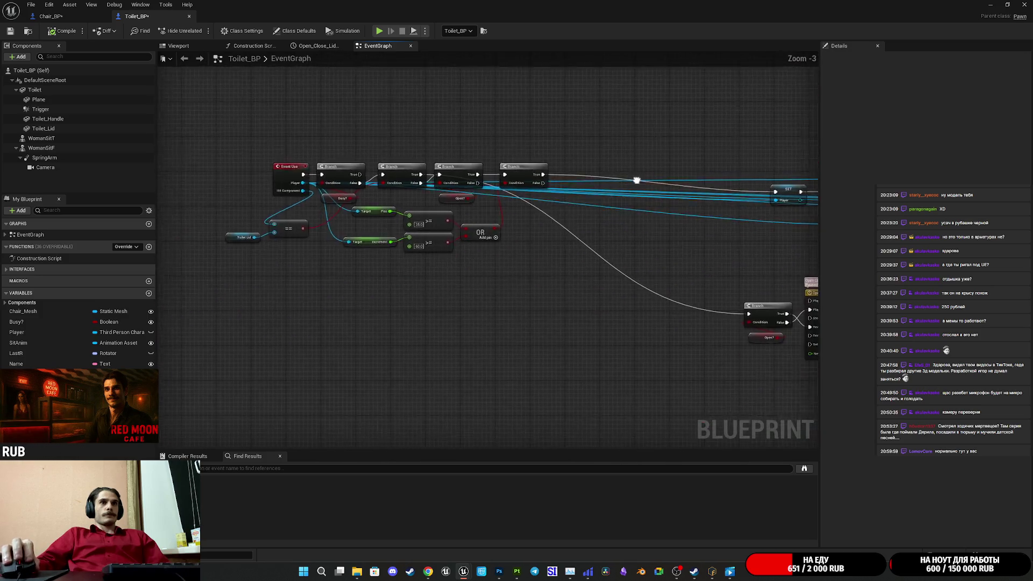
pyautogui.scroll(-1, 402, 239)
pyautogui.moveTo(431, 346); pyautogui.dragTo(588, 243)
pyautogui.scroll(4, 501, 248)
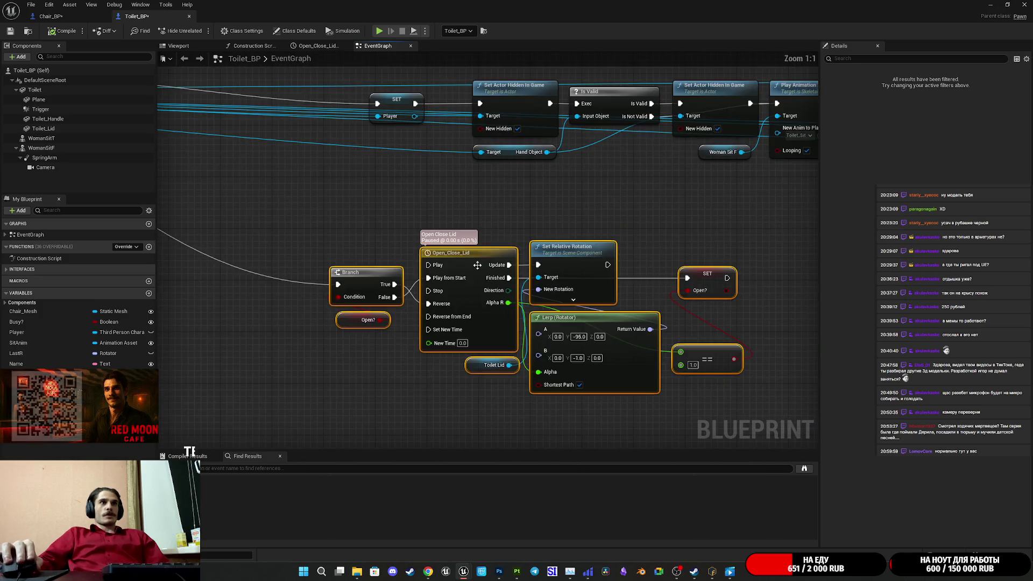
pyautogui.scroll(-1, 402, 368)
pyautogui.moveTo(402, 368); pyautogui.dragTo(688, 380)
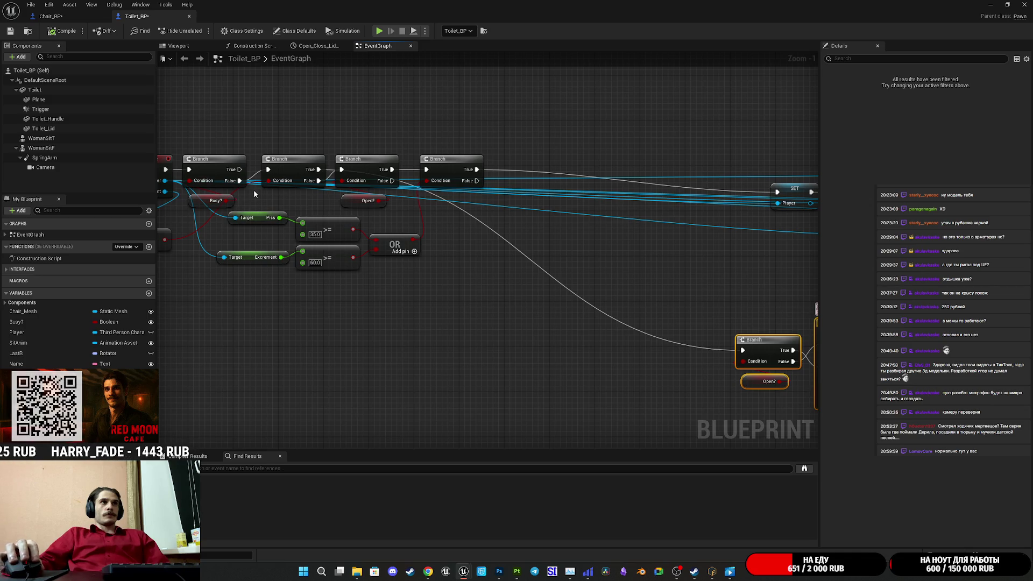
# Step: Move the lid timeline and Lerp group lower, below the Toilet Lid check
pyautogui.moveTo(198, 225); pyautogui.dragTo(370, 245)
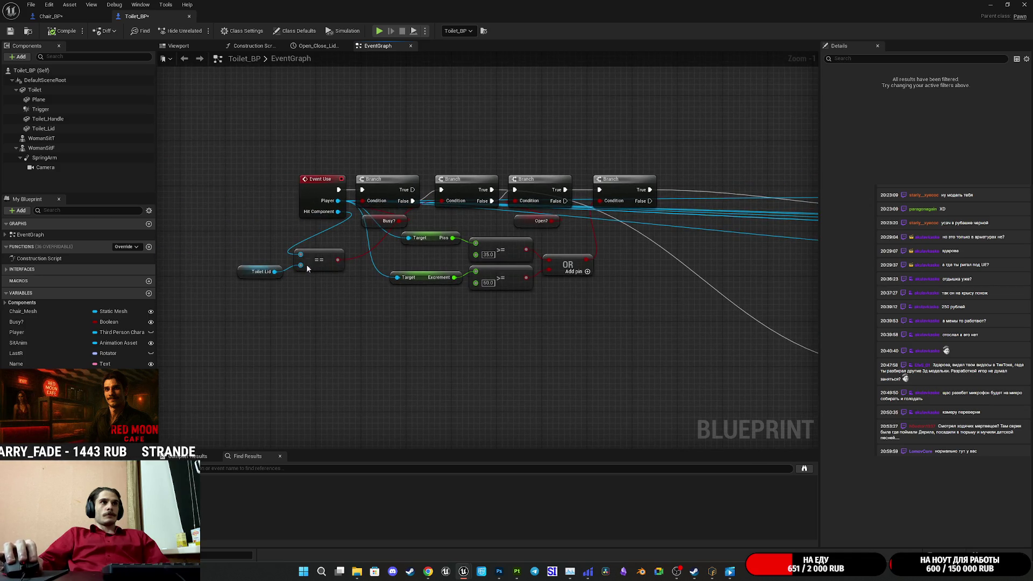
pyautogui.scroll(1, 282, 275)
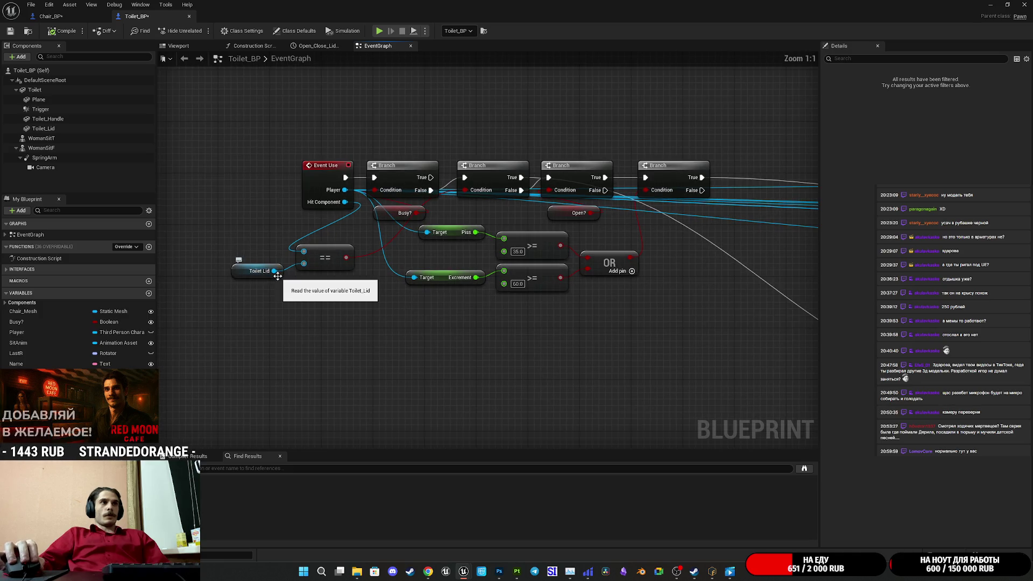
pyautogui.scroll(-4, 546, 309)
pyautogui.moveTo(357, 190); pyautogui.dragTo(555, 310)
pyautogui.moveTo(428, 237)
pyautogui.mouseDown()
pyautogui.moveTo(312, 376)
pyautogui.moveTo(538, 344)
pyautogui.moveTo(511, 359)
pyautogui.mouseUp()
pyautogui.click(554, 274)
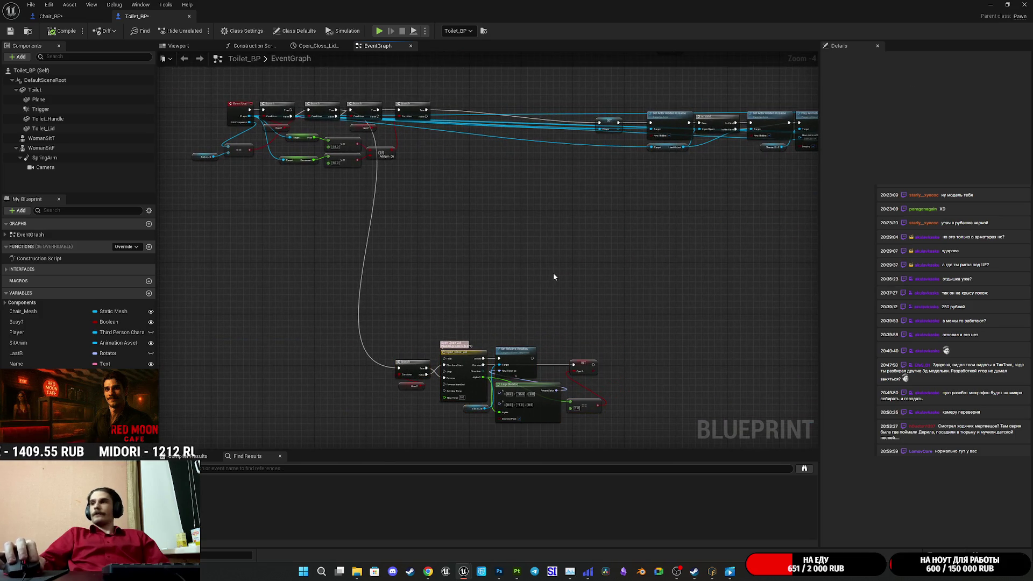
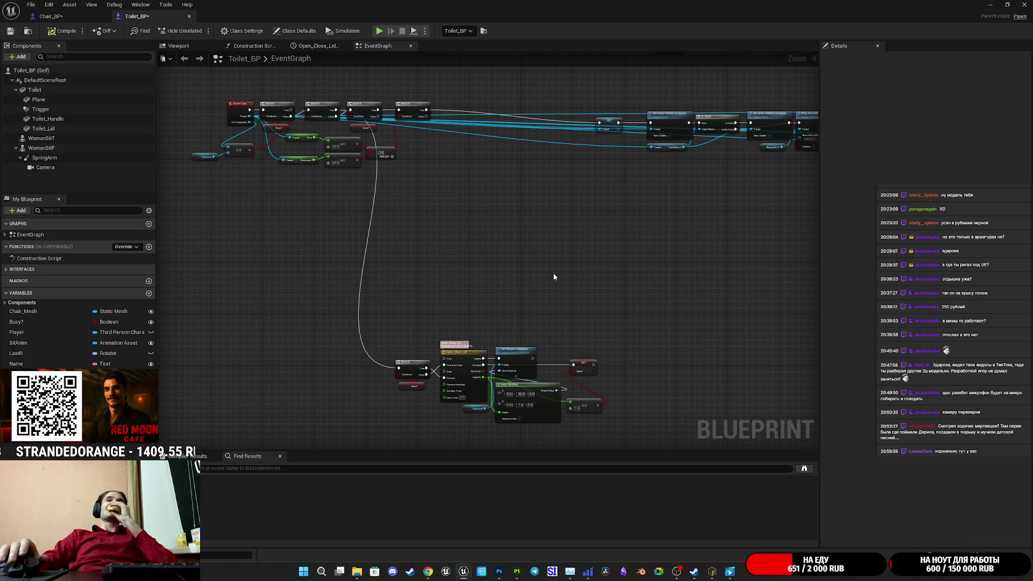
# Step: Compare Chair_BP's Use event node chain against the Toilet_BP graph
pyautogui.moveTo(547, 206)
pyautogui.mouseDown()
pyautogui.moveTo(528, 288)
pyautogui.moveTo(496, 294)
pyautogui.mouseUp()
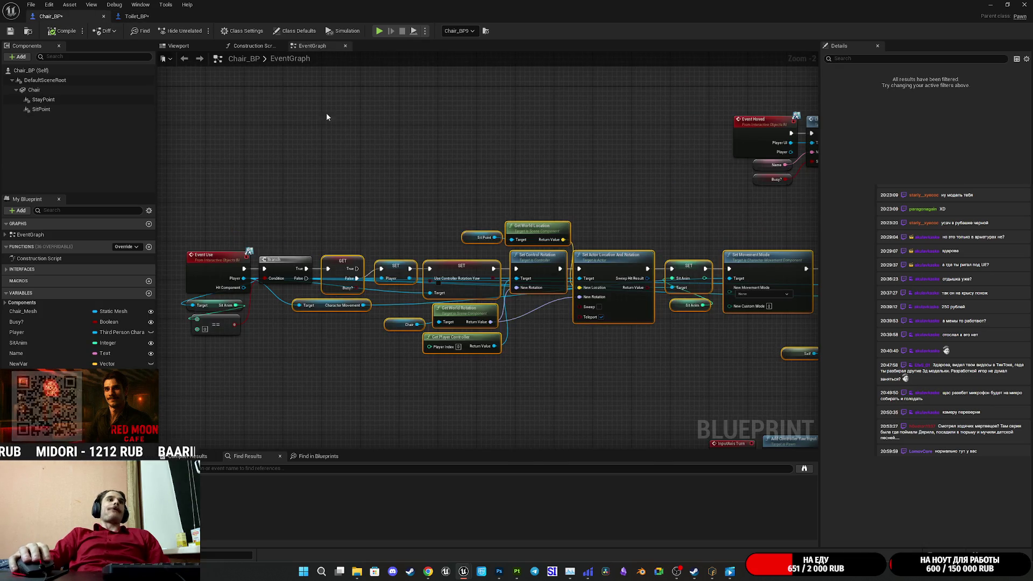
pyautogui.moveTo(474, 172); pyautogui.dragTo(423, 169)
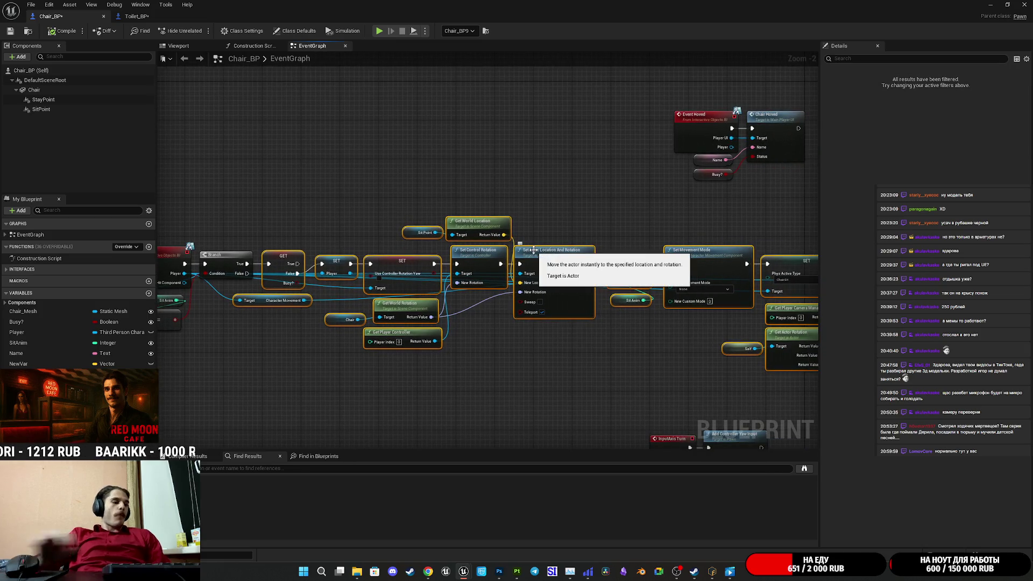
pyautogui.click(137, 16)
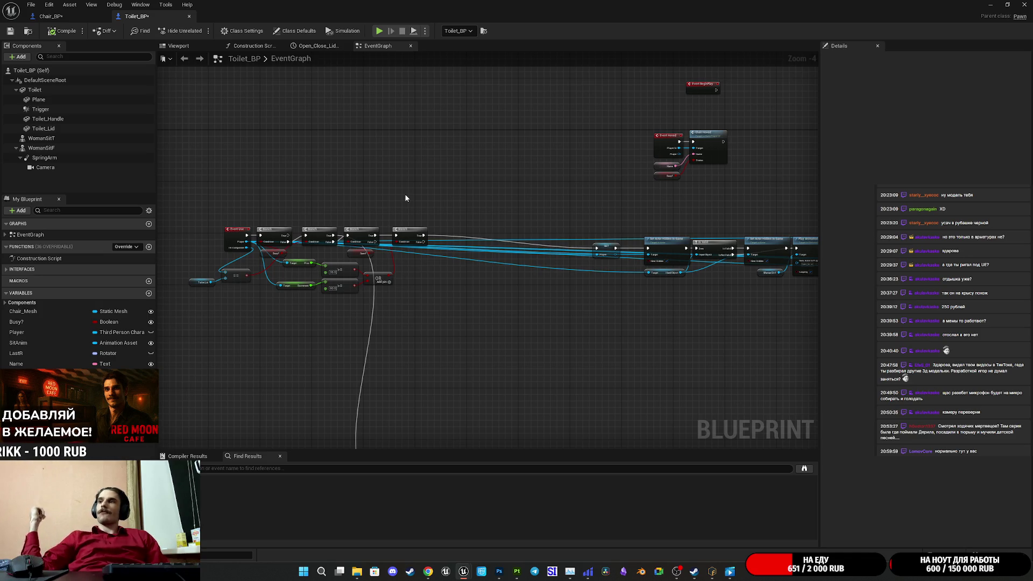
pyautogui.scroll(4, 492, 176)
pyautogui.moveTo(446, 306)
pyautogui.mouseDown()
pyautogui.moveTo(402, 311)
pyautogui.moveTo(454, 343)
pyautogui.moveTo(448, 348)
pyautogui.mouseUp()
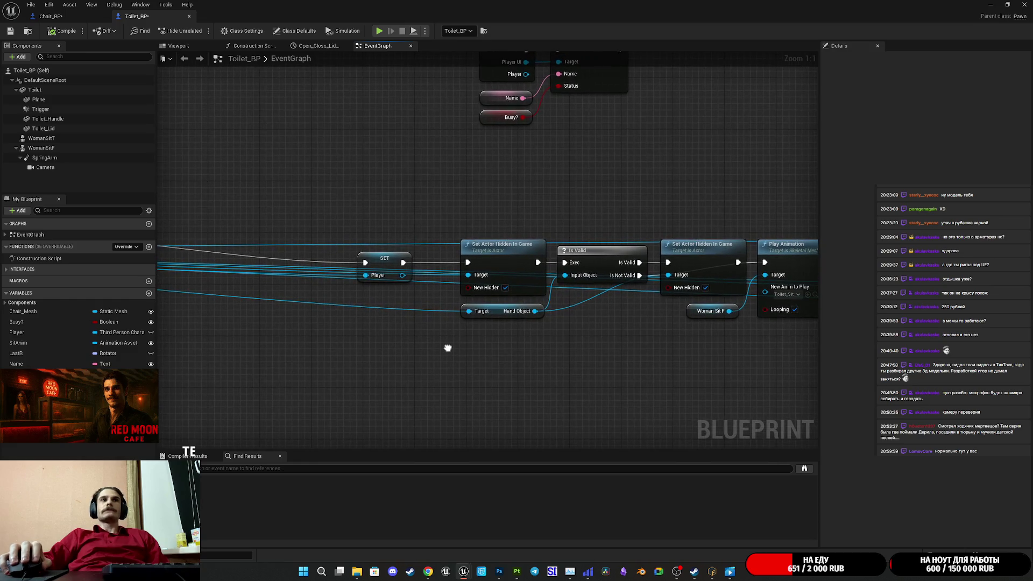
pyautogui.click(51, 16)
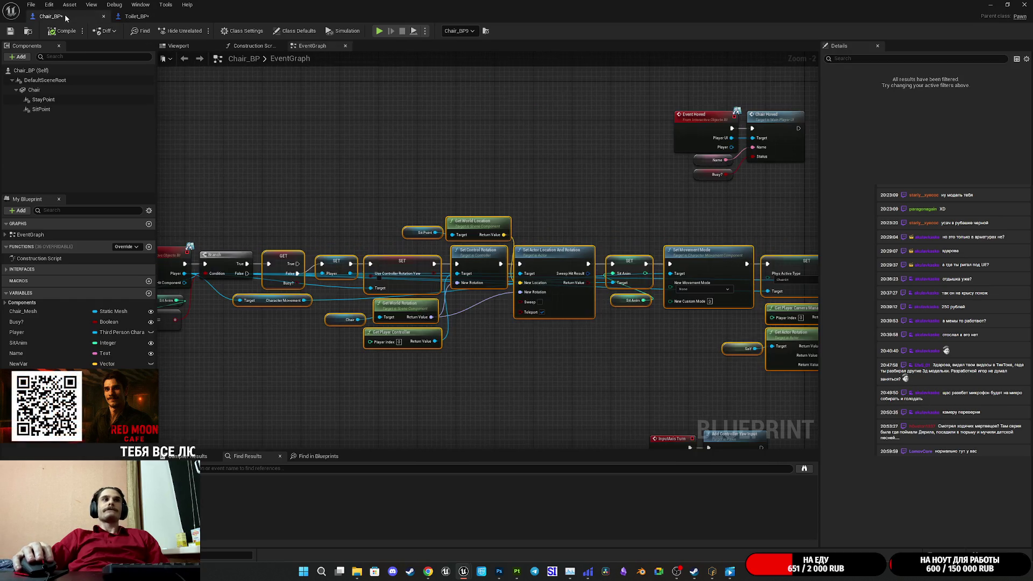
pyautogui.moveTo(609, 210)
pyautogui.mouseDown()
pyautogui.moveTo(252, 200)
pyautogui.moveTo(740, 218)
pyautogui.mouseUp()
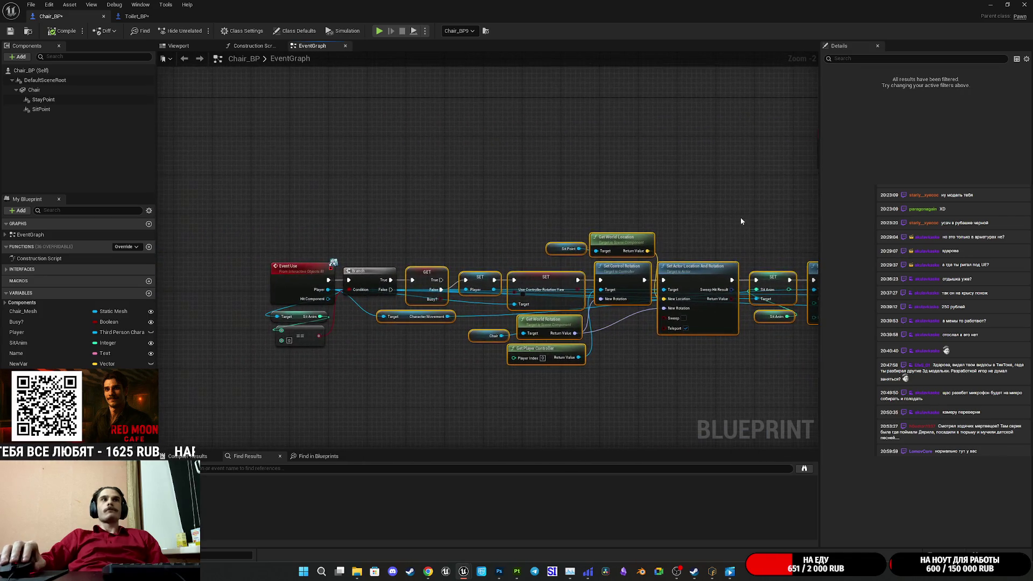
pyautogui.click(137, 17)
pyautogui.moveTo(535, 208)
pyautogui.mouseDown()
pyautogui.moveTo(502, 209)
pyautogui.moveTo(1002, 211)
pyautogui.moveTo(501, 189)
pyautogui.mouseUp()
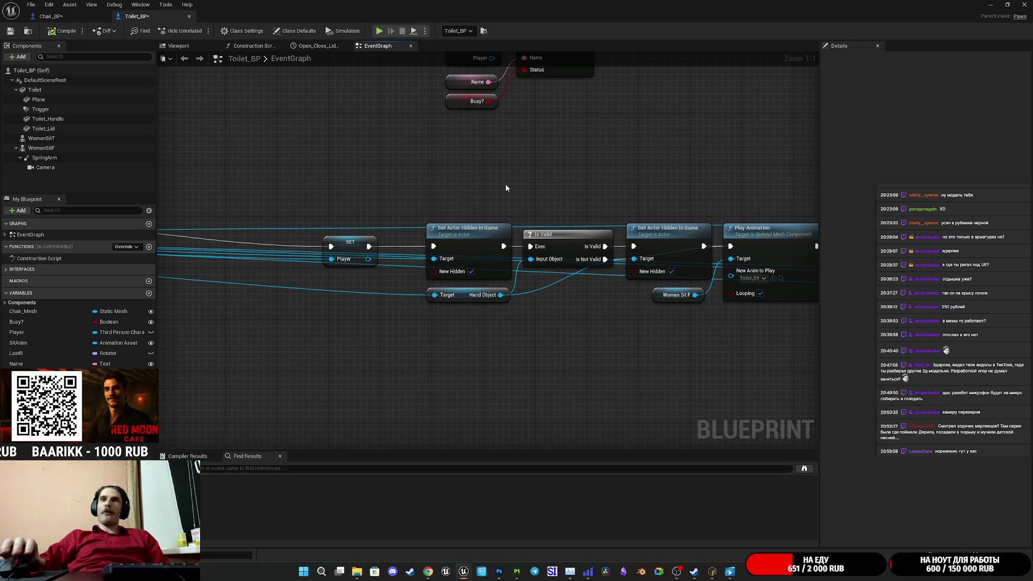
# Step: Check Toilet_BP's Branch, Play Animation, Set View Target, Delay and Possess chain, then save it
pyautogui.moveTo(622, 184)
pyautogui.mouseDown()
pyautogui.moveTo(739, 176)
pyautogui.moveTo(701, 182)
pyautogui.moveTo(843, 196)
pyautogui.mouseUp()
pyautogui.moveTo(740, 228)
pyautogui.mouseDown()
pyautogui.moveTo(715, 199)
pyautogui.moveTo(805, 193)
pyautogui.moveTo(773, 178)
pyautogui.moveTo(195, 178)
pyautogui.mouseUp()
pyautogui.moveTo(463, 180)
pyautogui.mouseDown()
pyautogui.moveTo(283, 176)
pyautogui.moveTo(243, 164)
pyautogui.moveTo(564, 299)
pyautogui.mouseUp()
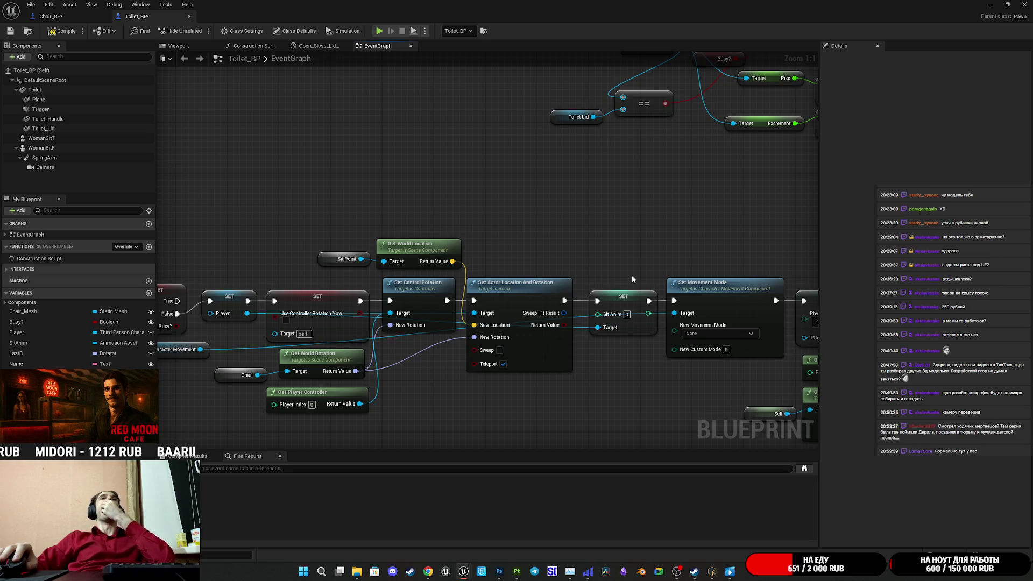
pyautogui.moveTo(629, 267); pyautogui.dragTo(521, 228)
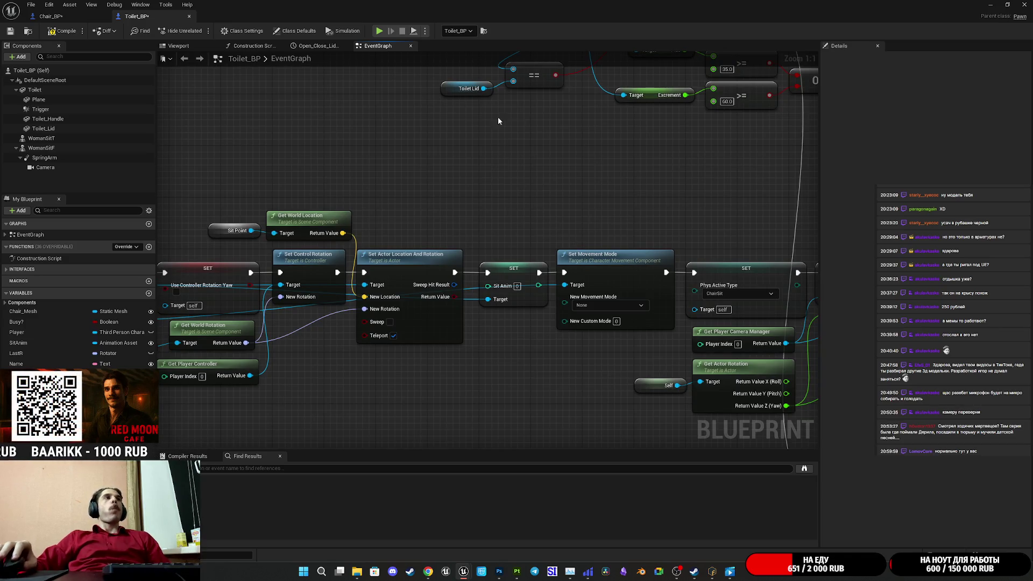
pyautogui.click(12, 32)
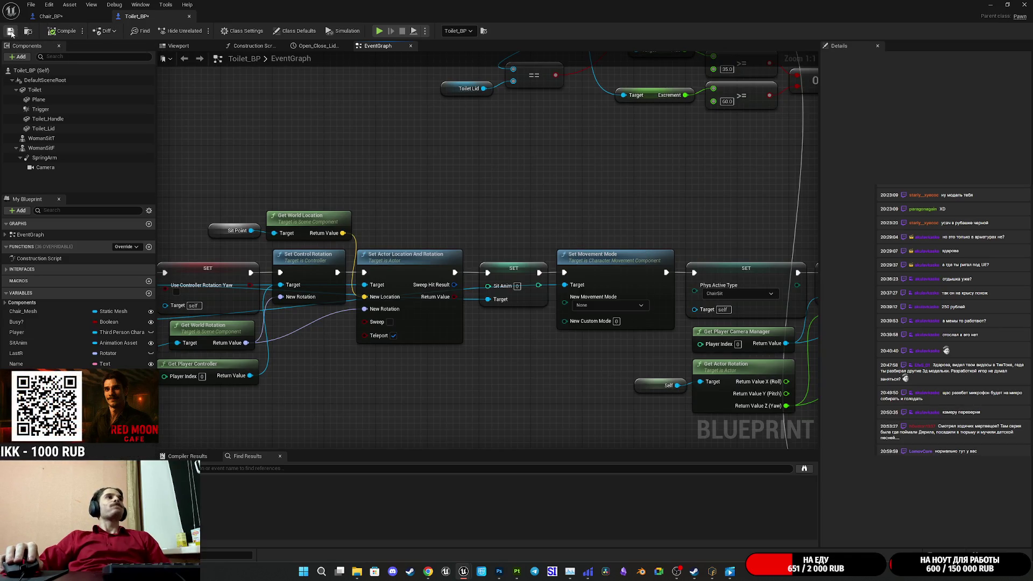
pyautogui.click(985, 4)
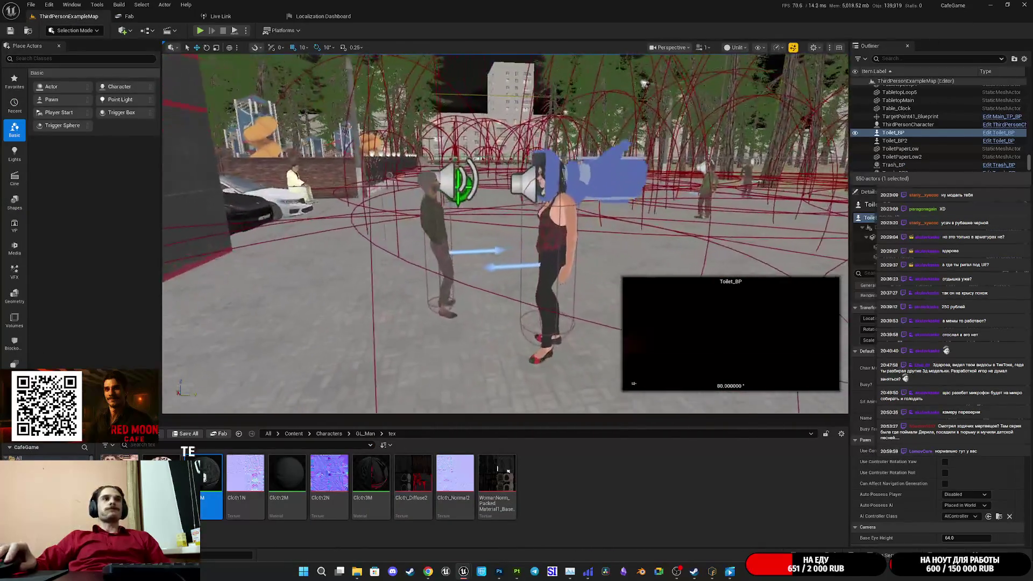
# Step: Open GL_Woman_ABP from the selected woman character's animation blueprint asset
pyautogui.click(520, 292)
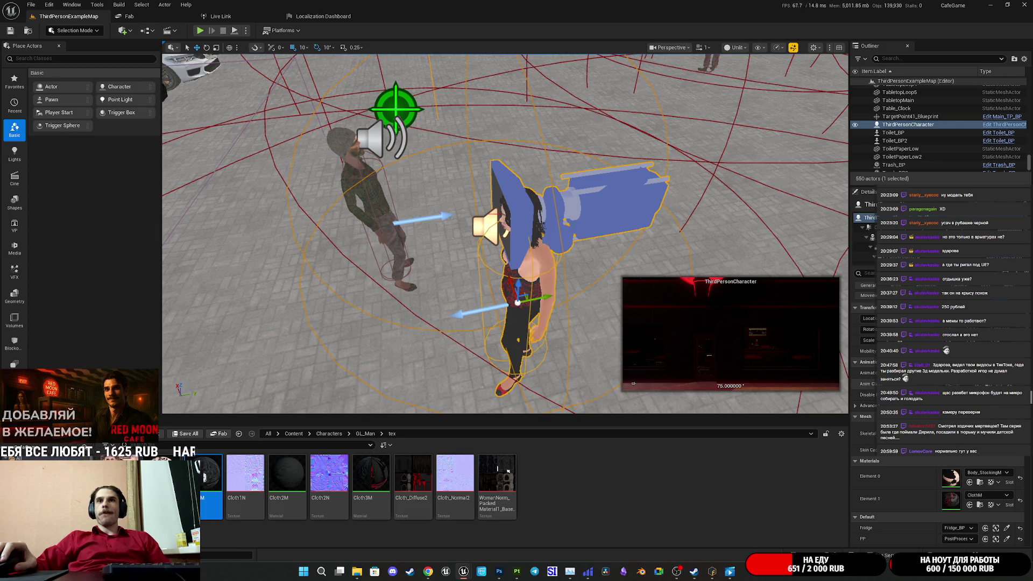
pyautogui.click(1007, 384)
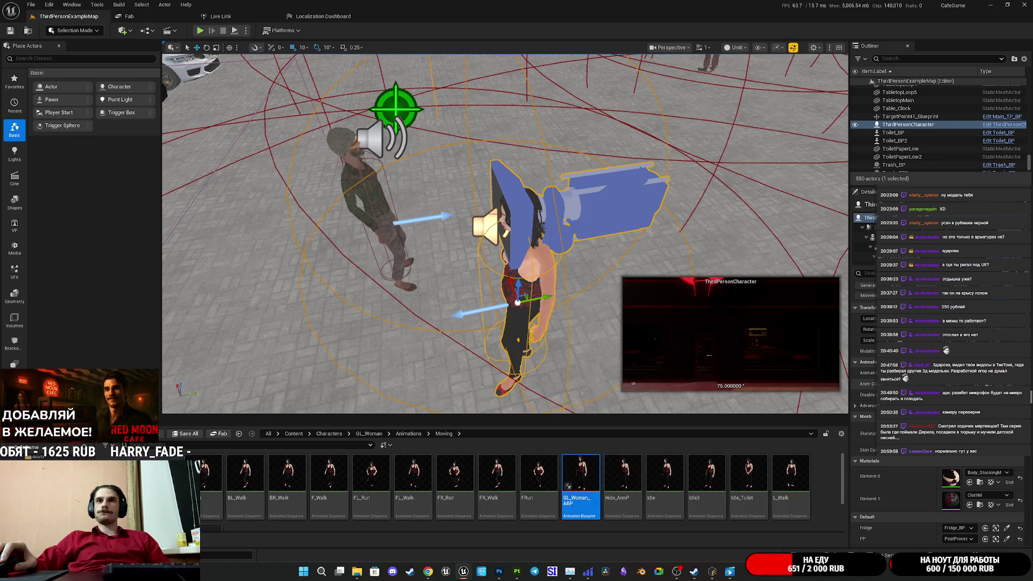
pyautogui.doubleClick(574, 470)
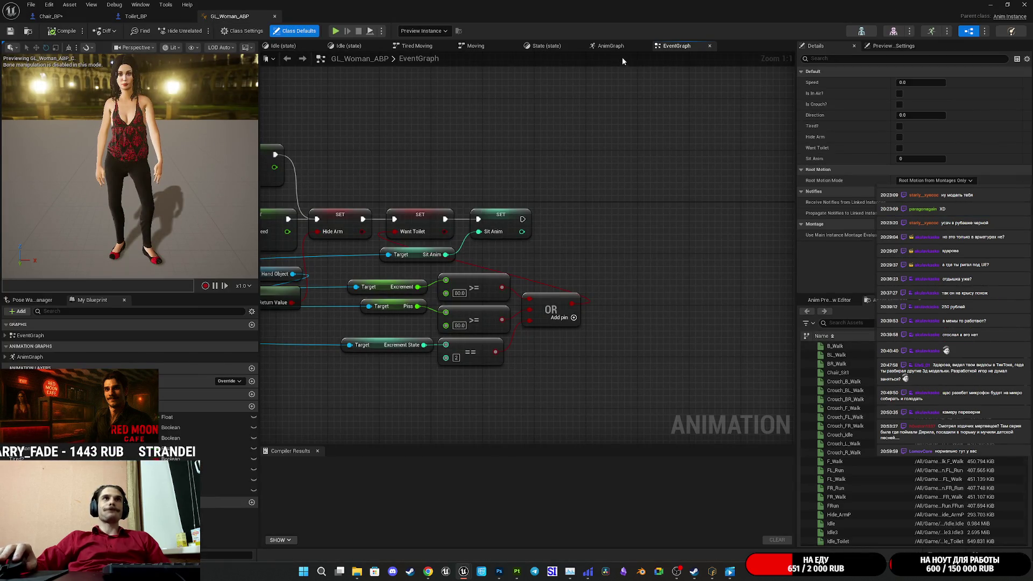
# Step: In the AnimGraph, inspect the Moving state machine and its Idle state
pyautogui.click(611, 47)
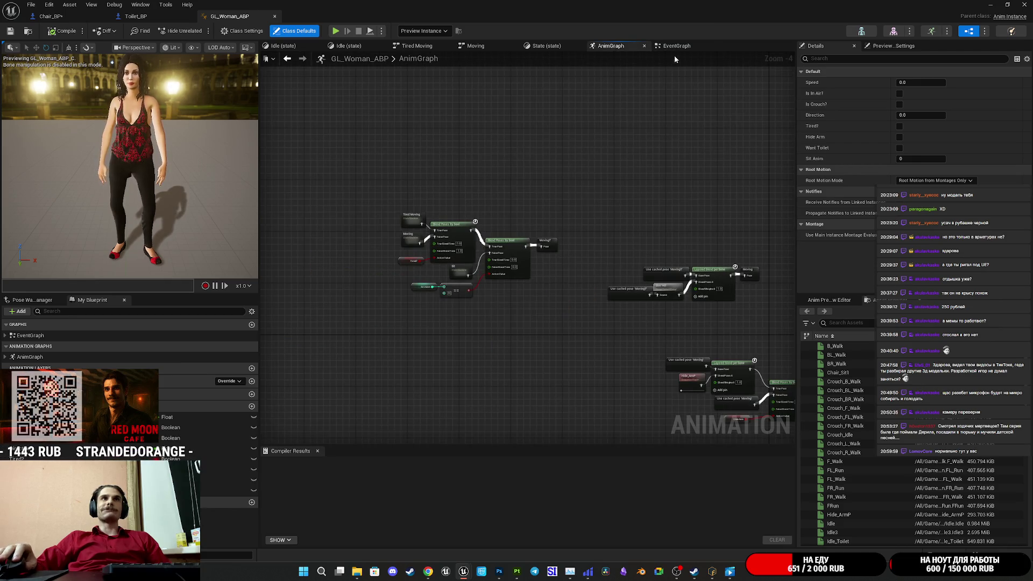
pyautogui.scroll(5, 576, 171)
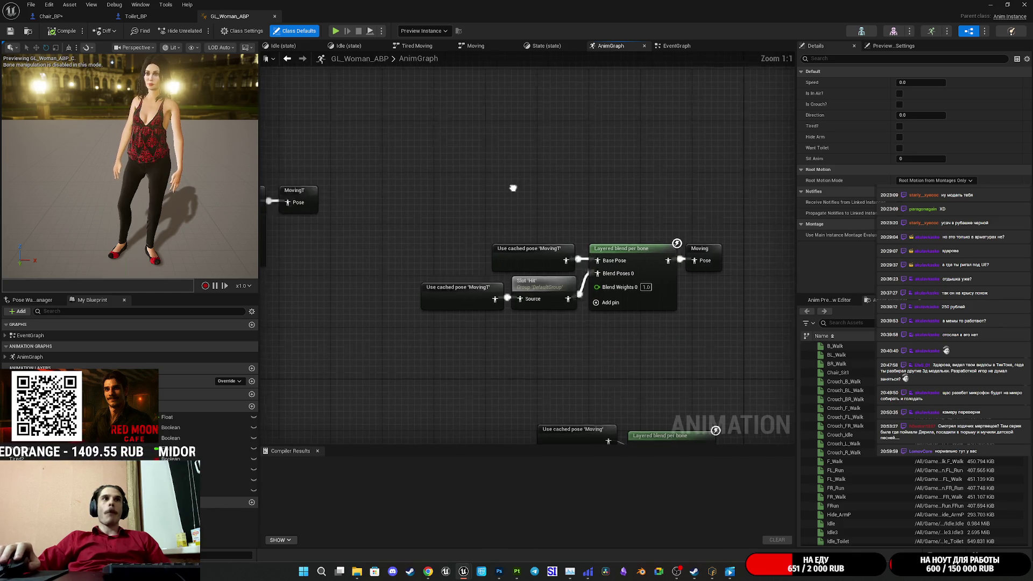
pyautogui.moveTo(513, 188); pyautogui.dragTo(692, 193)
pyautogui.moveTo(642, 300)
pyautogui.mouseDown()
pyautogui.moveTo(711, 288)
pyautogui.moveTo(440, 261)
pyautogui.mouseUp()
pyautogui.doubleClick(453, 258)
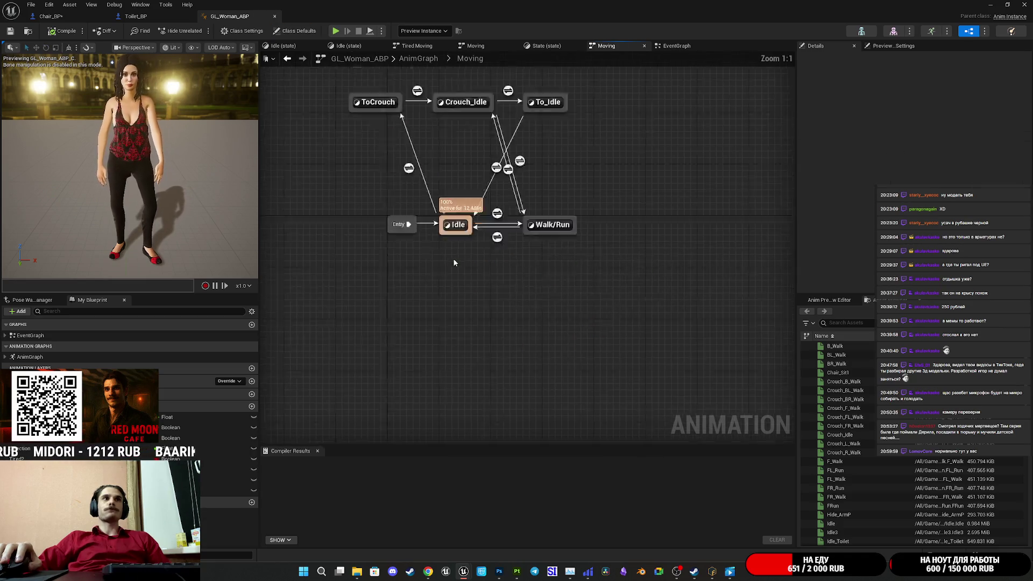
pyautogui.doubleClick(526, 309)
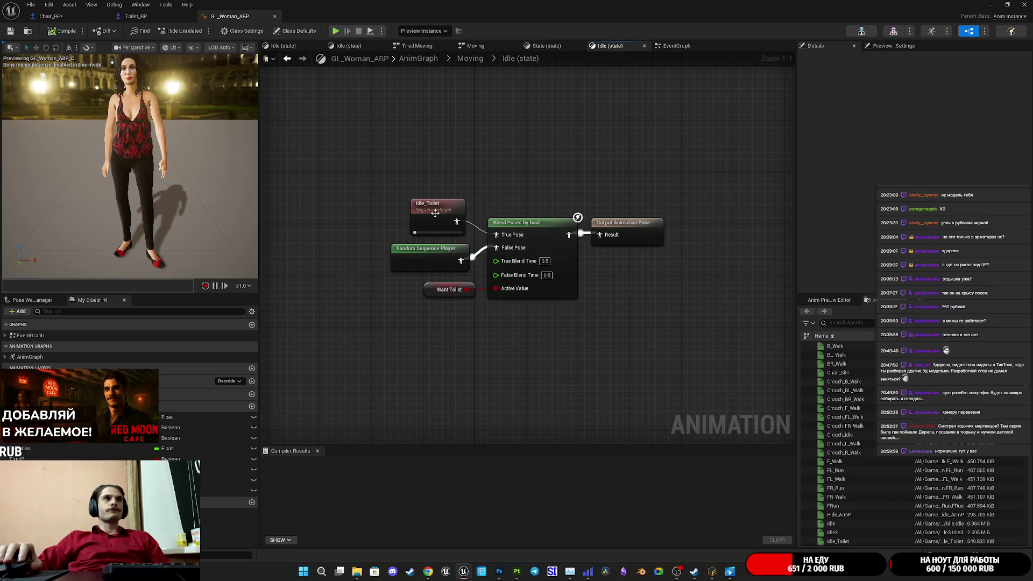
pyautogui.moveTo(541, 196); pyautogui.dragTo(540, 199)
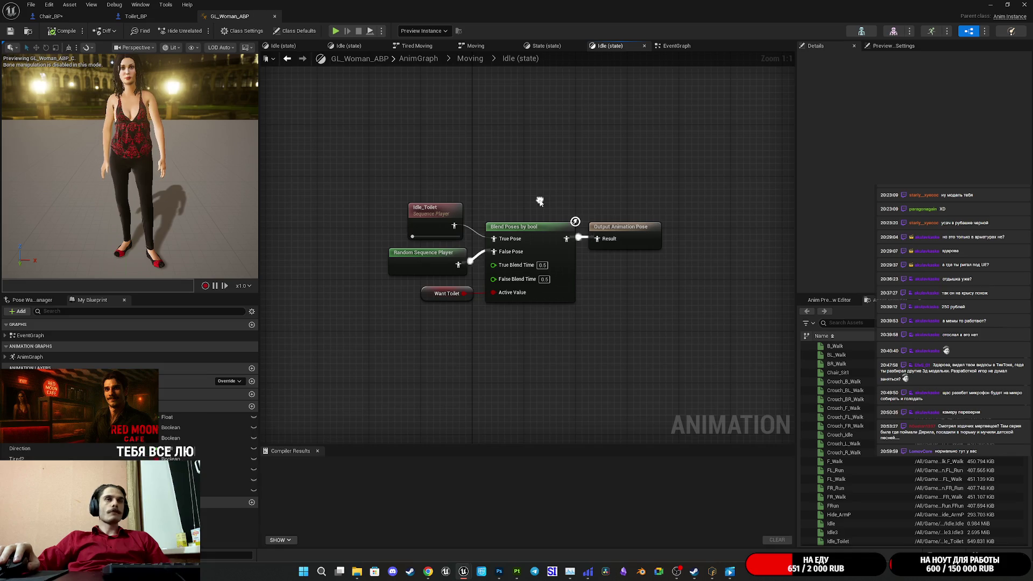
pyautogui.click(674, 46)
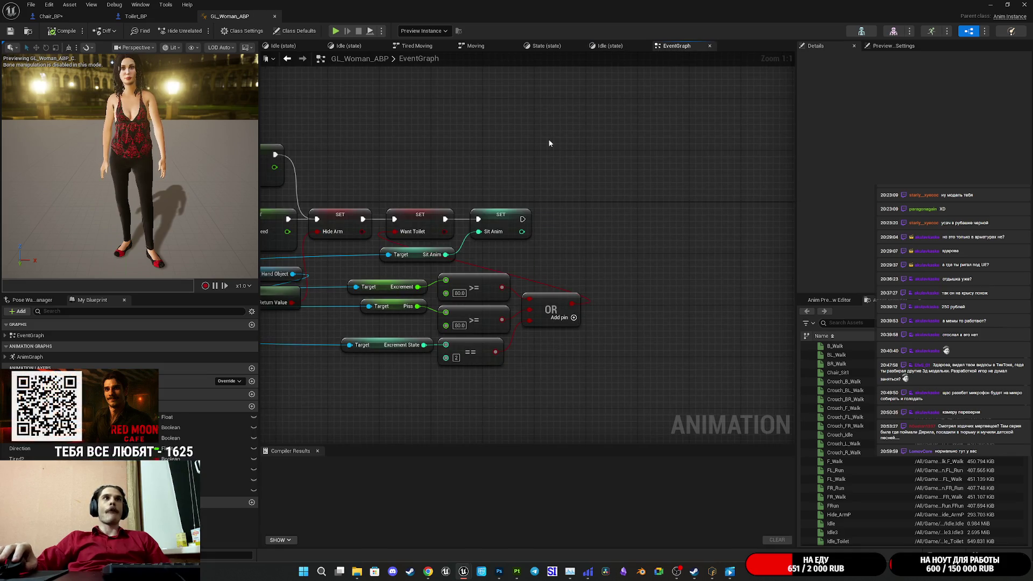
pyautogui.click(472, 46)
# Step: Open the Sit state machine's state showing the Blend Poses by int node
pyautogui.click(419, 59)
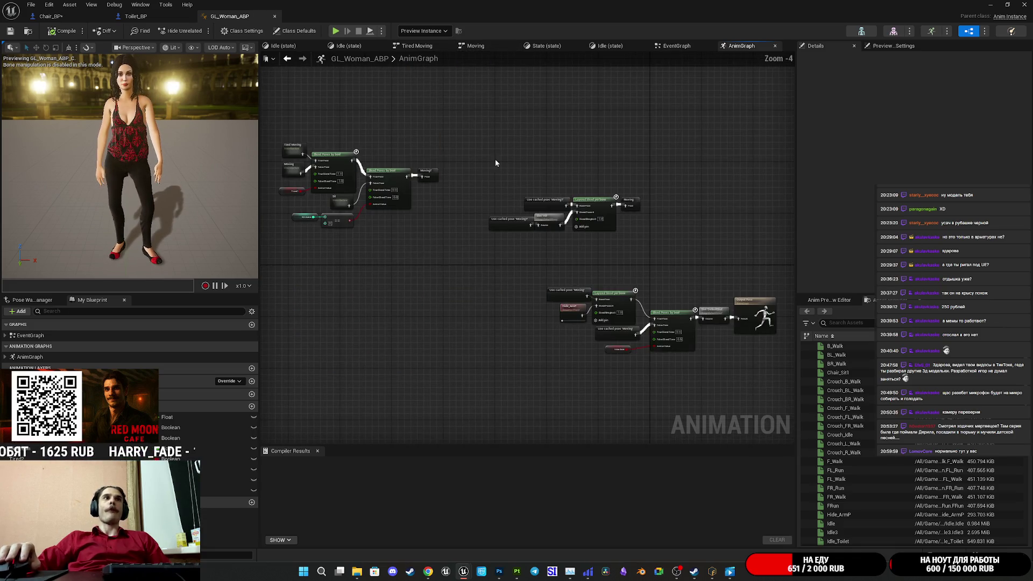
pyautogui.scroll(3, 565, 230)
pyautogui.click(508, 204)
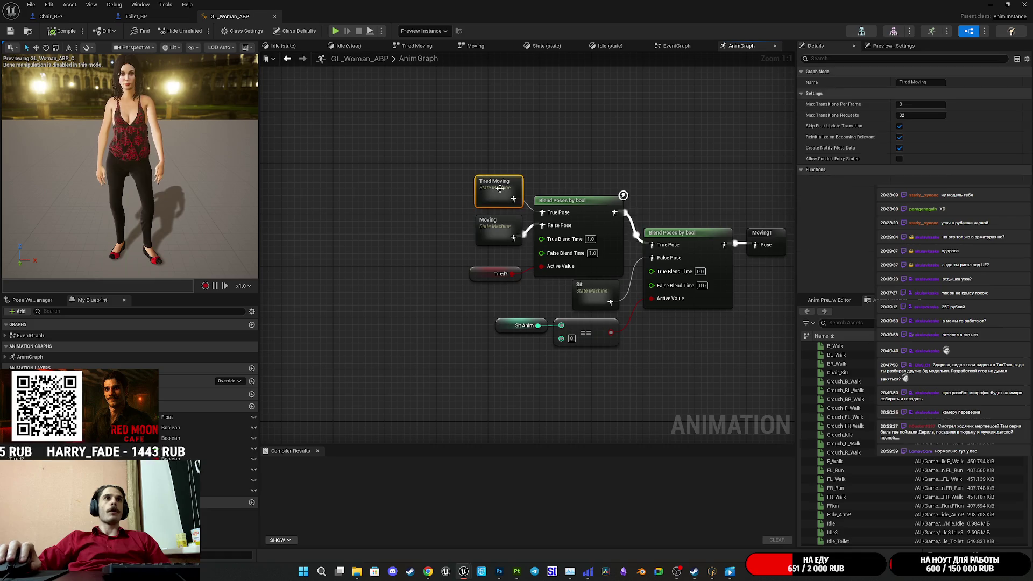
pyautogui.moveTo(683, 169)
pyautogui.mouseDown()
pyautogui.moveTo(567, 157)
pyautogui.moveTo(536, 167)
pyautogui.mouseUp()
pyautogui.doubleClick(457, 277)
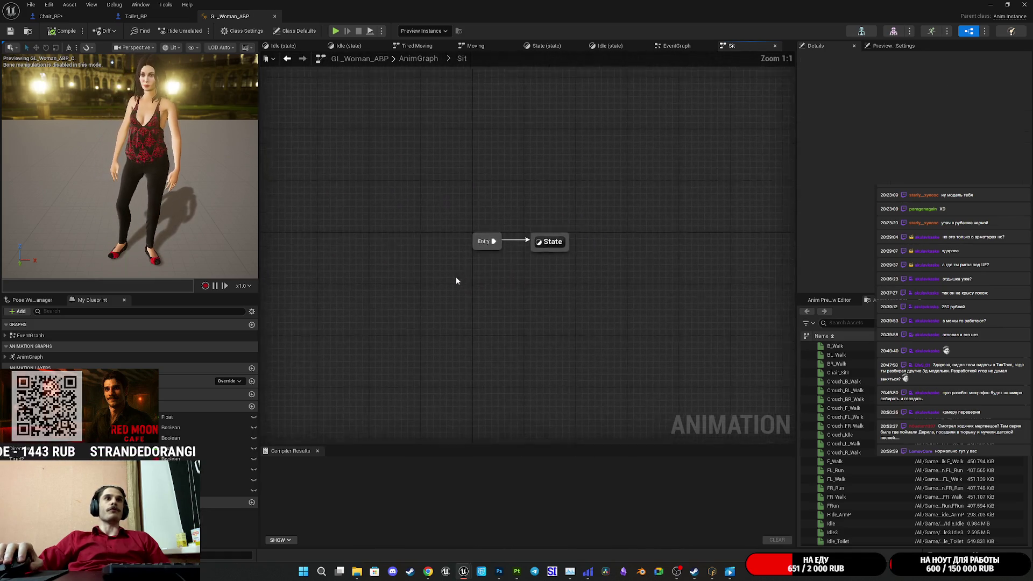
pyautogui.doubleClick(557, 247)
pyautogui.moveTo(389, 295); pyautogui.dragTo(470, 327)
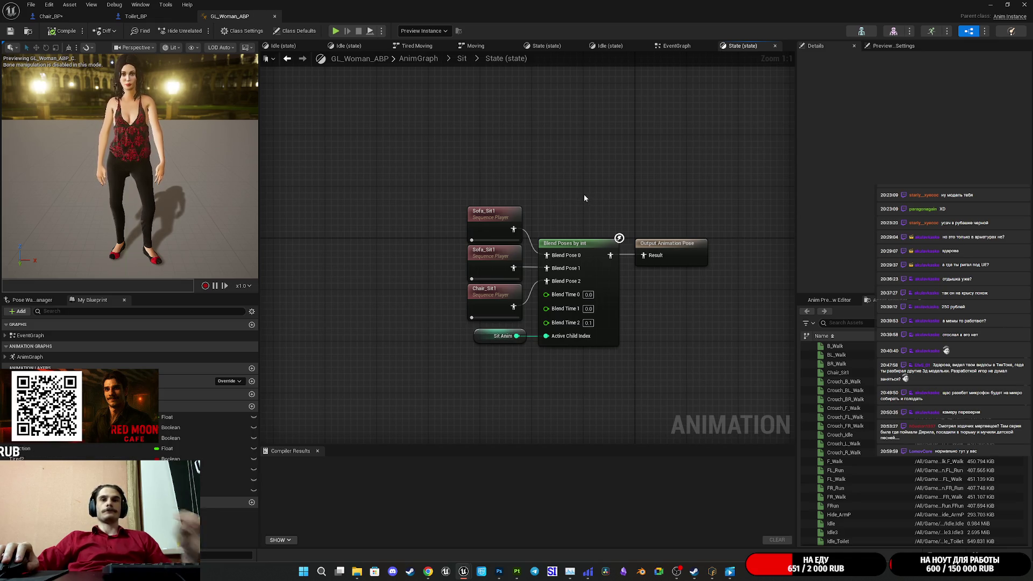
# Step: Filter the animation assets by 'toi' and add Toilet_Sit to the Sit graph
pyautogui.scroll(-10, 864, 412)
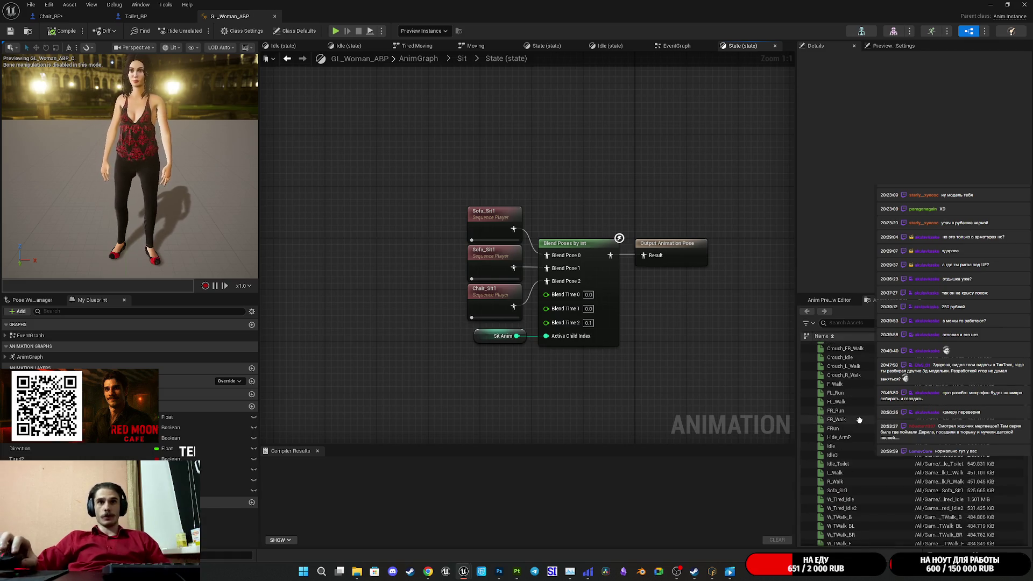
pyautogui.scroll(-1, 861, 403)
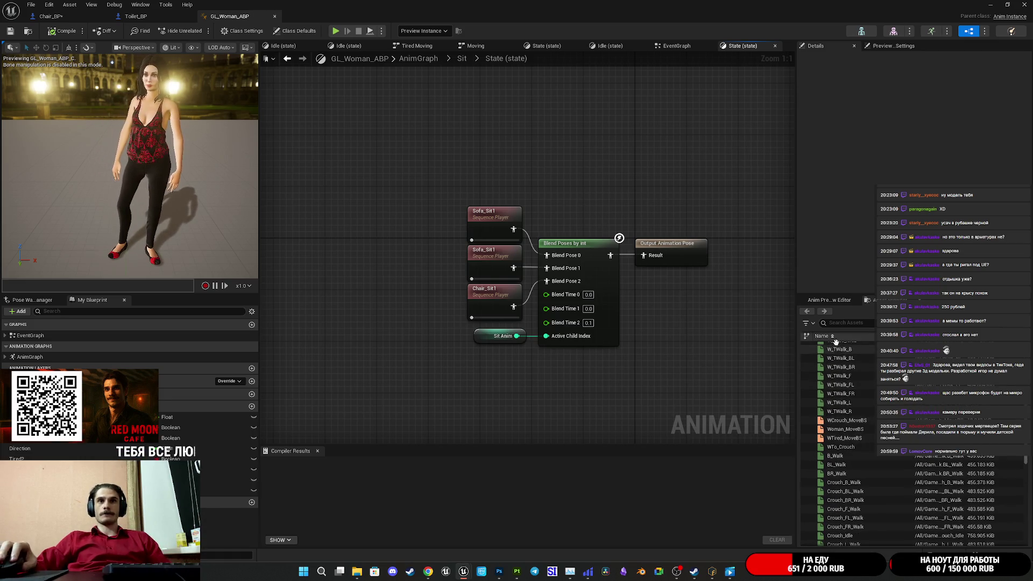
pyautogui.click(843, 323)
pyautogui.write('toi')
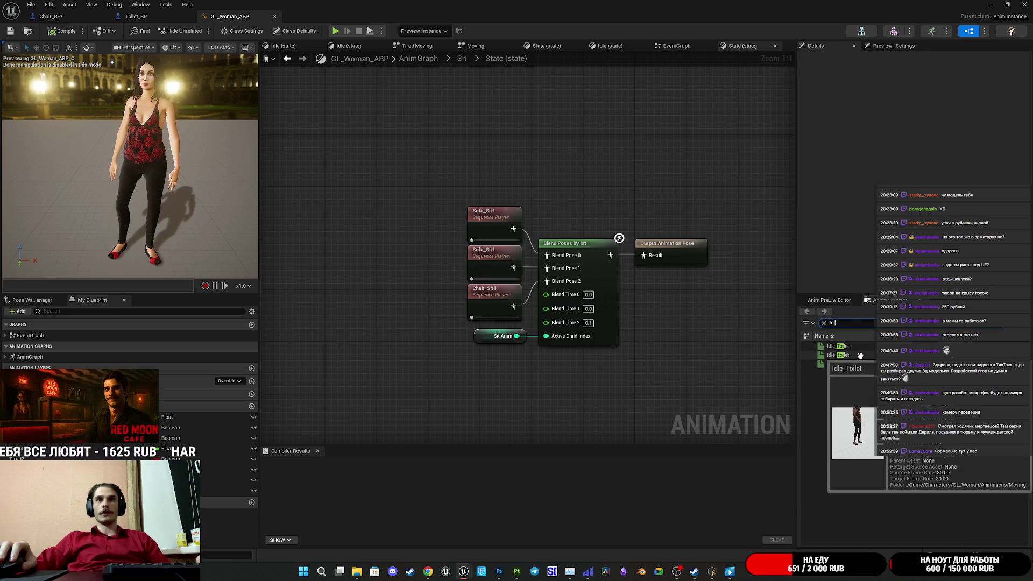
pyautogui.moveTo(861, 351)
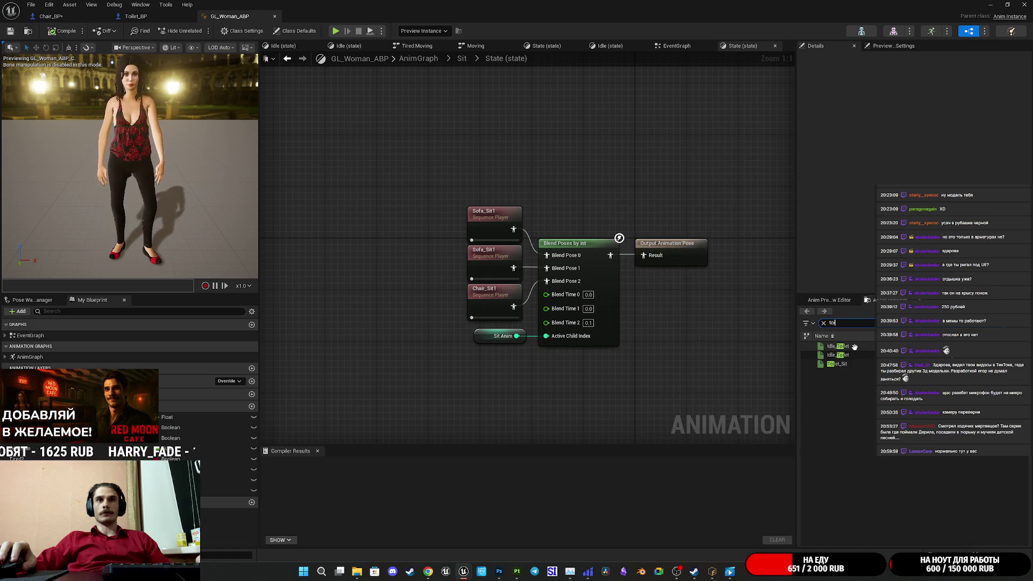
pyautogui.moveTo(843, 363)
pyautogui.mouseDown()
pyautogui.moveTo(704, 387)
pyautogui.moveTo(461, 389)
pyautogui.mouseUp()
# Step: Set Blend Time 2 on the Blend Poses by int node to 0
pyautogui.moveTo(554, 404); pyautogui.dragTo(578, 385)
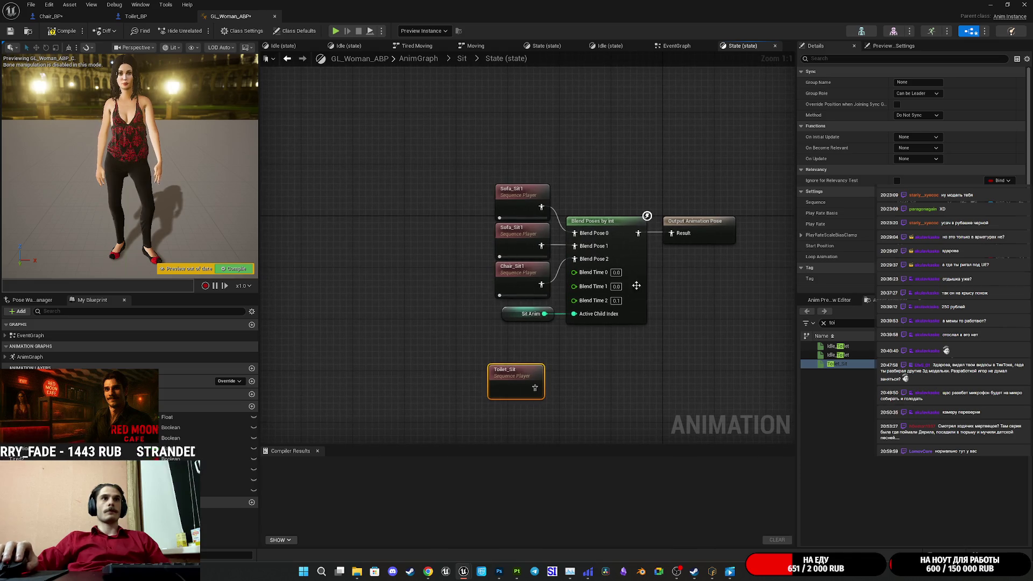
pyautogui.click(621, 253)
pyautogui.rightClick(628, 256)
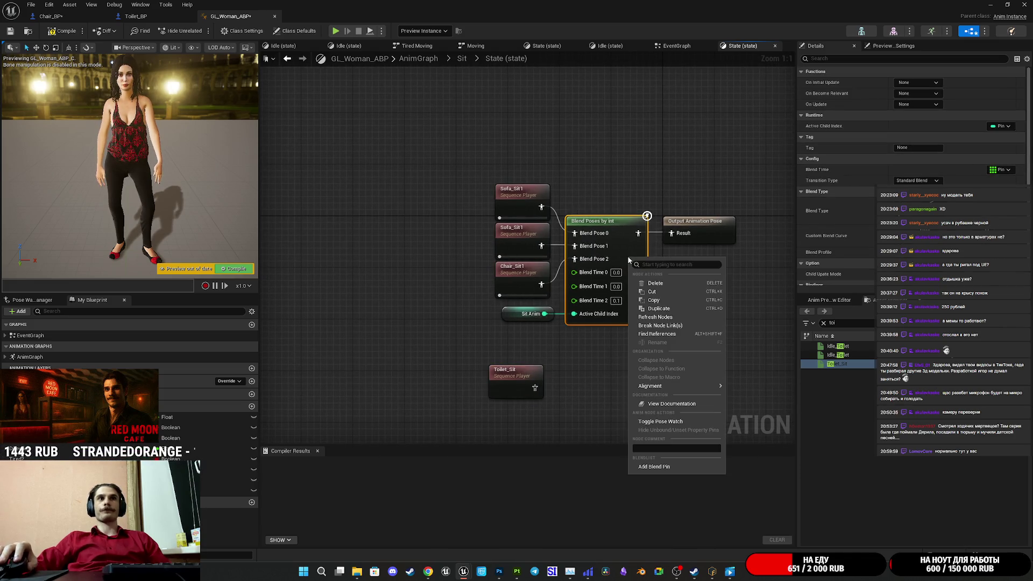
pyautogui.click(619, 302)
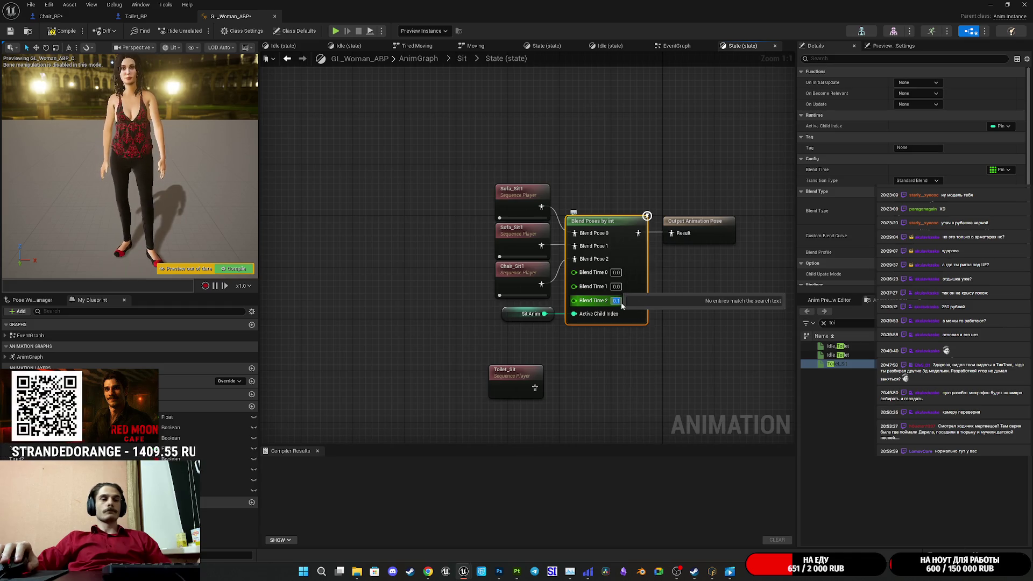
pyautogui.write('0')
# Step: Add a fourth blend pin, wire Toilet_Sit into Blend Pose 3, and compile
pyautogui.rightClick(636, 301)
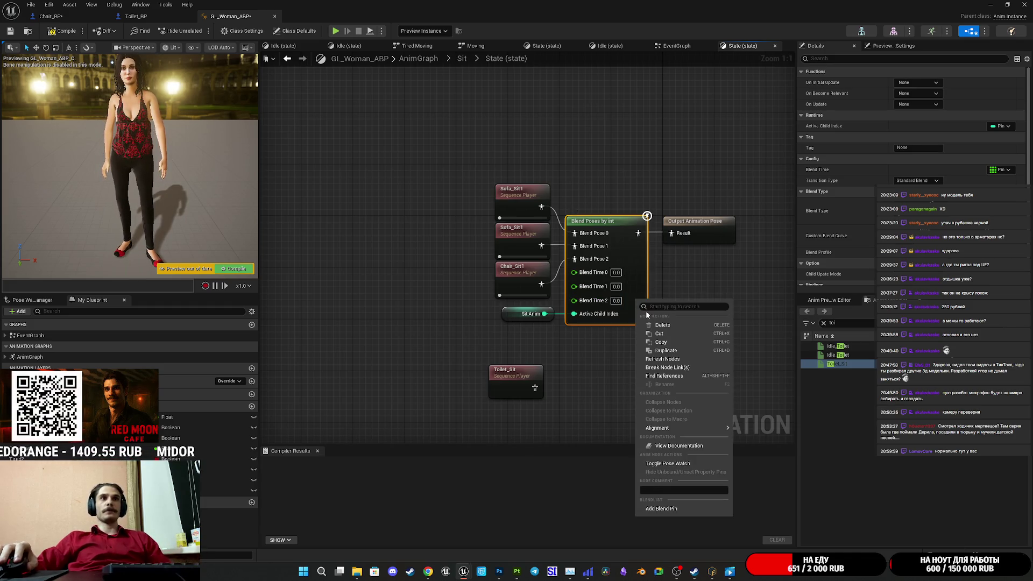
pyautogui.click(662, 509)
pyautogui.moveTo(539, 388)
pyautogui.mouseDown()
pyautogui.moveTo(586, 285)
pyautogui.moveTo(574, 272)
pyautogui.mouseUp()
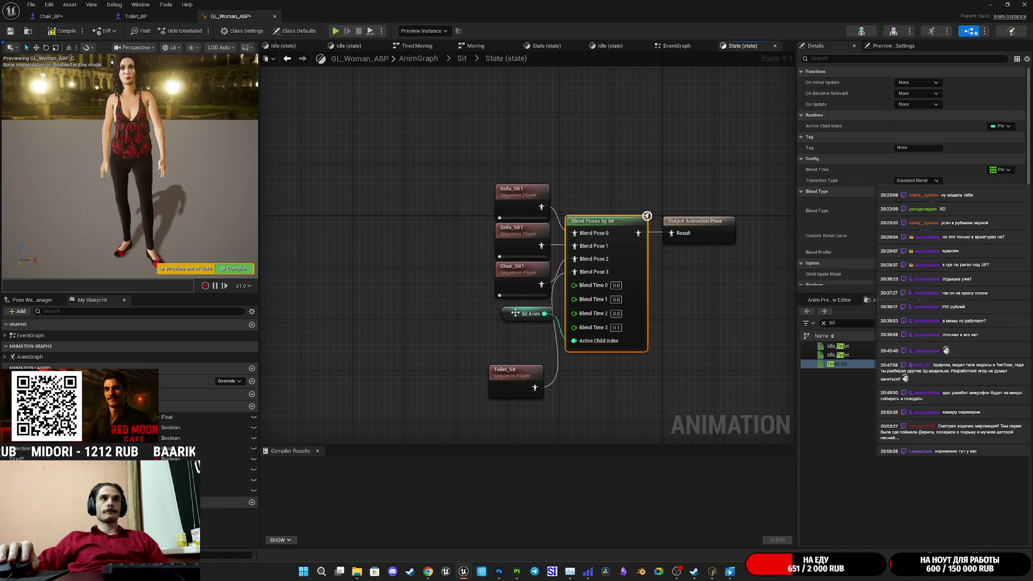
pyautogui.moveTo(515, 313); pyautogui.dragTo(509, 351)
pyautogui.moveTo(500, 387); pyautogui.dragTo(506, 323)
pyautogui.click(473, 337)
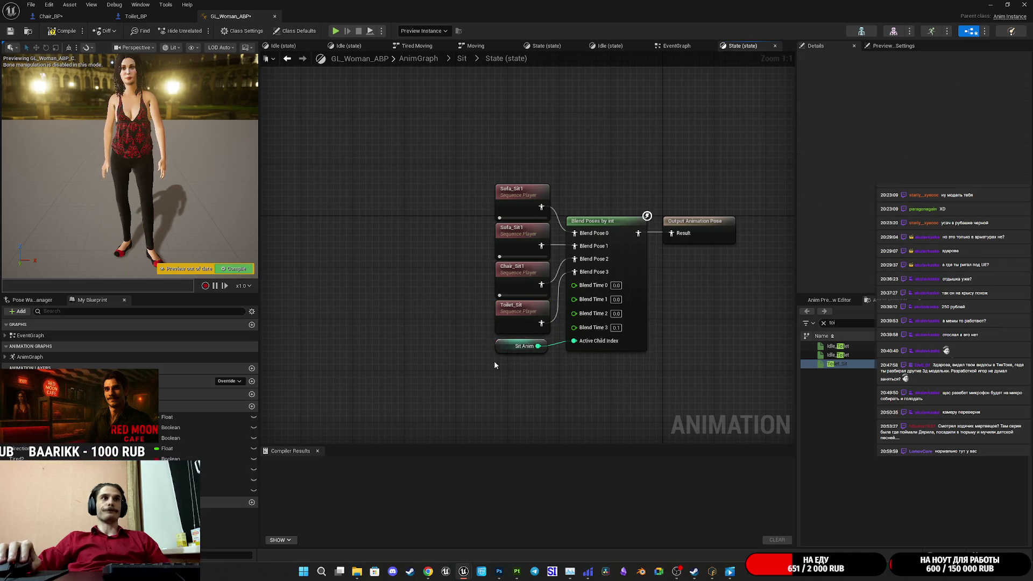
pyautogui.click(10, 31)
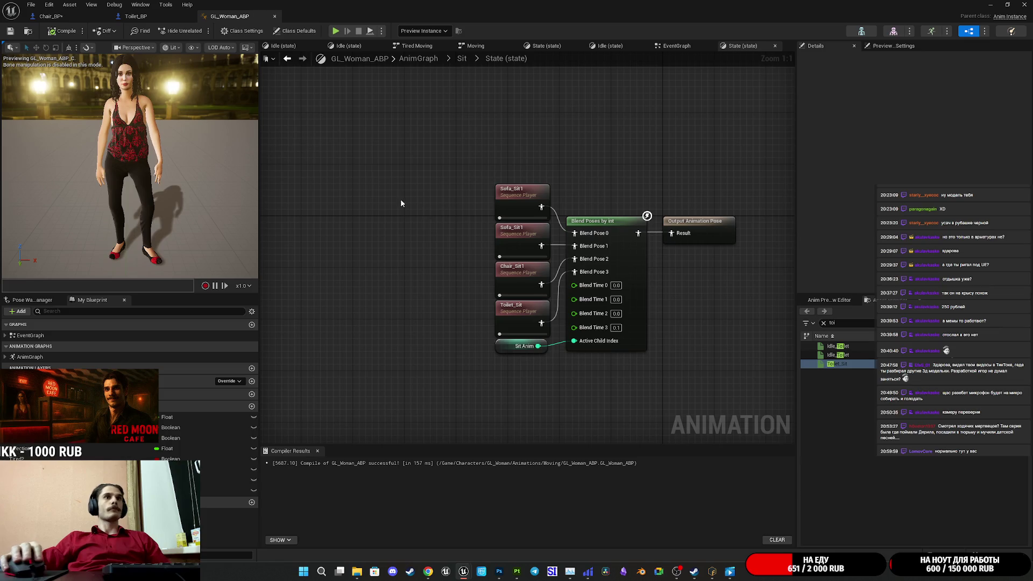
# Step: Set Blend Time 3 to 0 and recompile the animation blueprint
pyautogui.click(620, 328)
pyautogui.write('0')
pyautogui.press('Return')
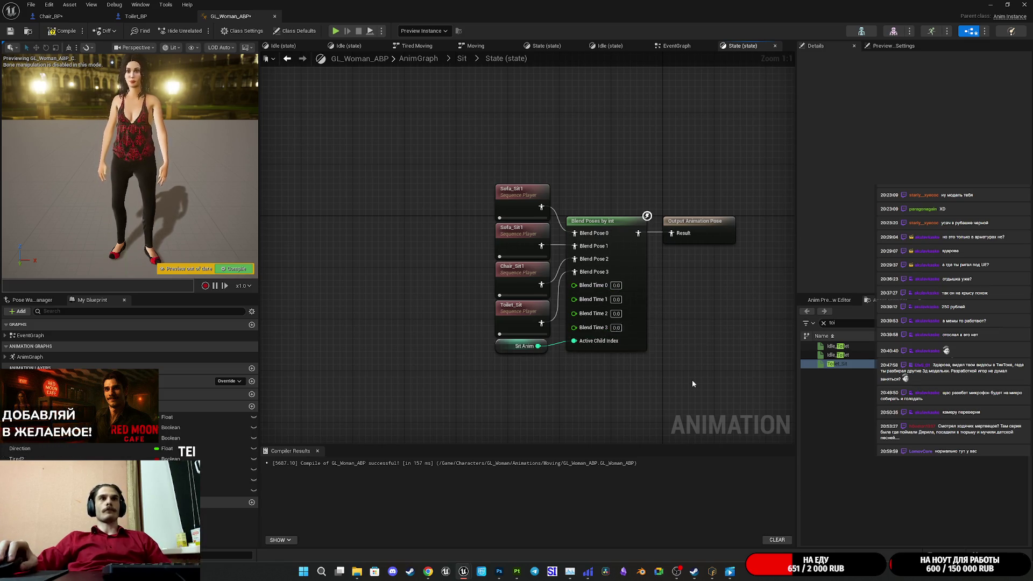
pyautogui.click(64, 29)
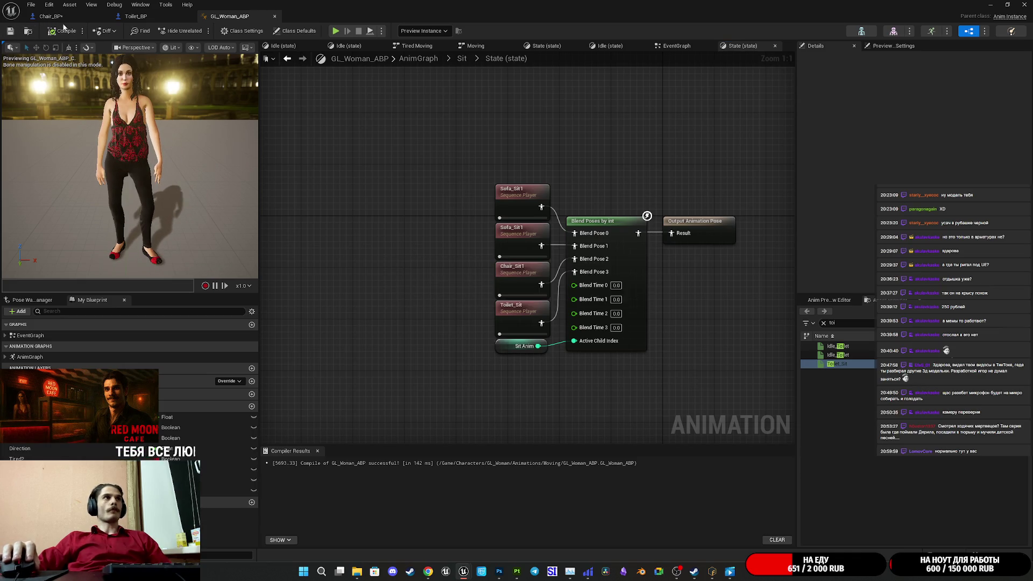
# Step: Save Chair_BP and bring Toilet_BP's Event Use node into view
pyautogui.click(52, 17)
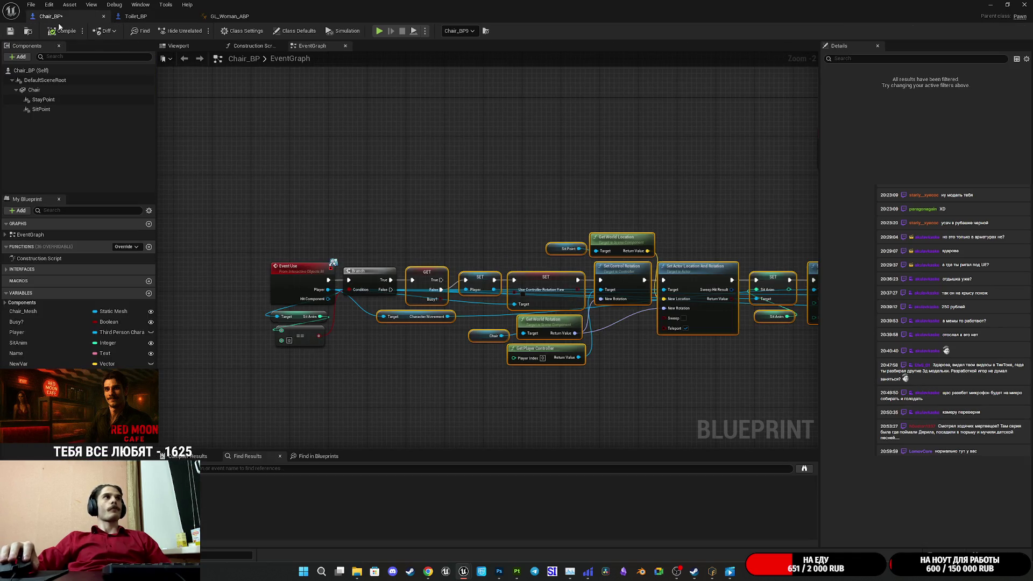
pyautogui.click(11, 32)
pyautogui.click(136, 16)
pyautogui.scroll(-4, 421, 183)
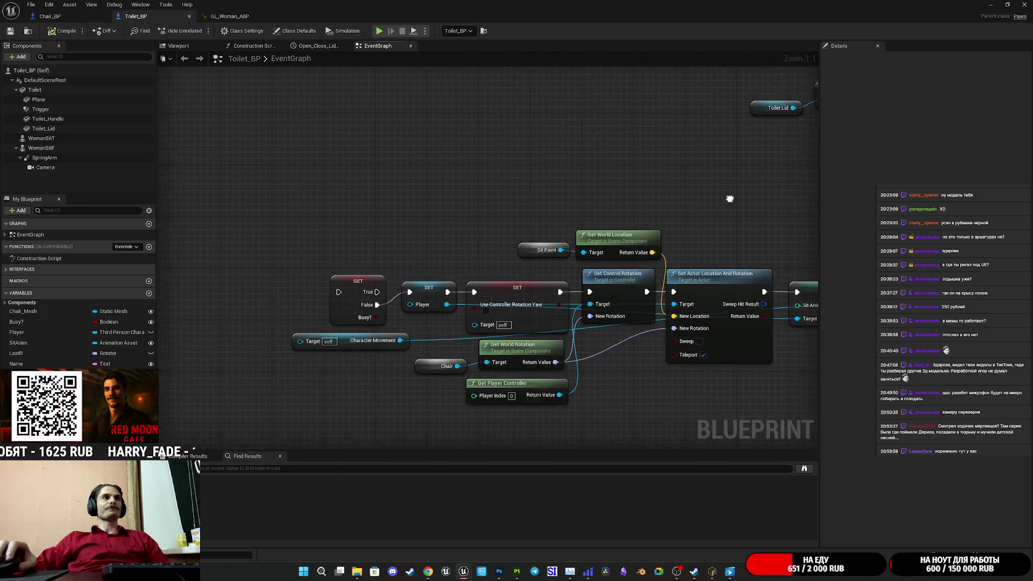
pyautogui.moveTo(557, 192)
pyautogui.mouseDown()
pyautogui.moveTo(602, 205)
pyautogui.moveTo(485, 192)
pyautogui.moveTo(357, 196)
pyautogui.moveTo(368, 197)
pyautogui.mouseUp()
pyautogui.scroll(3, 528, 225)
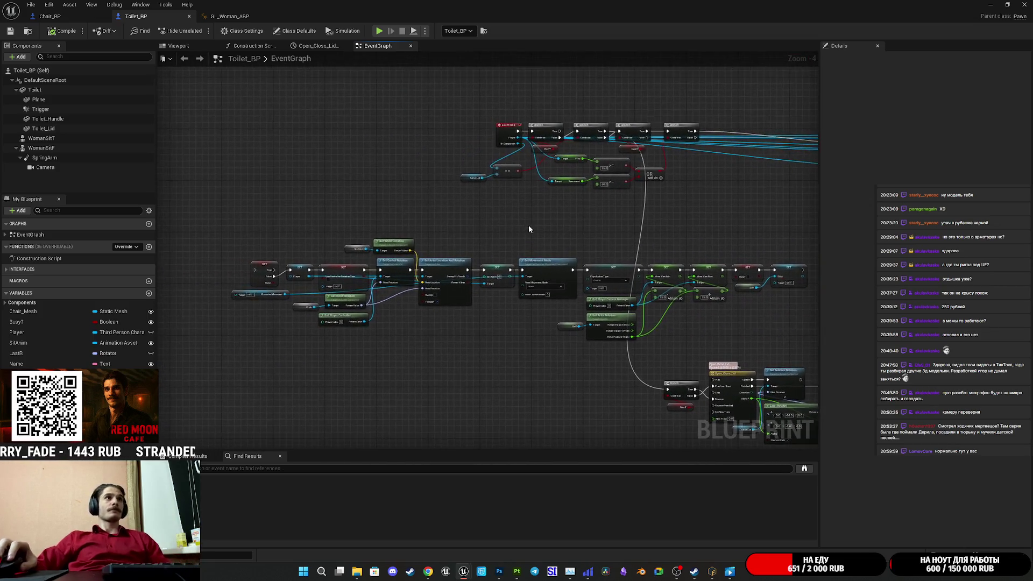
pyautogui.moveTo(682, 256); pyautogui.dragTo(631, 284)
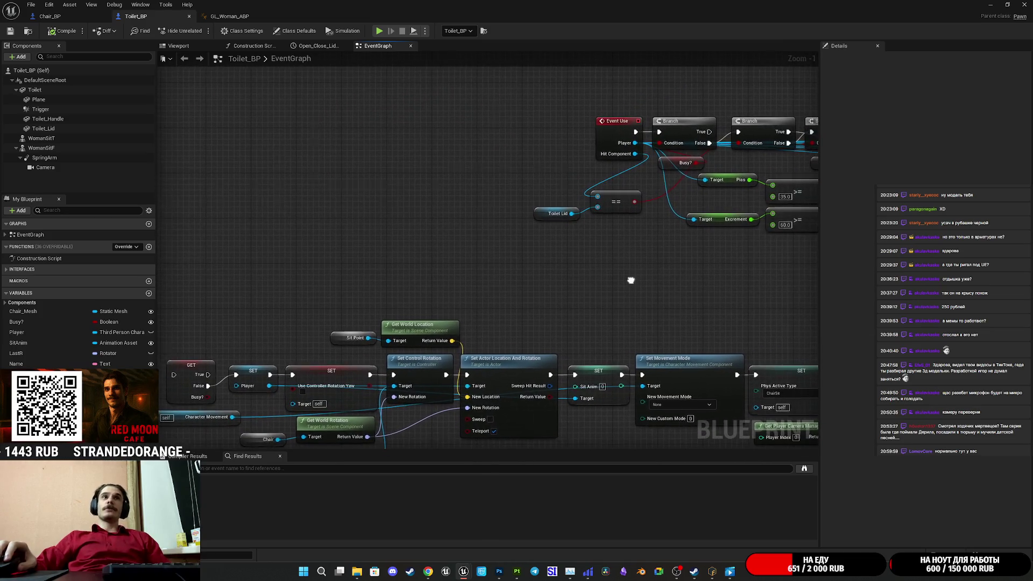
# Step: Wire the stored Player into Character Movement's Target
pyautogui.moveTo(635, 142)
pyautogui.mouseDown()
pyautogui.moveTo(253, 359)
pyautogui.moveTo(236, 386)
pyautogui.mouseUp()
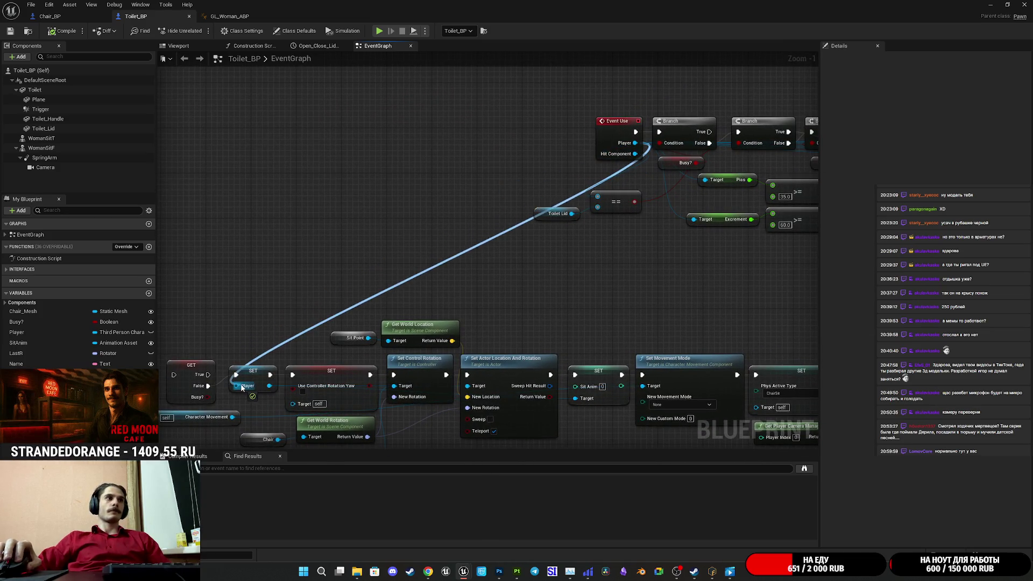
pyautogui.moveTo(635, 143)
pyautogui.mouseDown()
pyautogui.moveTo(439, 246)
pyautogui.moveTo(160, 418)
pyautogui.moveTo(223, 420)
pyautogui.mouseUp()
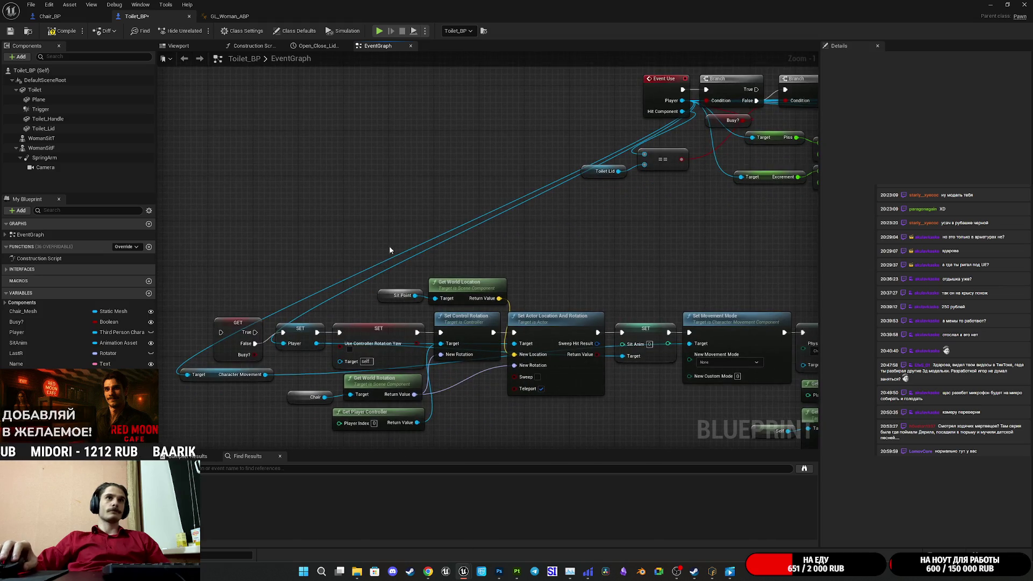
pyautogui.moveTo(187, 374); pyautogui.dragTo(316, 344)
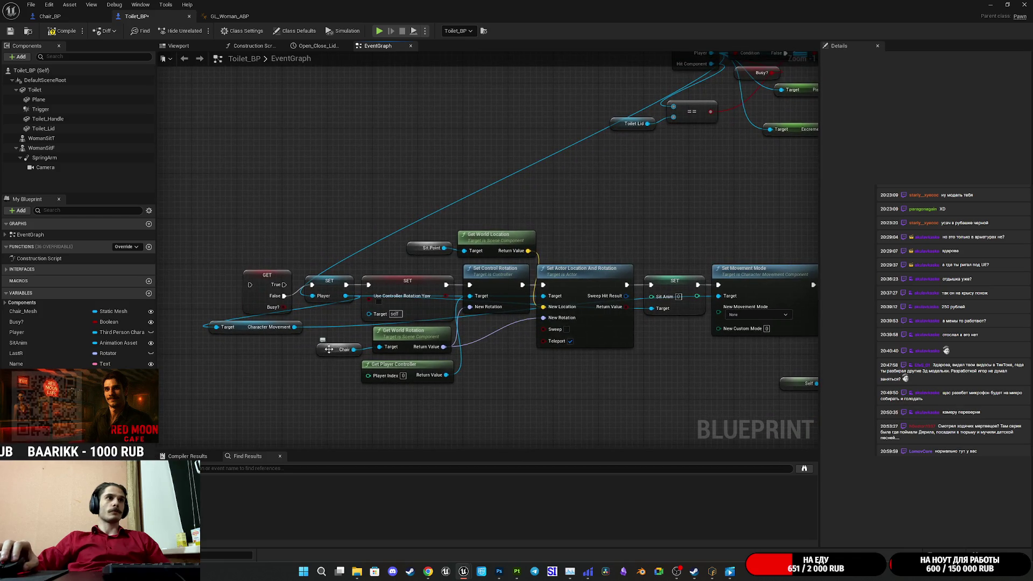
pyautogui.click(331, 350)
pyautogui.moveTo(330, 350); pyautogui.dragTo(332, 348)
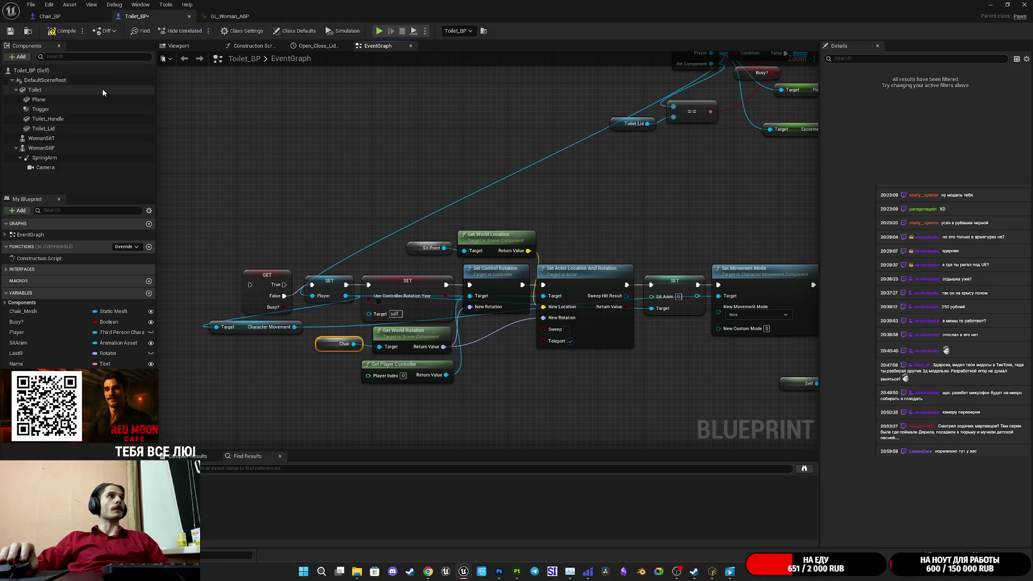
# Step: Replace the Chair variable with a Toilet component reference feeding Get World Rotation
pyautogui.moveTo(35, 90)
pyautogui.mouseDown()
pyautogui.moveTo(235, 244)
pyautogui.moveTo(325, 264)
pyautogui.moveTo(380, 347)
pyautogui.mouseUp()
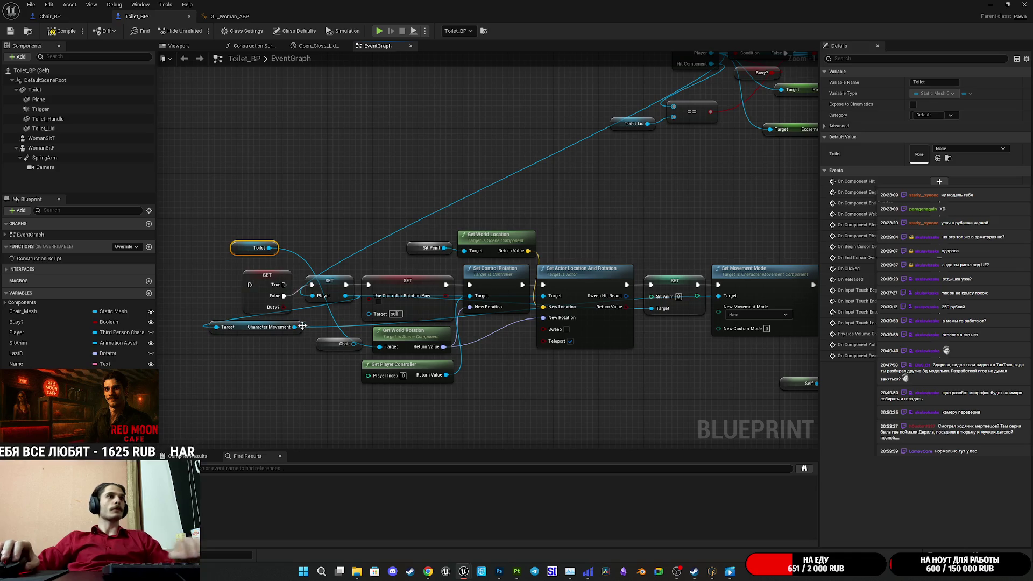
pyautogui.click(326, 347)
pyautogui.press('Delete')
pyautogui.moveTo(233, 251)
pyautogui.mouseDown()
pyautogui.moveTo(301, 354)
pyautogui.moveTo(319, 347)
pyautogui.mouseUp()
pyautogui.moveTo(527, 369)
pyautogui.mouseDown()
pyautogui.moveTo(279, 365)
pyautogui.moveTo(505, 341)
pyautogui.mouseUp()
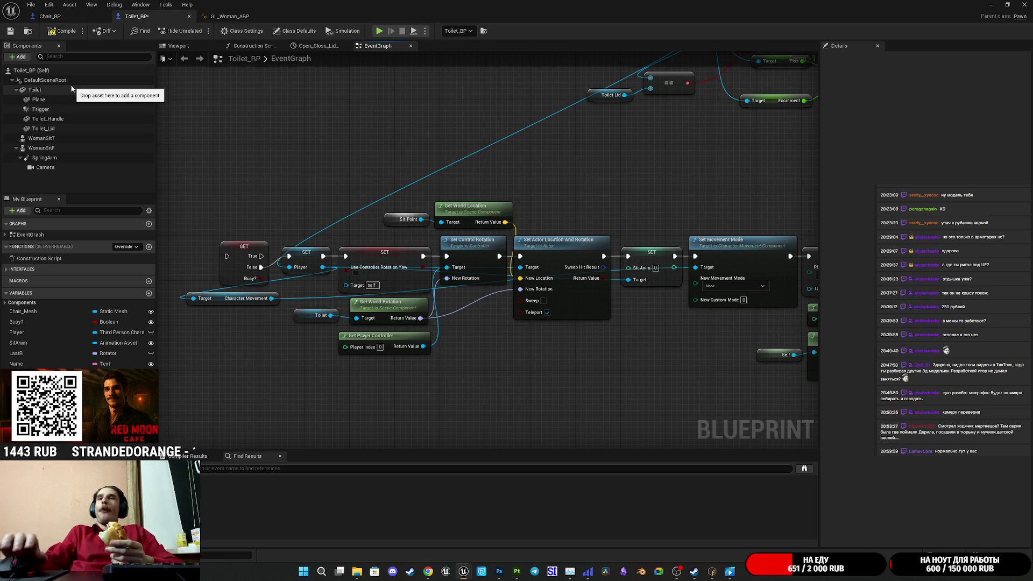
pyautogui.moveTo(532, 167)
pyautogui.mouseDown()
pyautogui.moveTo(476, 185)
pyautogui.moveTo(483, 182)
pyautogui.mouseUp()
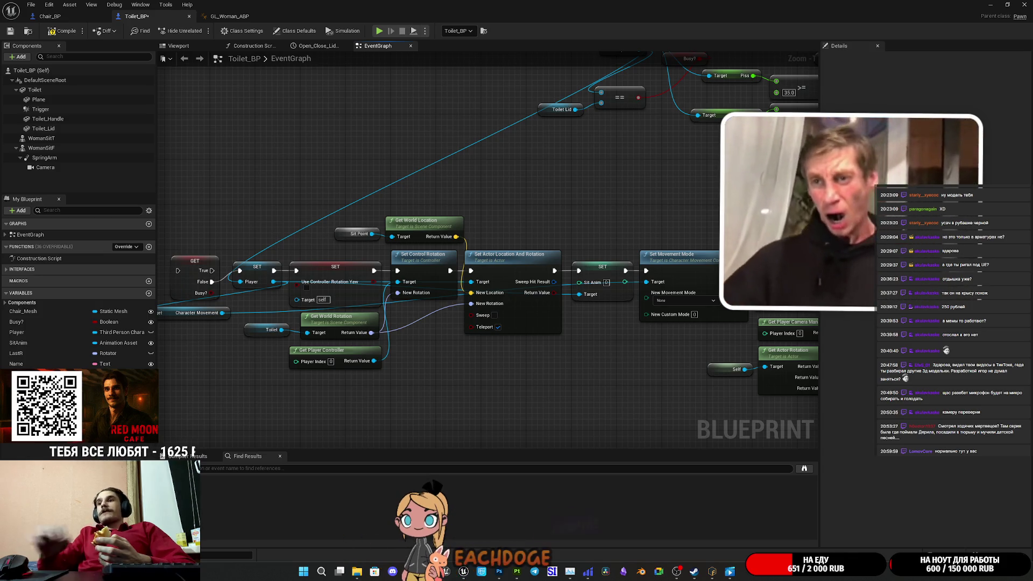
pyautogui.press('super+d')
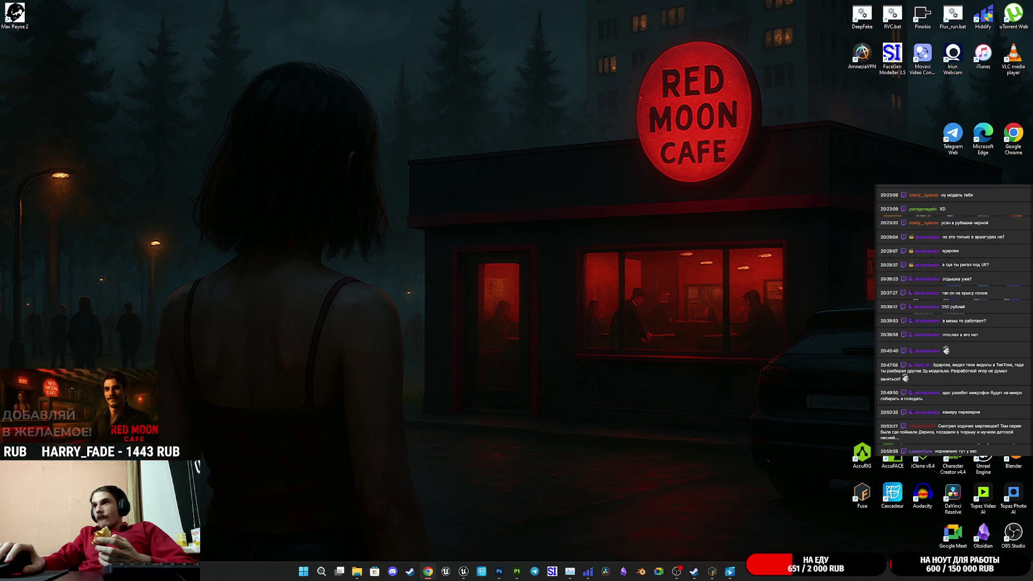
pyautogui.press('super+d')
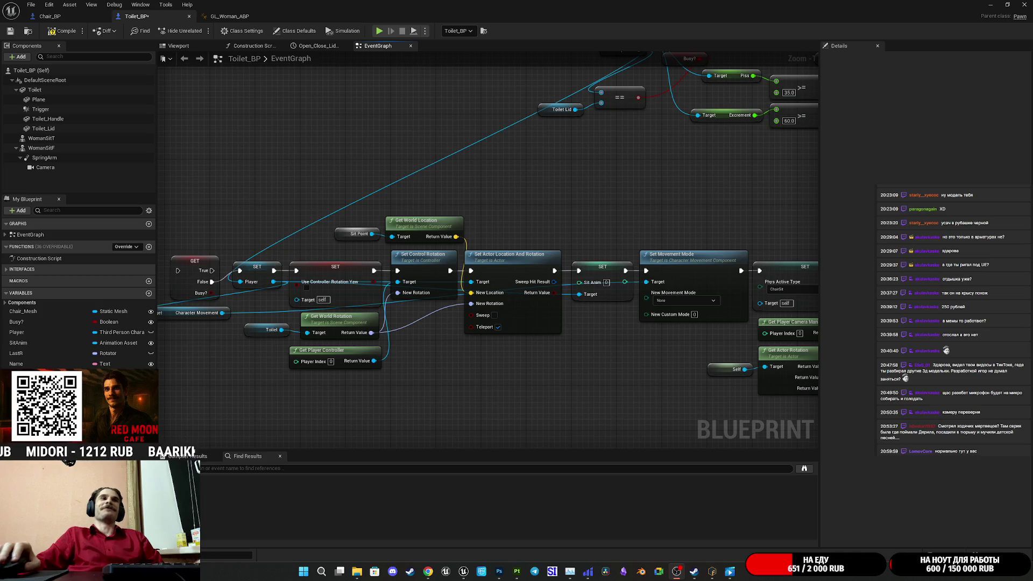
# Step: Save Toilet_BP, then select and copy Chair_BP's StayPoint and SitPoint components
pyautogui.click(10, 32)
pyautogui.click(50, 16)
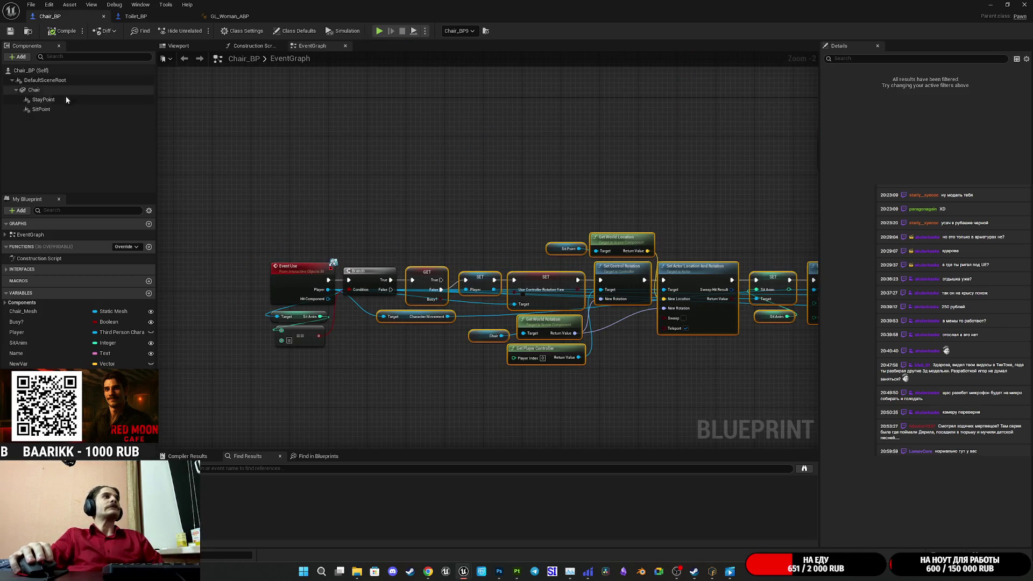
pyautogui.click(178, 46)
pyautogui.moveTo(539, 269); pyautogui.dragTo(572, 268)
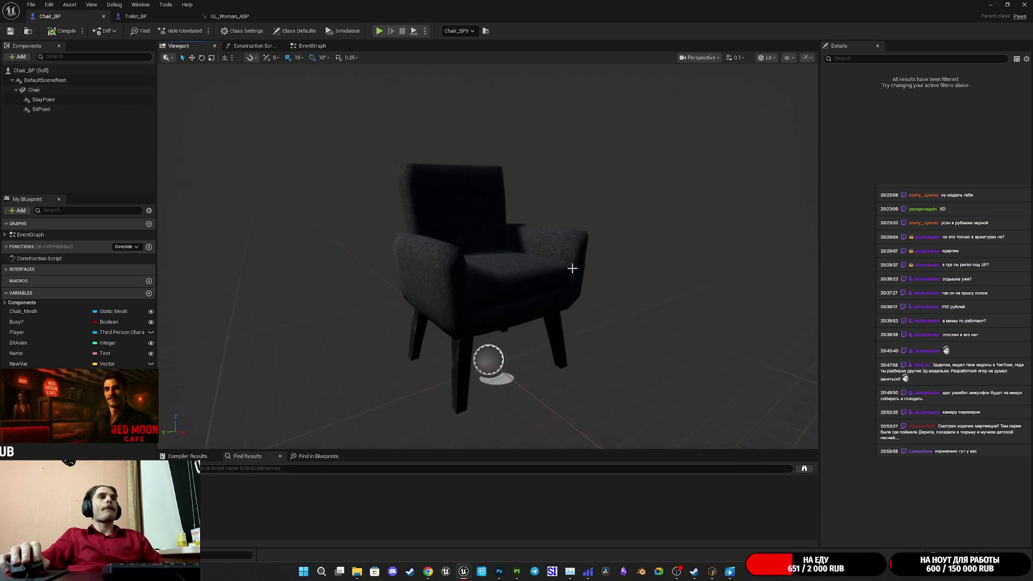
pyautogui.click(50, 110)
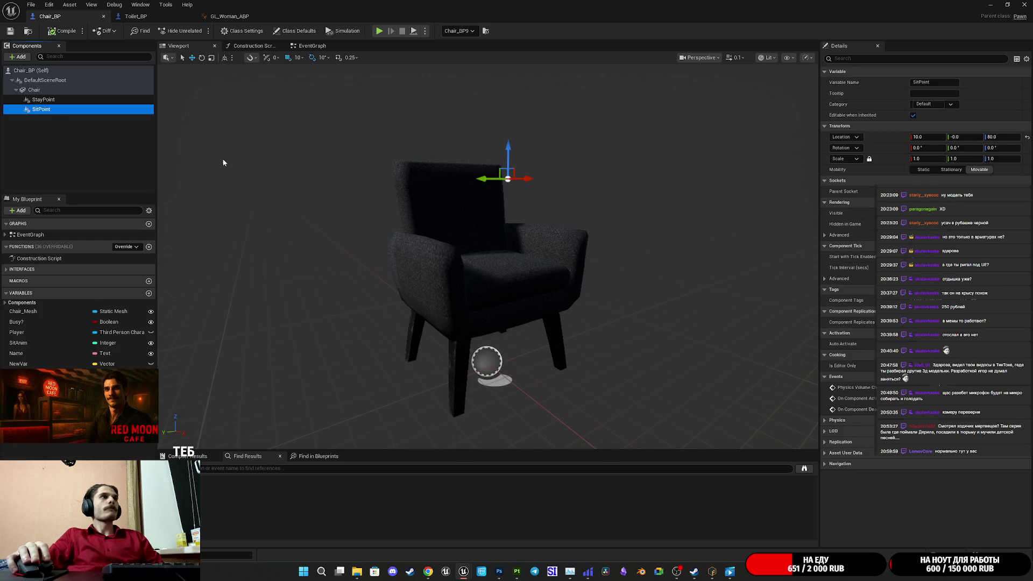
pyautogui.click(59, 100)
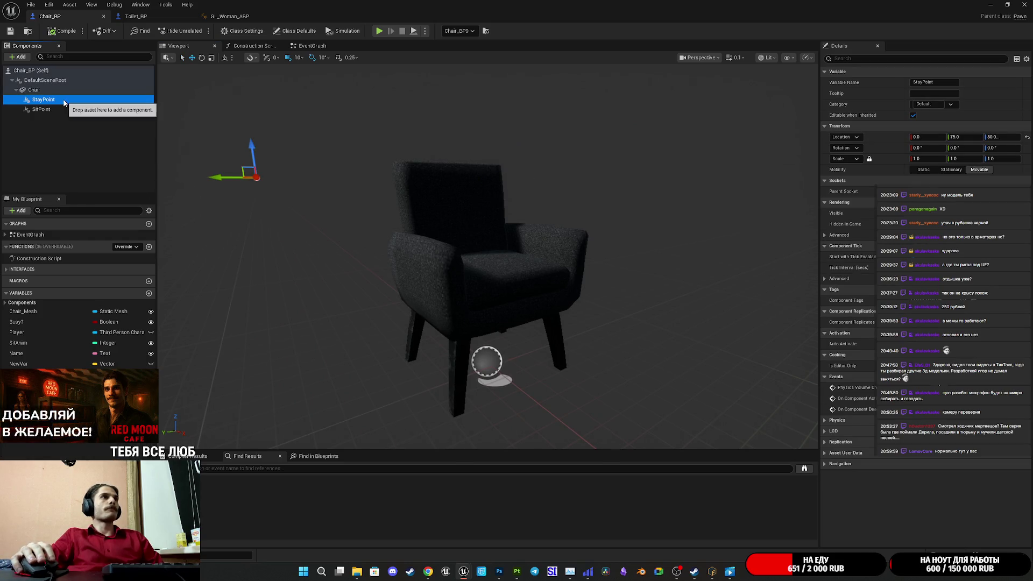
pyautogui.click(52, 108)
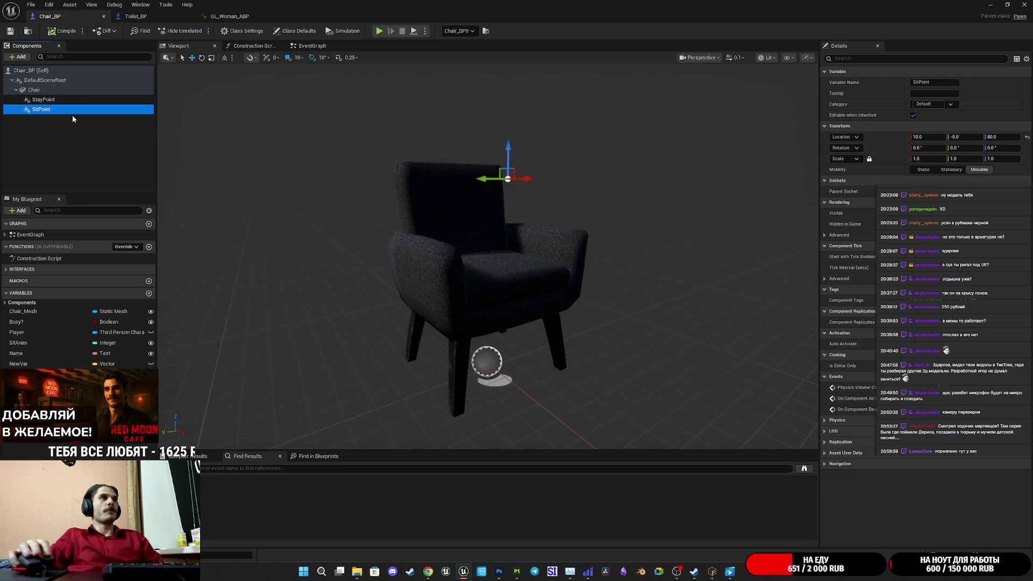
pyautogui.click(50, 102)
pyautogui.keyDown('ctrl'); pyautogui.click(58, 110); pyautogui.keyUp('ctrl')
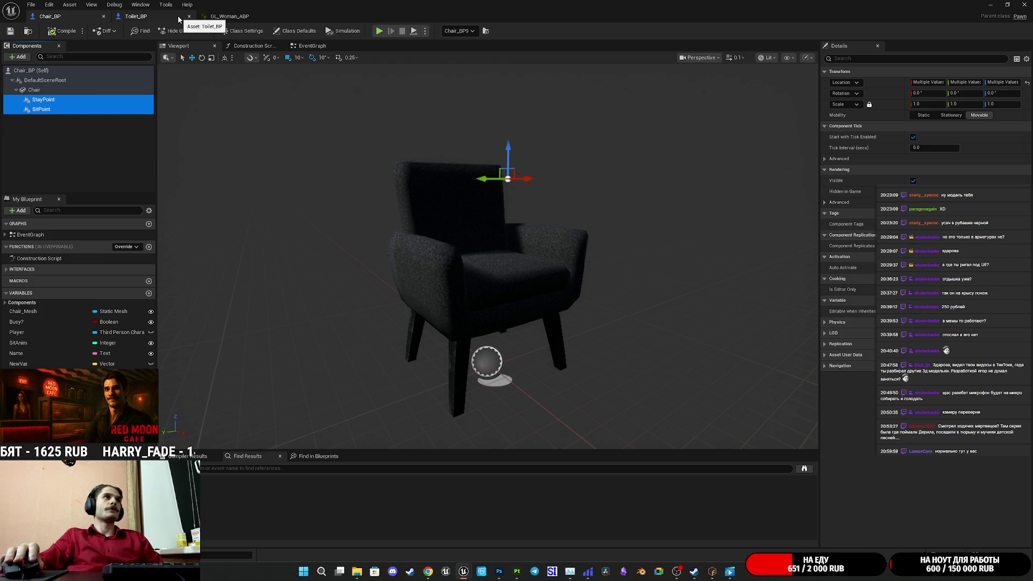
pyautogui.click(147, 17)
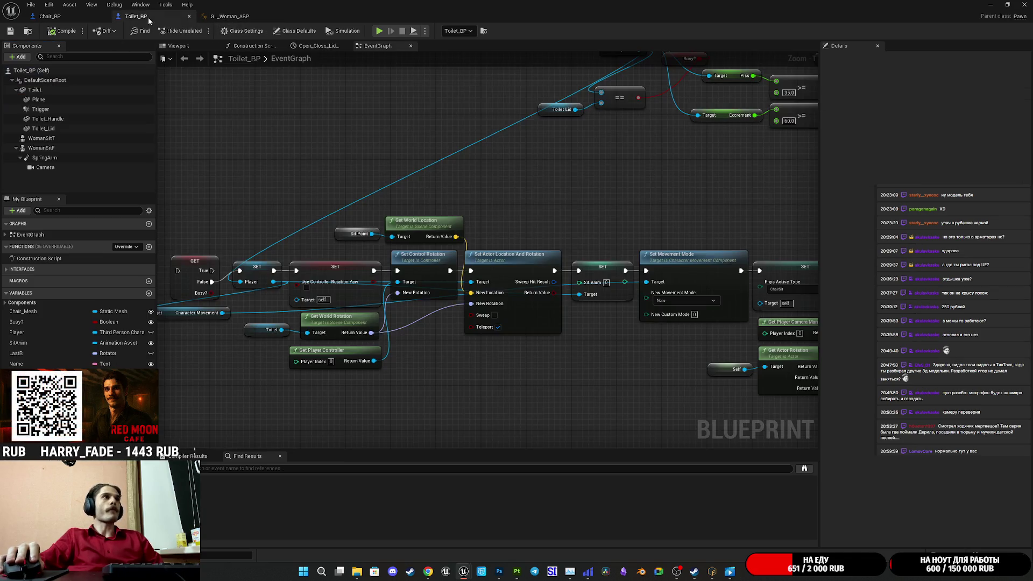
# Step: Paste StayPoint and SitPoint under the toilet's root and focus the viewport on them
pyautogui.click(45, 80)
pyautogui.hotkey('ctrl', 'v')
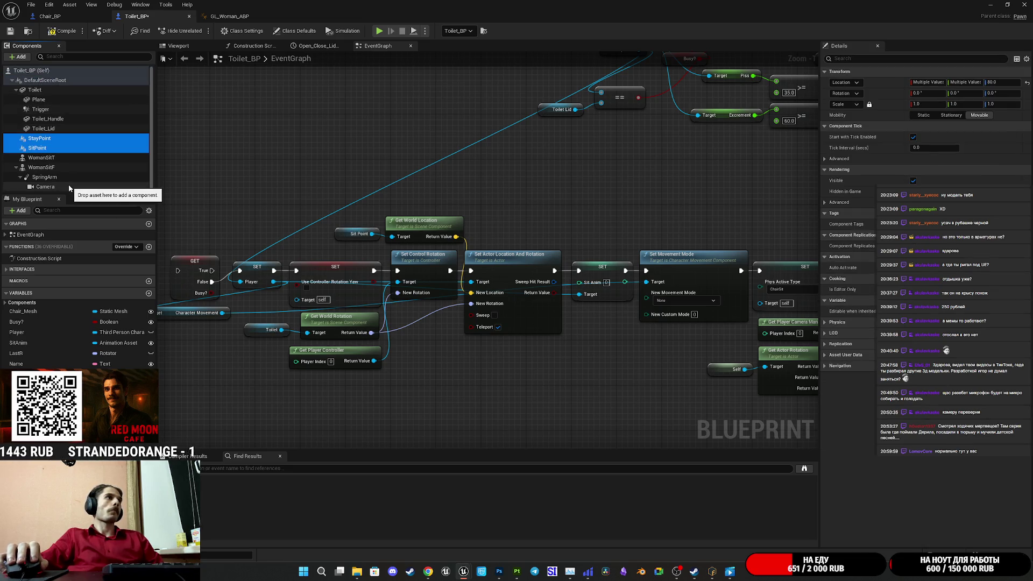
pyautogui.click(178, 46)
pyautogui.press('f')
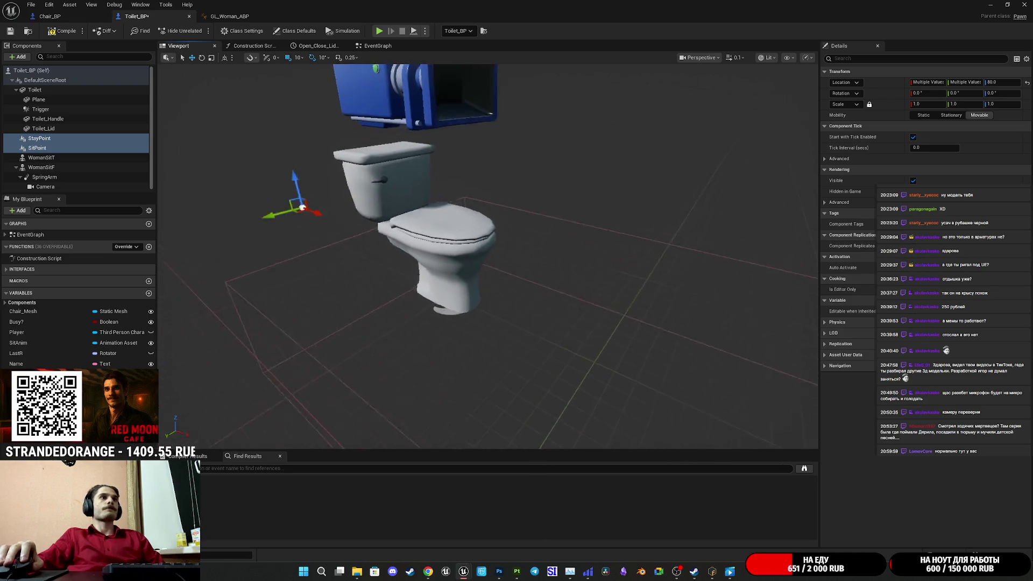
pyautogui.click(63, 138)
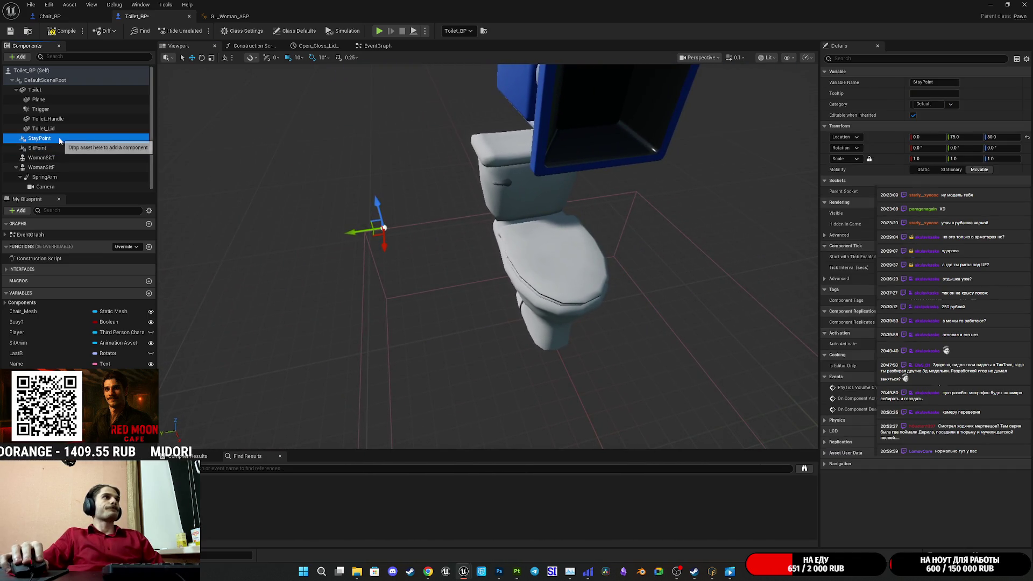
pyautogui.moveTo(399, 188); pyautogui.dragTo(399, 188)
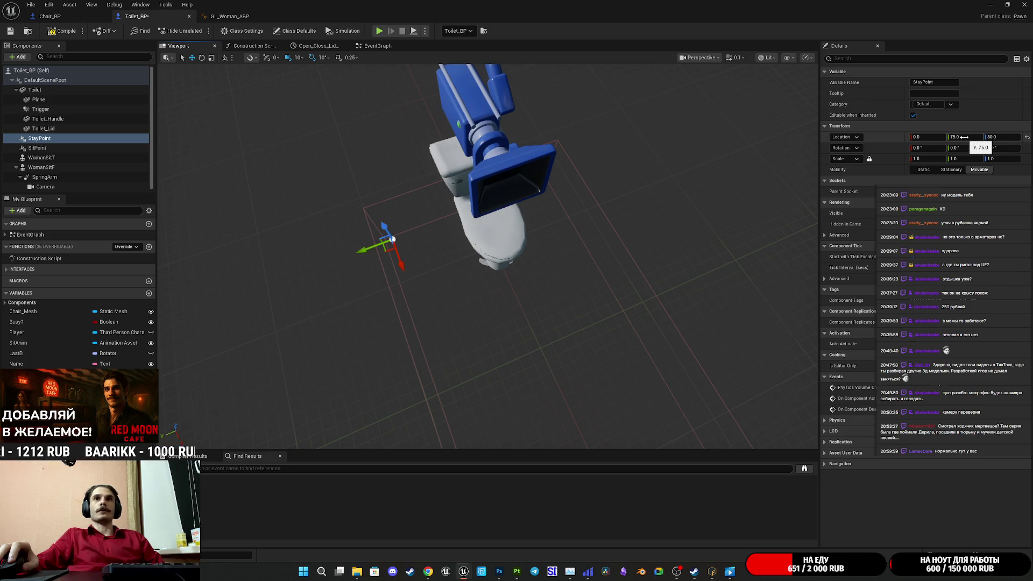
# Step: Set StayPoint's location to Y 0 and X 75
pyautogui.click(965, 137)
pyautogui.write('0')
pyautogui.press('Return')
pyautogui.moveTo(931, 137); pyautogui.dragTo(963, 137)
pyautogui.click(931, 138)
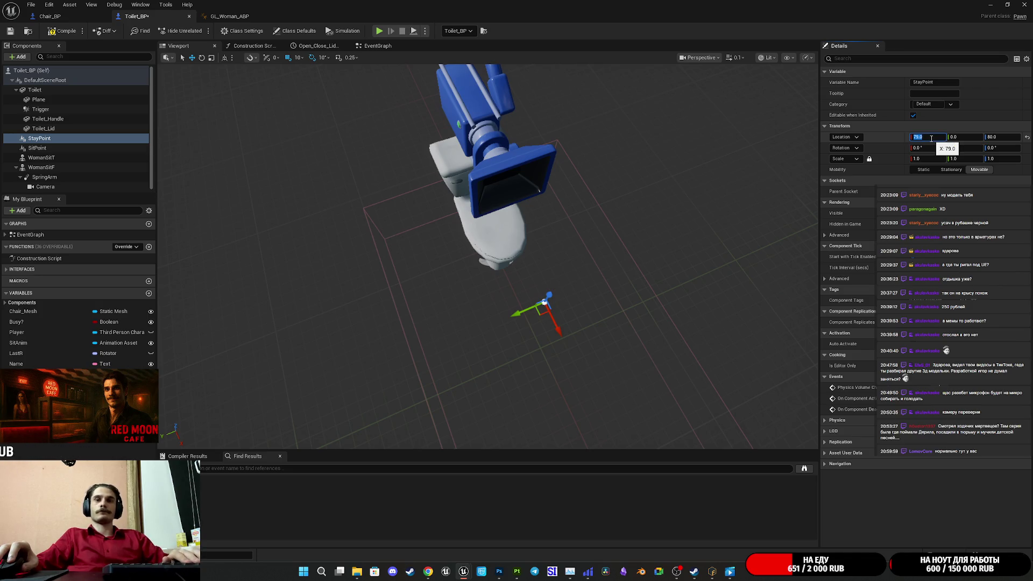
pyautogui.write('75')
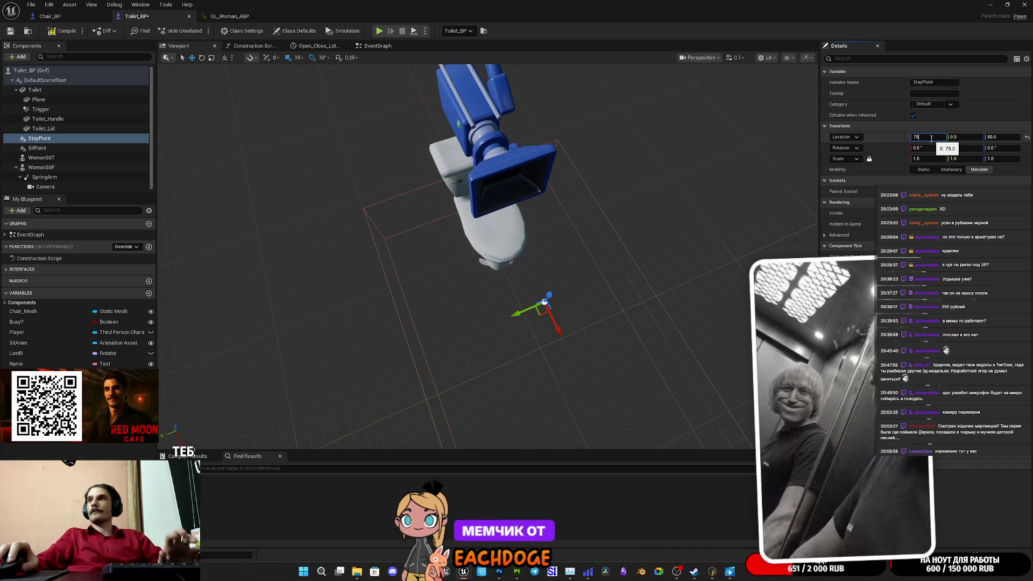
pyautogui.press('Return')
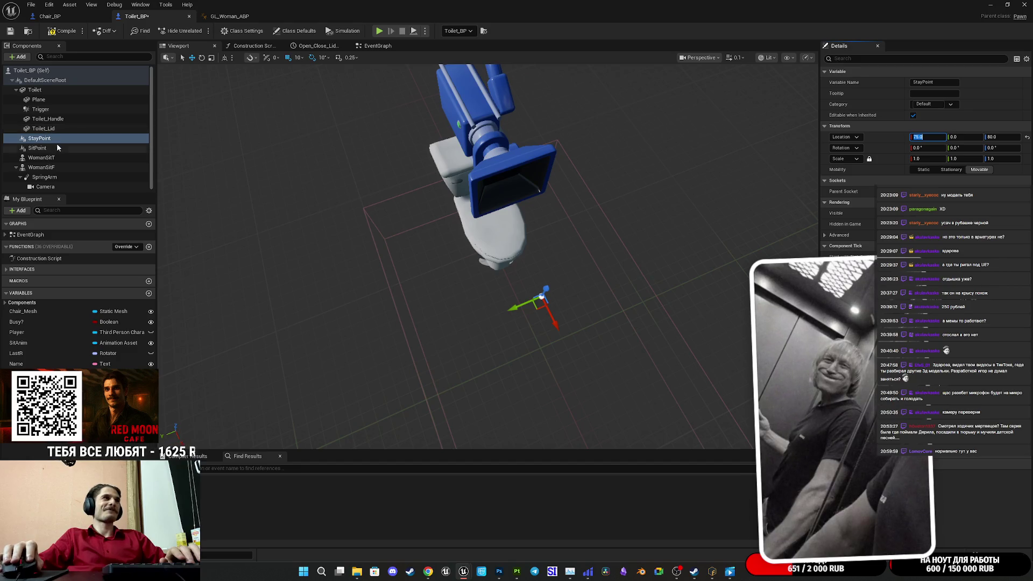
# Step: Select SitPoint, then compile and save Toilet_BP
pyautogui.click(38, 148)
pyautogui.moveTo(402, 231)
pyautogui.mouseDown()
pyautogui.moveTo(417, 232)
pyautogui.moveTo(428, 200)
pyautogui.mouseUp()
pyautogui.click(63, 33)
pyautogui.click(10, 34)
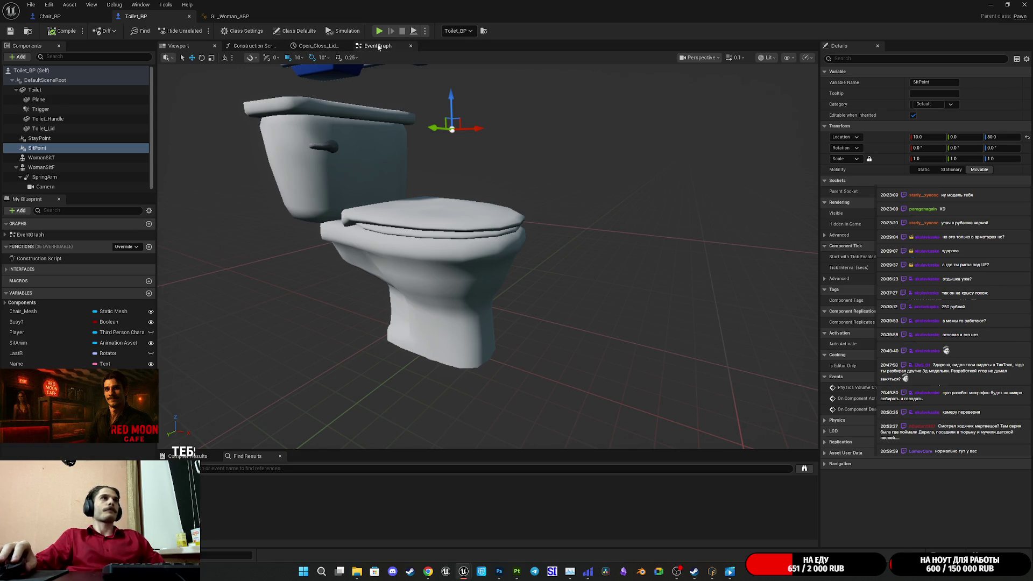
# Step: Range-select the components from WomanSitT through Camera, including SpringArm, and delete them
pyautogui.scroll(-5, 545, 194)
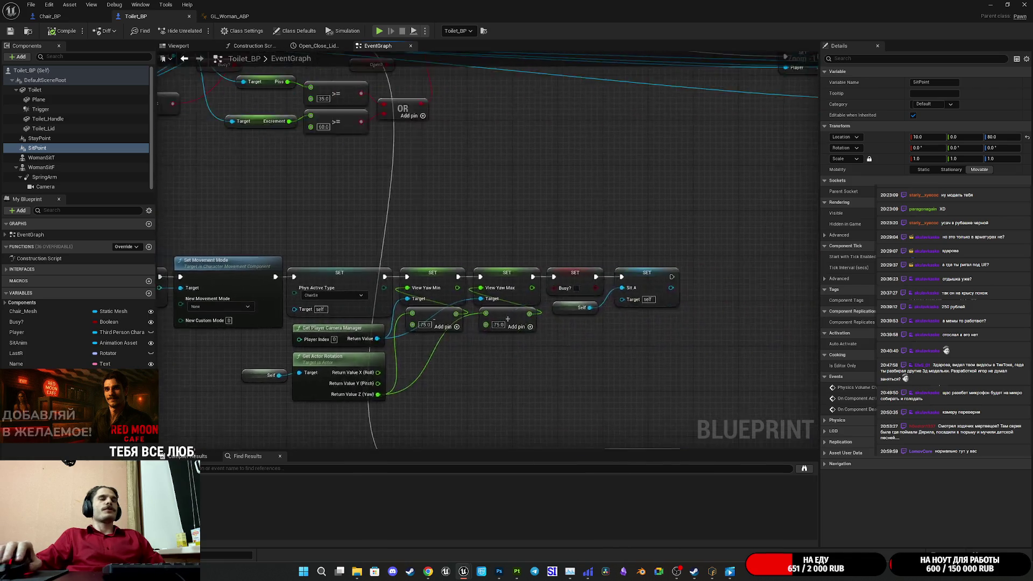
pyautogui.scroll(3, 416, 311)
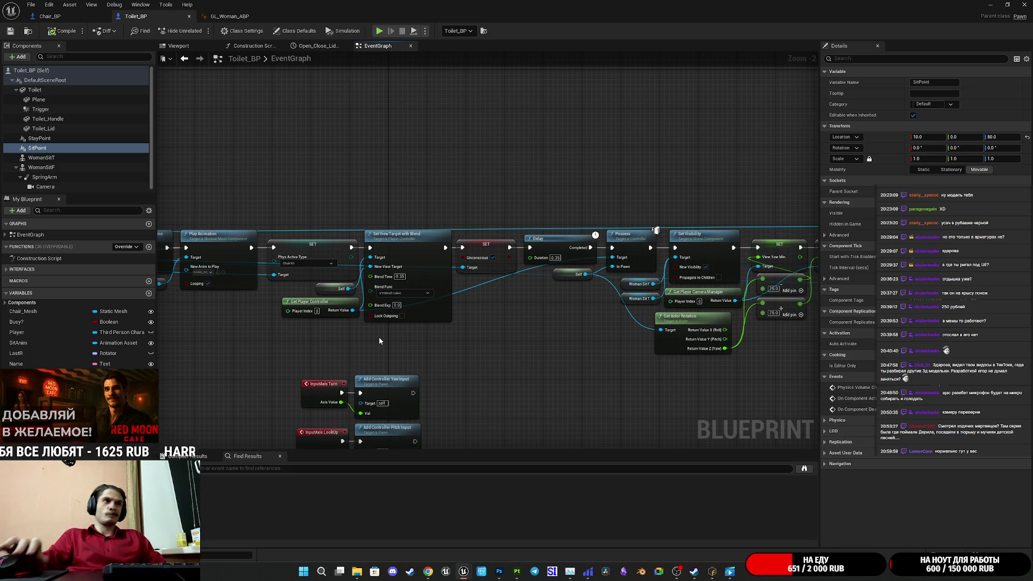
pyautogui.click(178, 46)
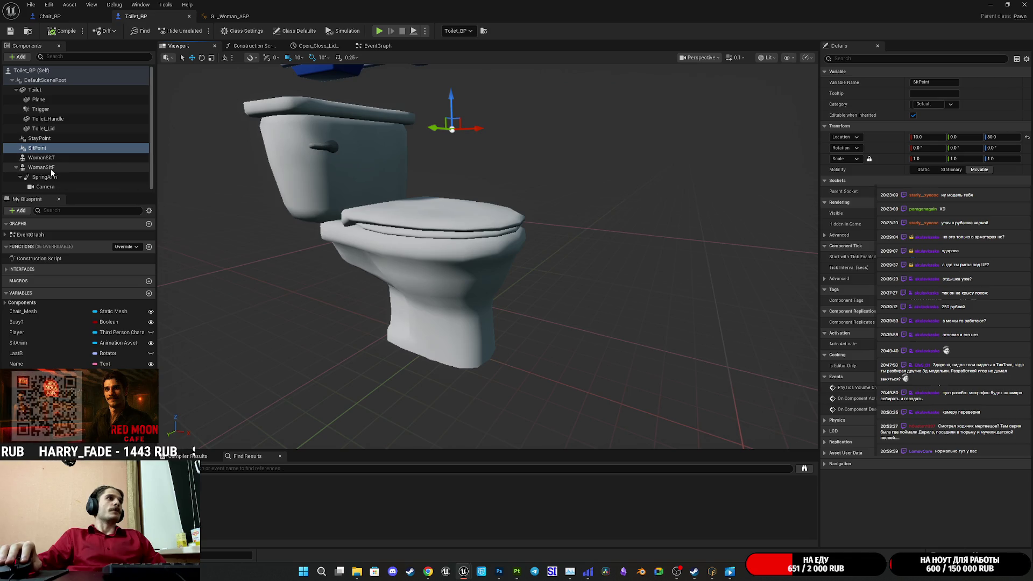
pyautogui.click(50, 186)
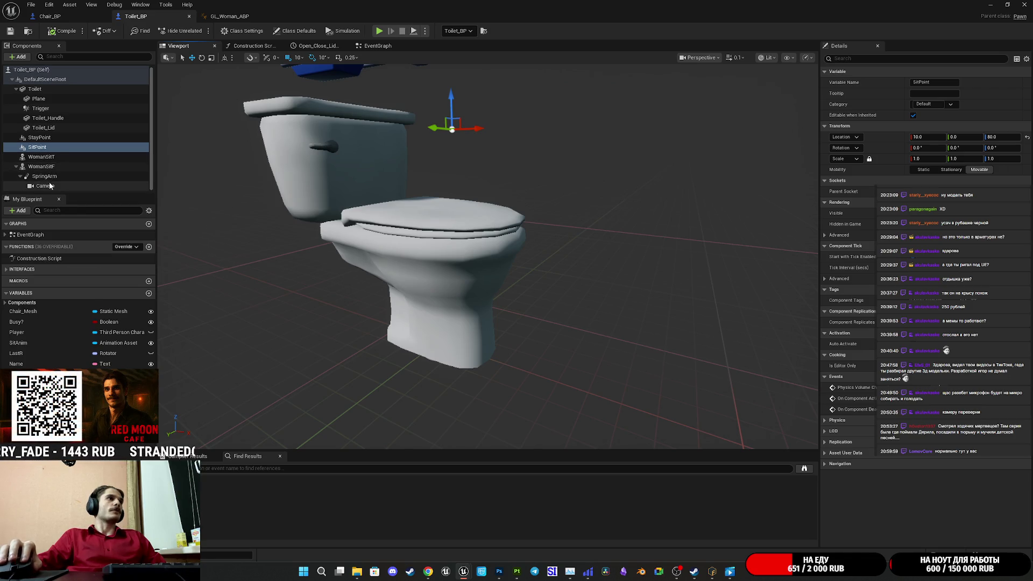
pyautogui.click(42, 156)
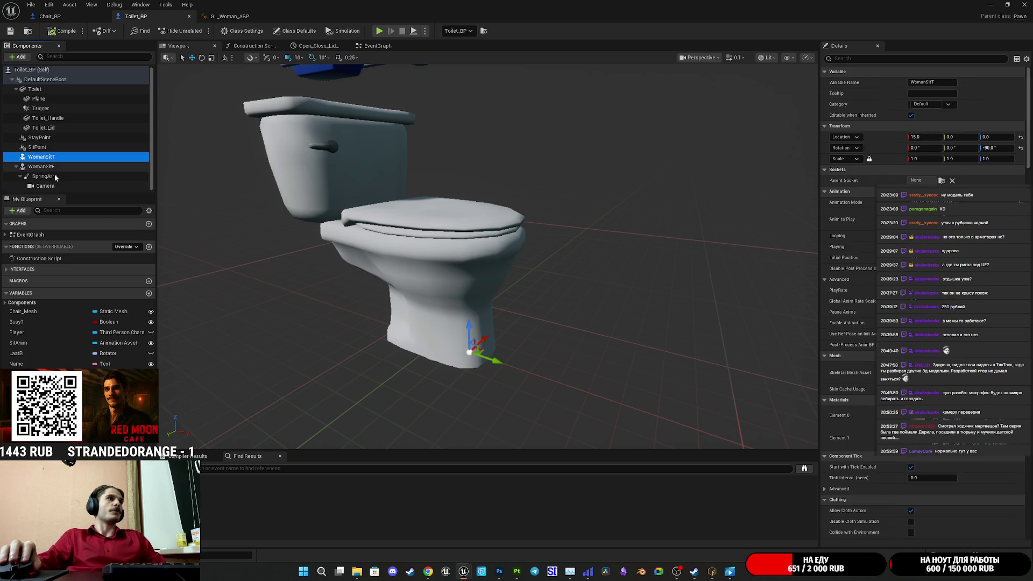
pyautogui.keyDown('shift'); pyautogui.click(50, 186); pyautogui.keyUp('shift')
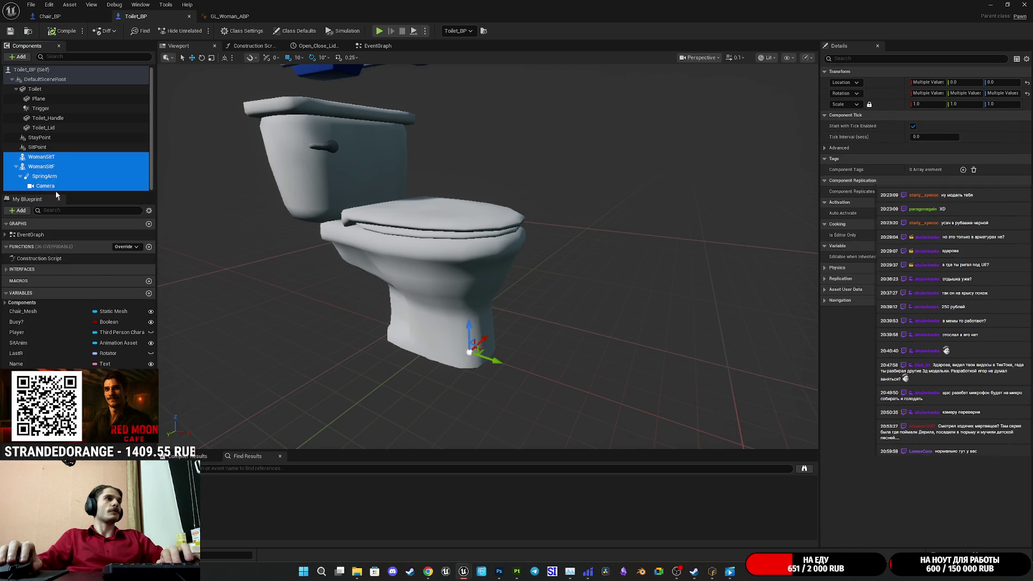
pyautogui.press('Delete')
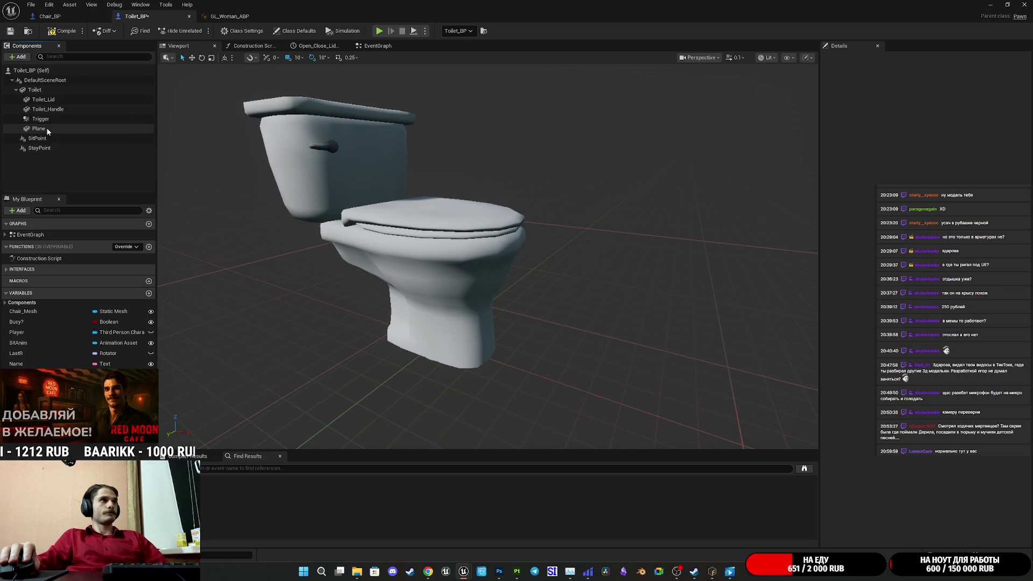
# Step: Compile Toilet_BP, which reports 6 fatal issues, and save it
pyautogui.click(62, 30)
pyautogui.click(11, 31)
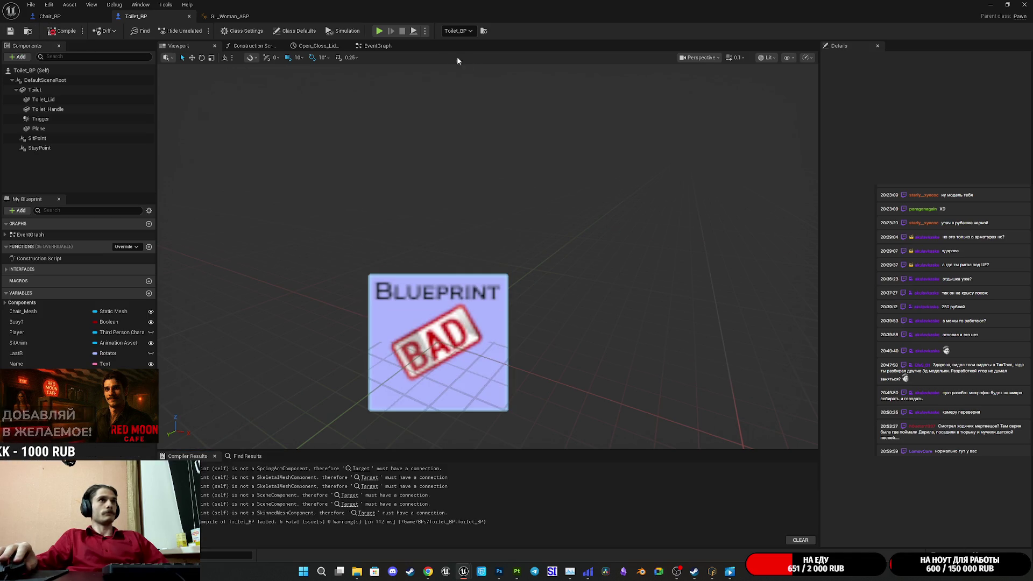
pyautogui.click(379, 46)
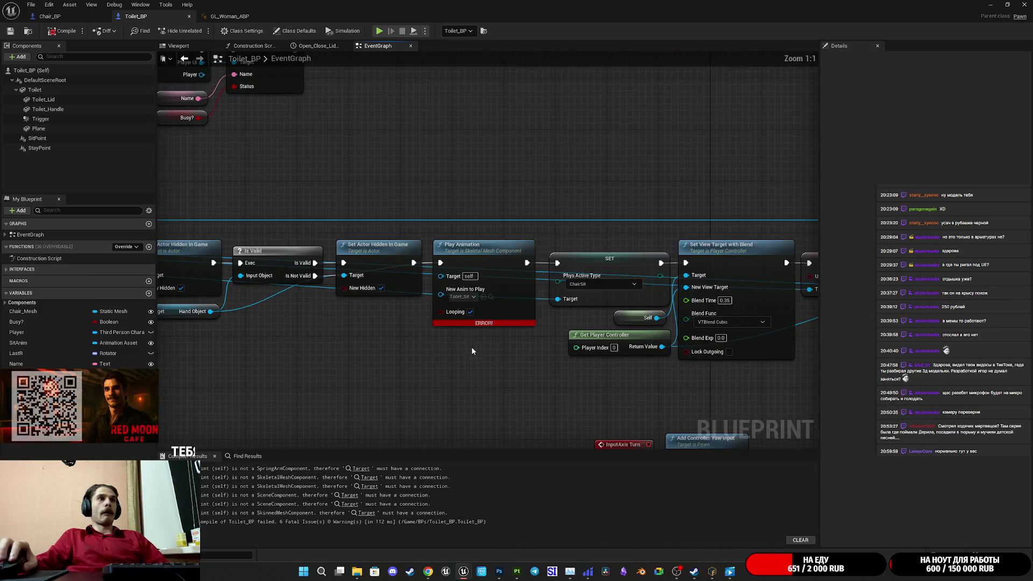
# Step: Inspect the Event Graph's Play Animation error, Is Valid, Branch and SET movement nodes
pyautogui.moveTo(479, 358)
pyautogui.mouseDown()
pyautogui.moveTo(543, 269)
pyautogui.moveTo(544, 309)
pyautogui.moveTo(519, 347)
pyautogui.mouseUp()
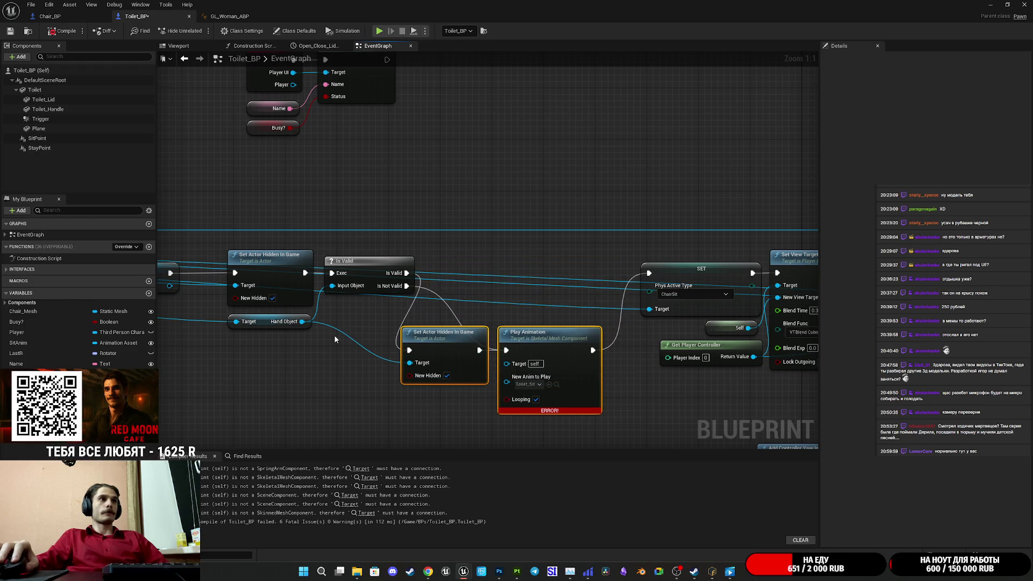
pyautogui.moveTo(485, 292); pyautogui.dragTo(463, 297)
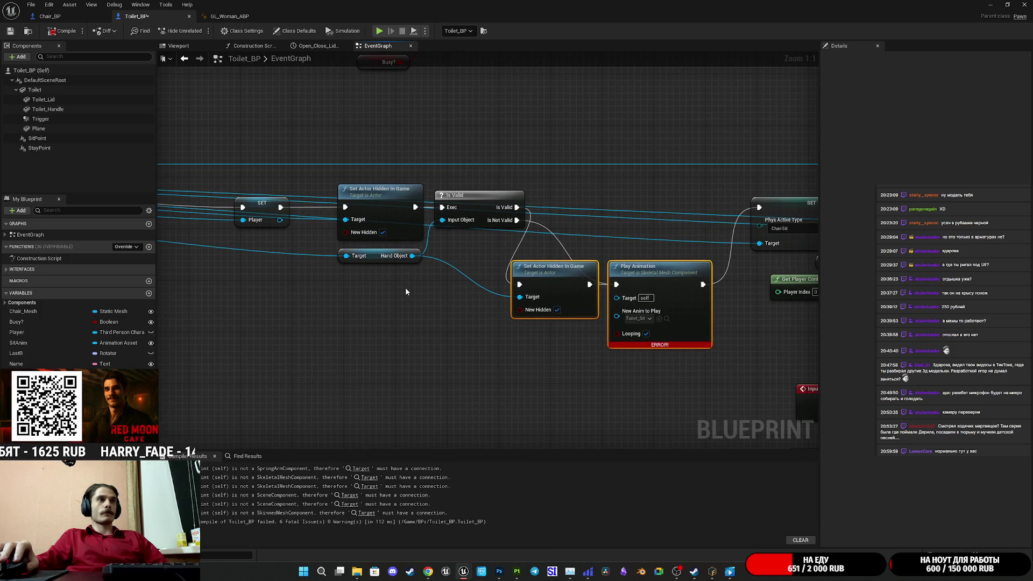
pyautogui.moveTo(437, 266)
pyautogui.mouseDown()
pyautogui.moveTo(450, 300)
pyautogui.moveTo(524, 291)
pyautogui.moveTo(487, 293)
pyautogui.moveTo(692, 318)
pyautogui.moveTo(706, 253)
pyautogui.mouseUp()
pyautogui.scroll(-2, 486, 292)
pyautogui.moveTo(637, 394)
pyautogui.mouseDown()
pyautogui.moveTo(637, 367)
pyautogui.moveTo(627, 420)
pyautogui.mouseUp()
pyautogui.moveTo(428, 148)
pyautogui.mouseDown()
pyautogui.moveTo(388, 141)
pyautogui.moveTo(331, 157)
pyautogui.moveTo(647, 332)
pyautogui.mouseUp()
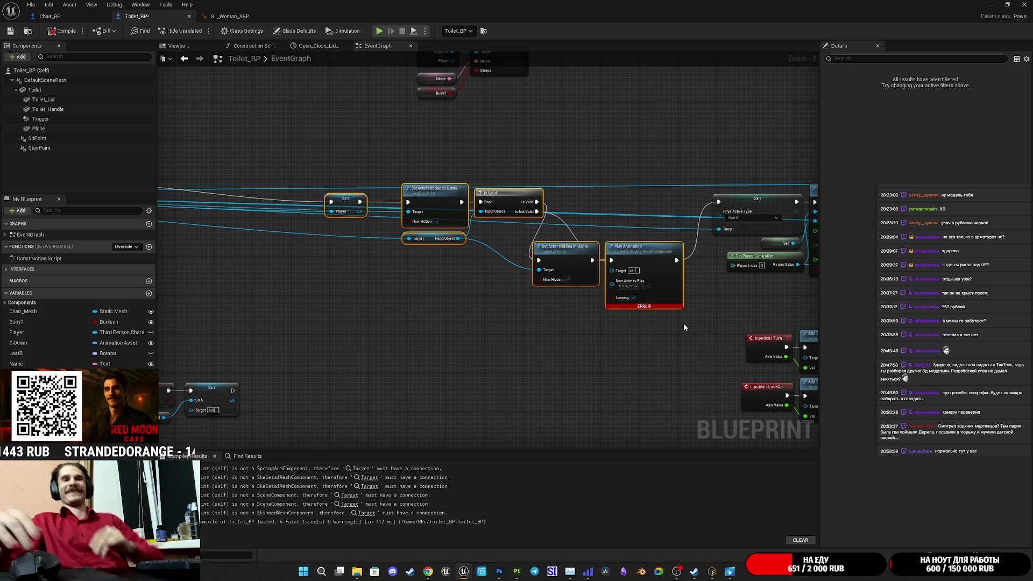
pyautogui.click(653, 350)
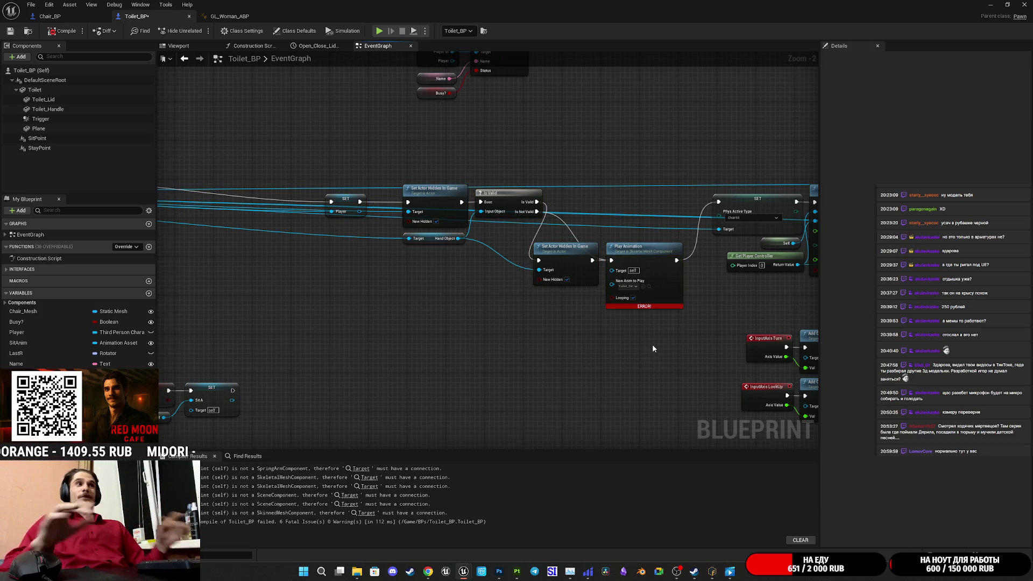
pyautogui.moveTo(676, 351)
pyautogui.mouseDown()
pyautogui.moveTo(658, 317)
pyautogui.moveTo(884, 345)
pyautogui.mouseUp()
pyautogui.moveTo(255, 384)
pyautogui.mouseDown()
pyautogui.moveTo(512, 291)
pyautogui.moveTo(664, 254)
pyautogui.mouseUp()
pyautogui.scroll(2, 664, 254)
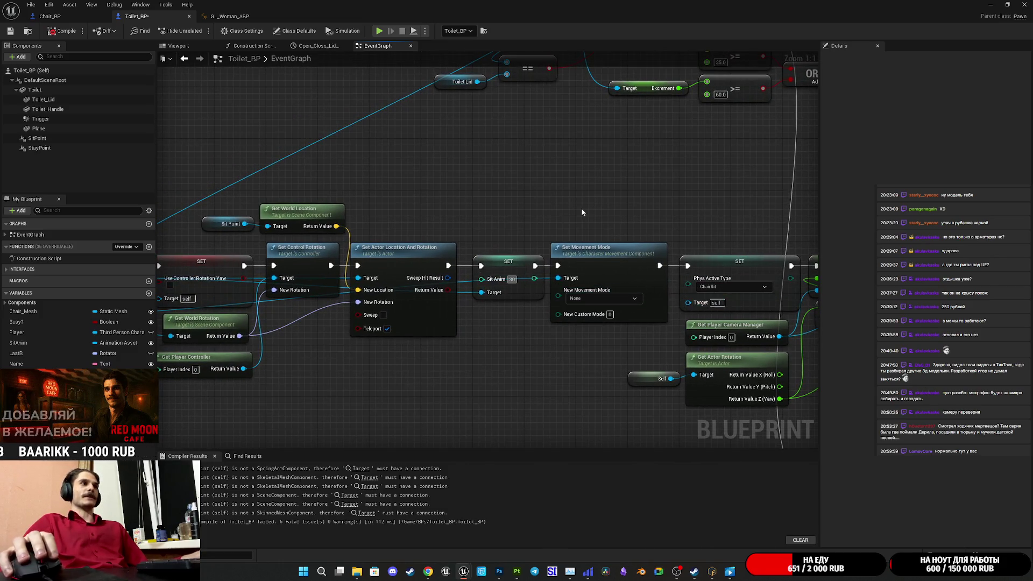
# Step: Wire a connection onto the Player pin and wire Self into the final Sit A setter's Target
pyautogui.moveTo(594, 213)
pyautogui.mouseDown()
pyautogui.moveTo(593, 189)
pyautogui.moveTo(595, 268)
pyautogui.moveTo(393, 300)
pyautogui.moveTo(76, 302)
pyautogui.moveTo(249, 303)
pyautogui.moveTo(269, 272)
pyautogui.mouseUp()
pyautogui.moveTo(658, 196); pyautogui.dragTo(194, 180)
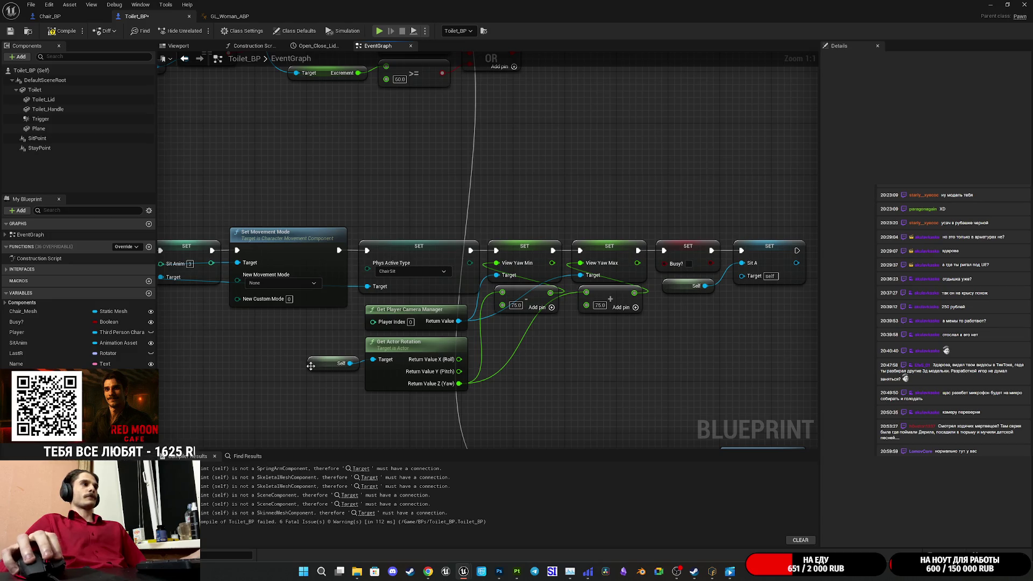
pyautogui.moveTo(312, 366); pyautogui.dragTo(303, 366)
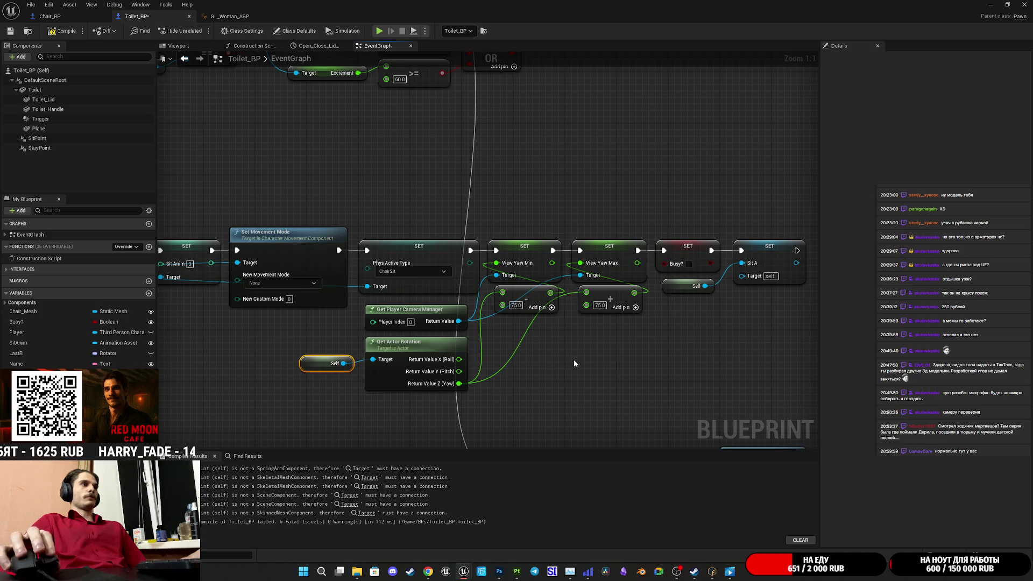
pyautogui.moveTo(584, 365)
pyautogui.mouseDown()
pyautogui.moveTo(526, 364)
pyautogui.moveTo(528, 374)
pyautogui.mouseUp()
pyautogui.moveTo(671, 285)
pyautogui.mouseDown()
pyautogui.moveTo(33, 354)
pyautogui.moveTo(111, 347)
pyautogui.moveTo(293, 297)
pyautogui.moveTo(306, 273)
pyautogui.moveTo(715, 311)
pyautogui.moveTo(625, 285)
pyautogui.mouseUp()
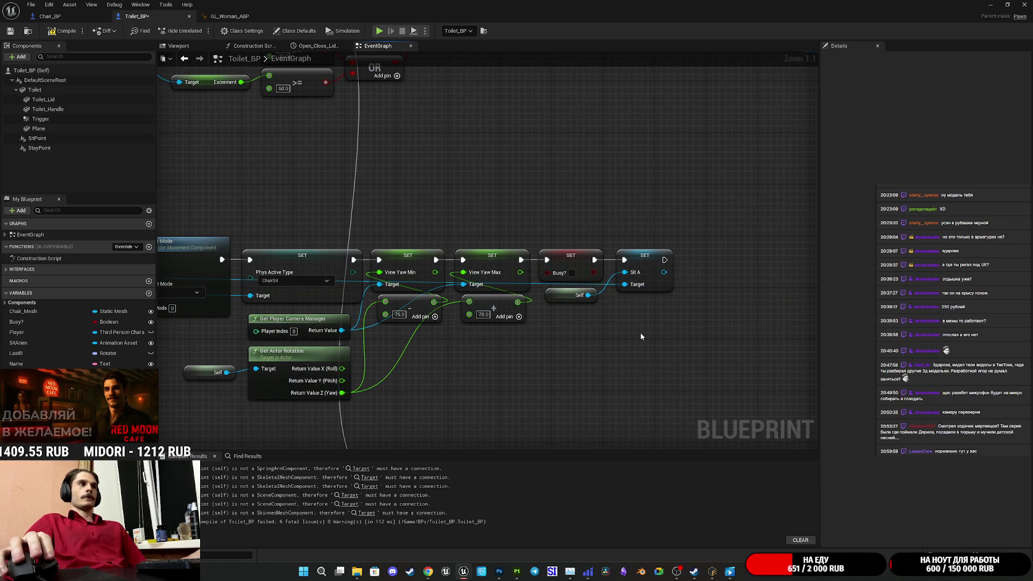
pyautogui.scroll(-2, 641, 337)
pyautogui.moveTo(760, 344)
pyautogui.mouseDown()
pyautogui.moveTo(797, 345)
pyautogui.moveTo(815, 301)
pyautogui.mouseUp()
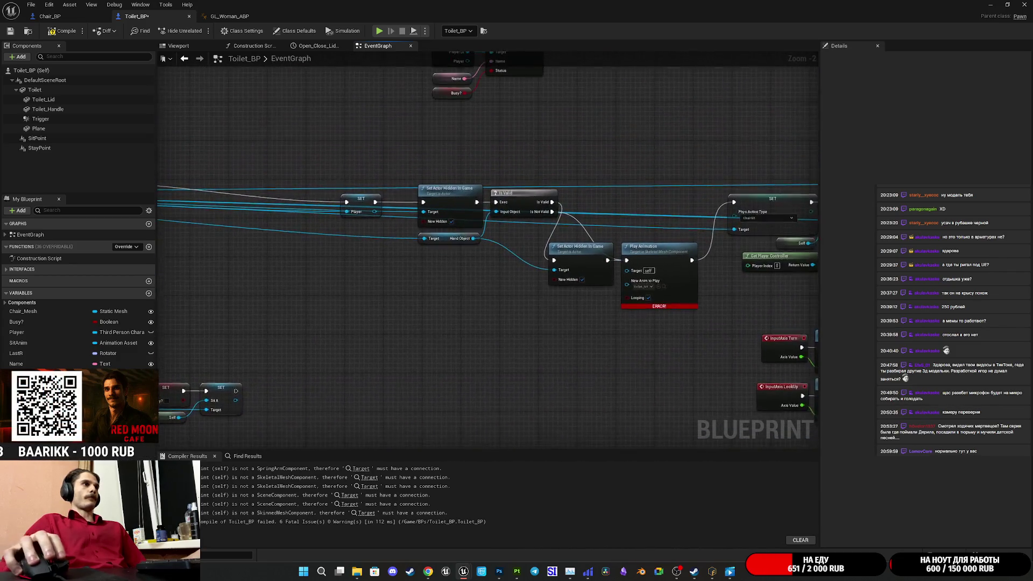
# Step: Relocate the SET and Set View Target with Blend nodes past Possess, then return to SET Unconscious
pyautogui.moveTo(345, 156); pyautogui.dragTo(660, 350)
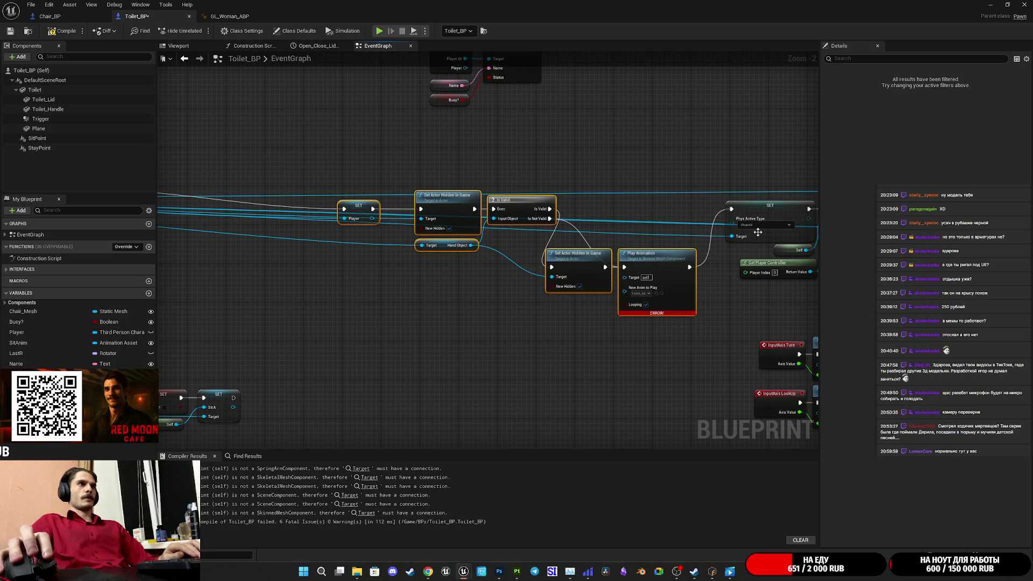
pyautogui.scroll(2, 758, 232)
pyautogui.moveTo(711, 320); pyautogui.dragTo(306, 350)
pyautogui.moveTo(393, 355); pyautogui.dragTo(531, 220)
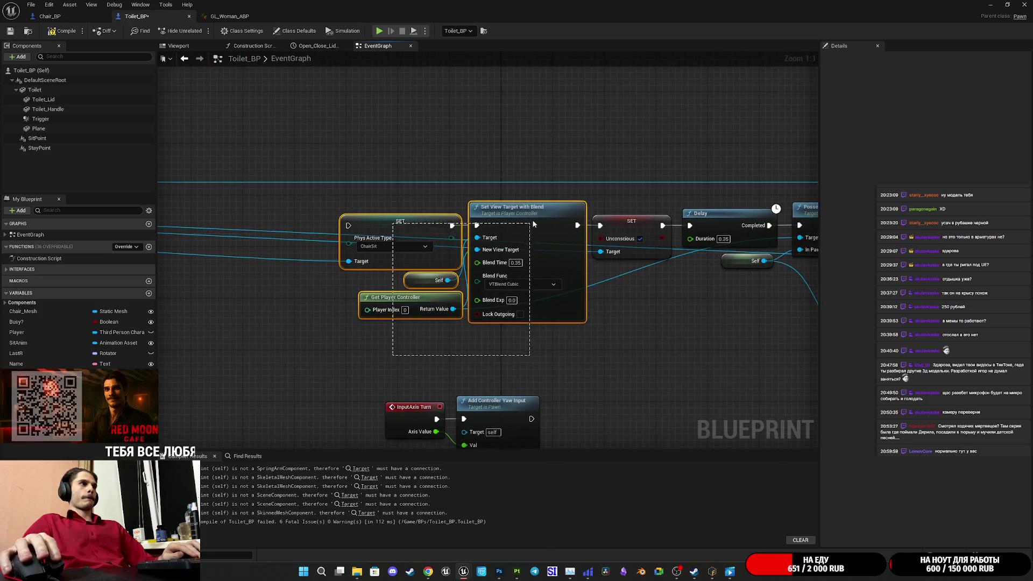
pyautogui.moveTo(576, 301)
pyautogui.mouseDown()
pyautogui.moveTo(506, 286)
pyautogui.moveTo(632, 305)
pyautogui.moveTo(547, 315)
pyautogui.moveTo(526, 293)
pyautogui.mouseUp()
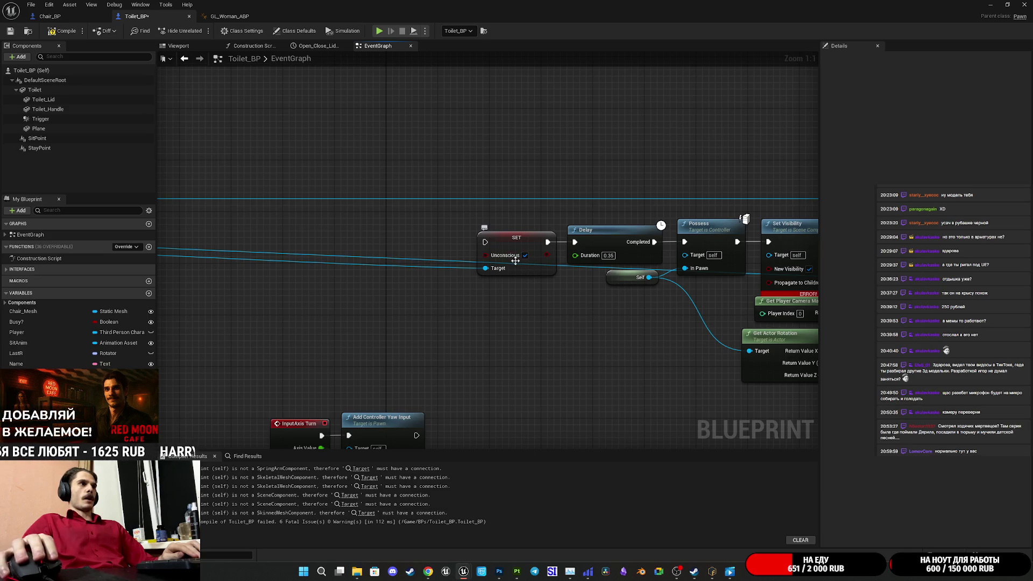
pyautogui.moveTo(328, 332)
pyautogui.mouseDown()
pyautogui.moveTo(81, 253)
pyautogui.moveTo(242, 178)
pyautogui.moveTo(377, 226)
pyautogui.moveTo(344, 269)
pyautogui.moveTo(323, 161)
pyautogui.moveTo(457, 284)
pyautogui.moveTo(377, 259)
pyautogui.moveTo(409, 237)
pyautogui.mouseUp()
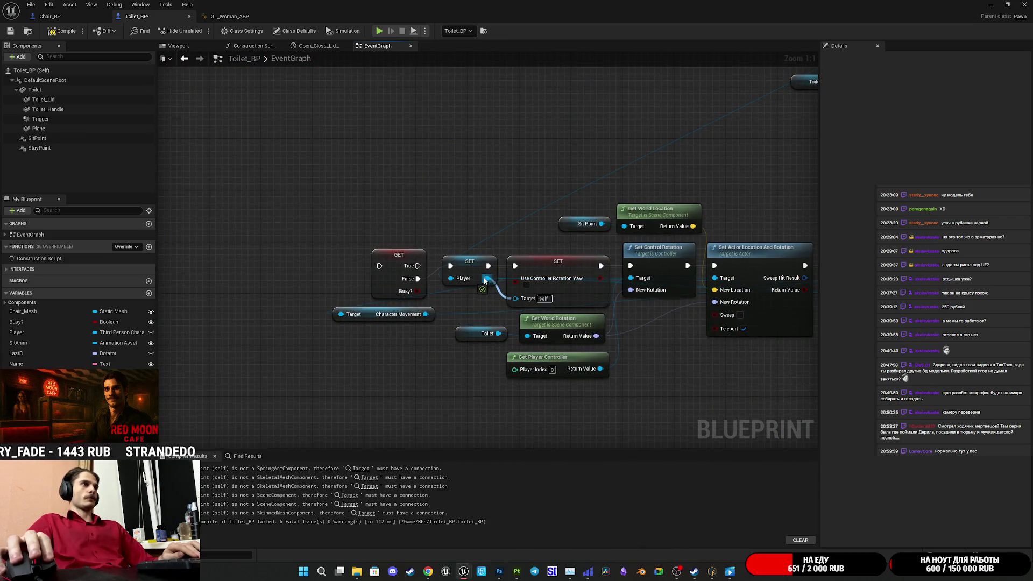
pyautogui.moveTo(521, 302)
pyautogui.mouseDown()
pyautogui.moveTo(468, 196)
pyautogui.moveTo(567, 301)
pyautogui.moveTo(323, 226)
pyautogui.moveTo(187, 200)
pyautogui.moveTo(375, 236)
pyautogui.mouseUp()
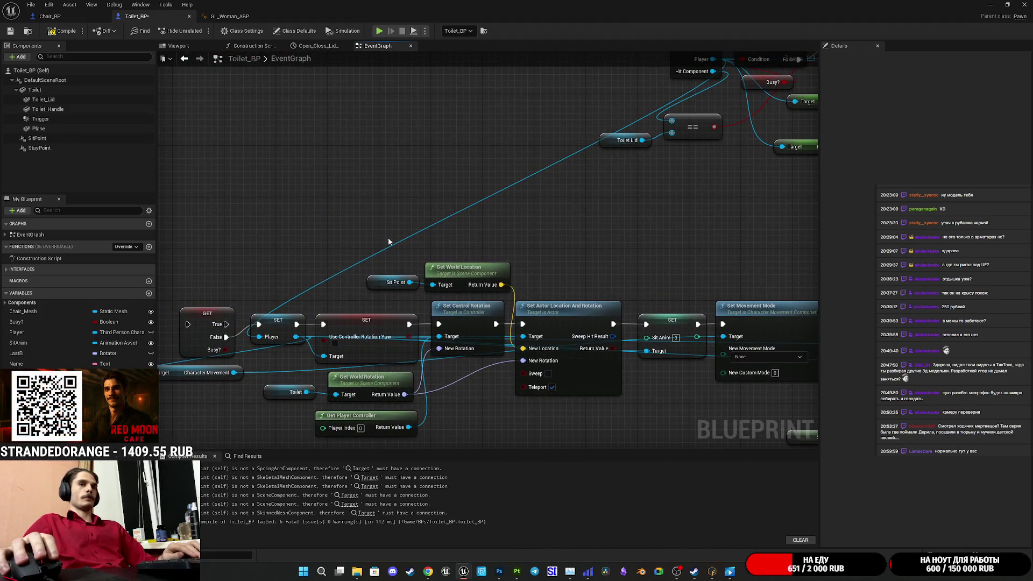
pyautogui.scroll(-1, 597, 252)
pyautogui.moveTo(598, 252)
pyautogui.mouseDown()
pyautogui.moveTo(226, 204)
pyautogui.moveTo(368, 416)
pyautogui.moveTo(179, 370)
pyautogui.mouseUp()
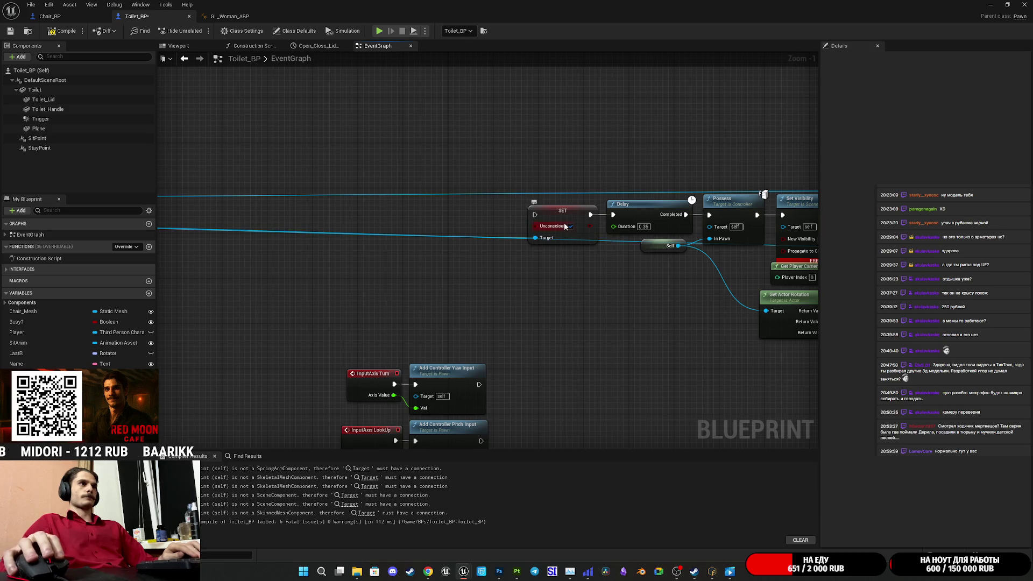
# Step: Pull SET Unconscious out of its chain and wire its exec input after SET Sit A
pyautogui.moveTo(543, 234)
pyautogui.mouseDown()
pyautogui.moveTo(536, 293)
pyautogui.moveTo(639, 251)
pyautogui.moveTo(643, 275)
pyautogui.moveTo(318, 370)
pyautogui.moveTo(234, 408)
pyautogui.moveTo(713, 244)
pyautogui.mouseUp()
pyautogui.scroll(-3, 536, 293)
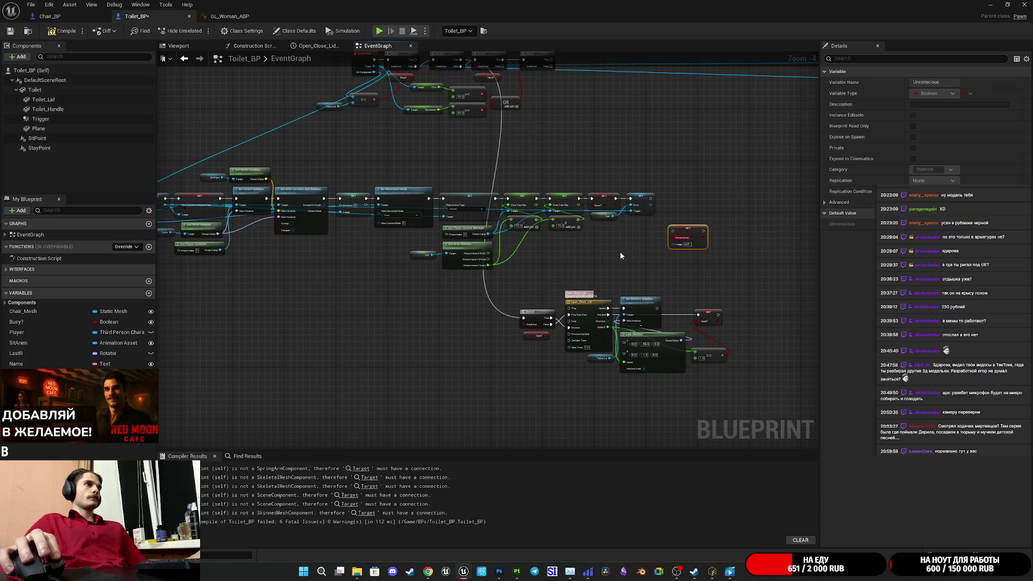
pyautogui.scroll(3, 620, 255)
pyautogui.moveTo(678, 290)
pyautogui.mouseDown()
pyautogui.moveTo(642, 230)
pyautogui.moveTo(693, 264)
pyautogui.moveTo(685, 229)
pyautogui.moveTo(67, 360)
pyautogui.moveTo(345, 336)
pyautogui.moveTo(419, 293)
pyautogui.moveTo(471, 241)
pyautogui.mouseUp()
pyautogui.moveTo(493, 155)
pyautogui.mouseDown()
pyautogui.moveTo(342, 311)
pyautogui.moveTo(395, 313)
pyautogui.mouseUp()
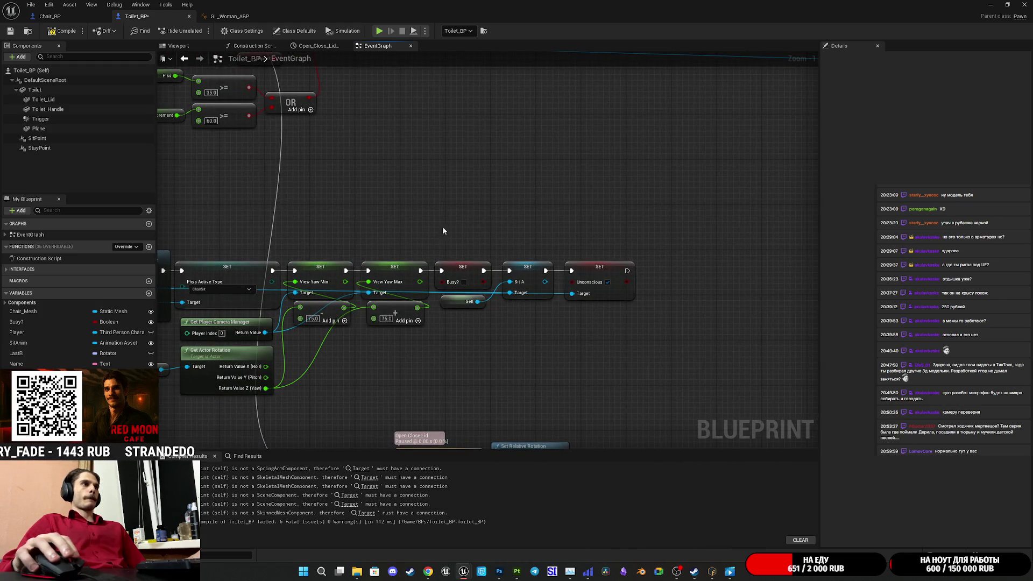
pyautogui.scroll(-3, 617, 231)
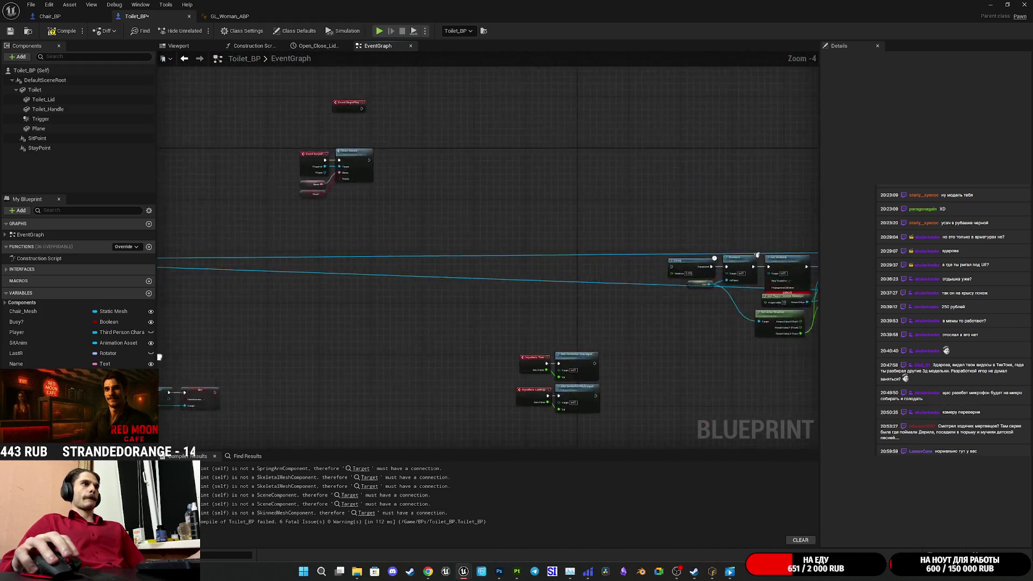
# Step: Select the Delay, Possess and SET Busy? nodes to review that part of the chain
pyautogui.scroll(4, 398, 290)
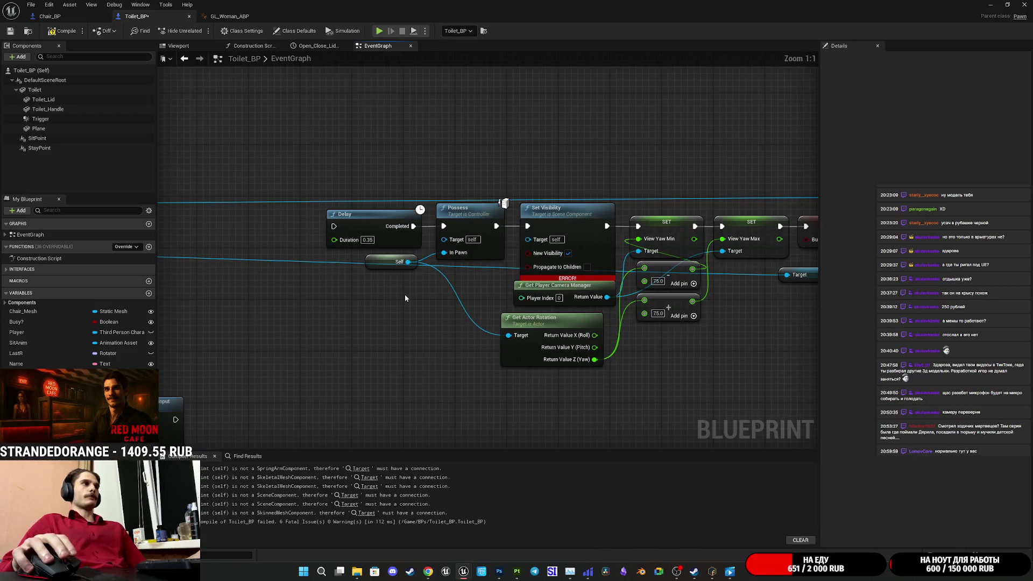
pyautogui.moveTo(370, 176); pyautogui.dragTo(447, 275)
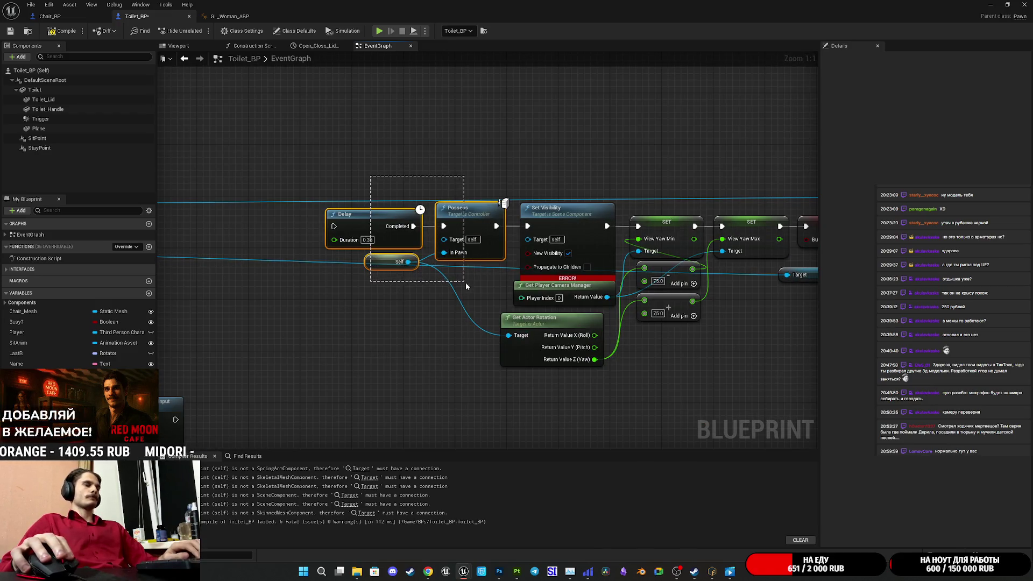
pyautogui.moveTo(475, 237)
pyautogui.mouseDown()
pyautogui.moveTo(634, 361)
pyautogui.moveTo(745, 402)
pyautogui.moveTo(507, 392)
pyautogui.mouseUp()
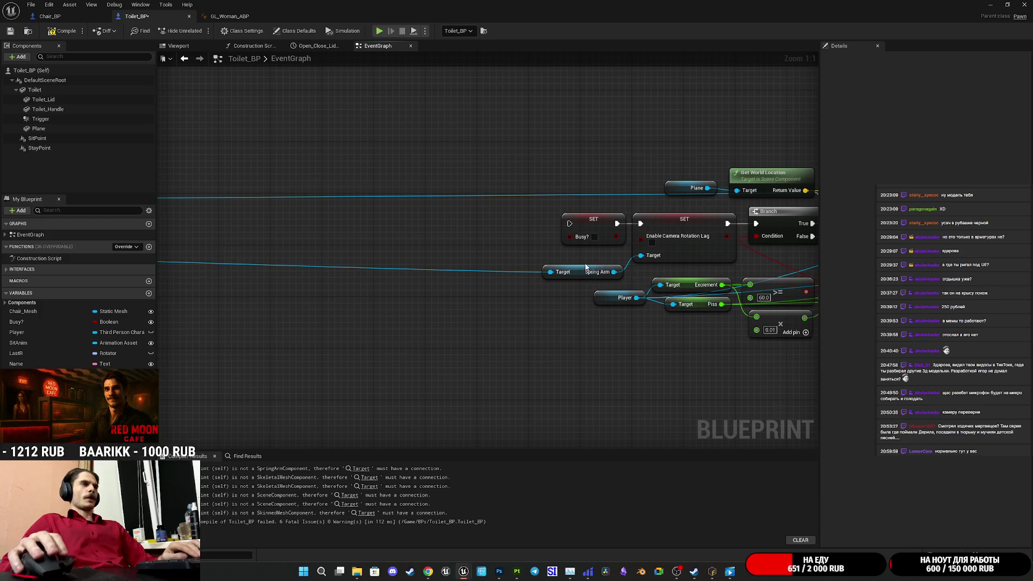
pyautogui.moveTo(588, 255); pyautogui.dragTo(414, 257)
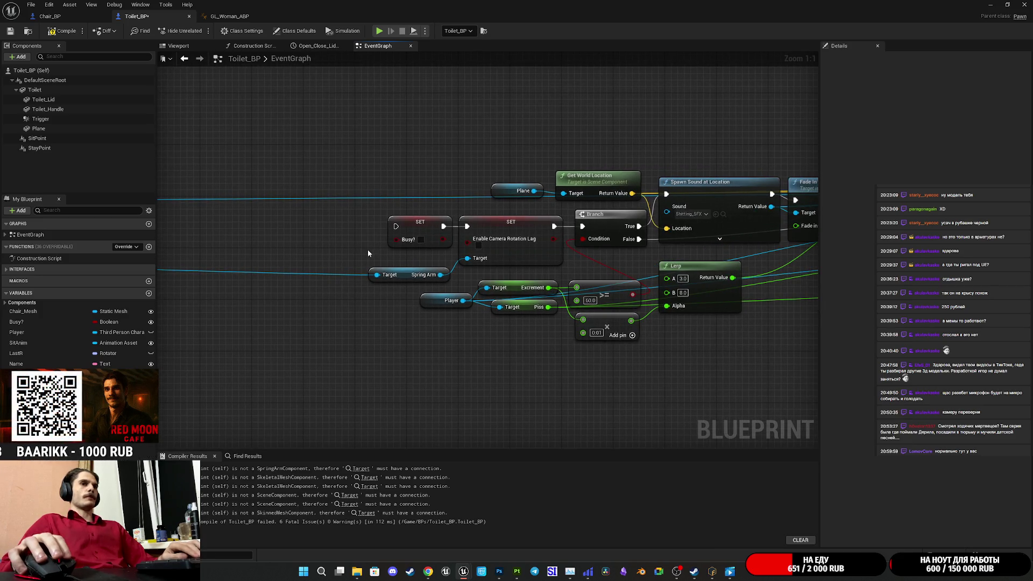
pyautogui.click(414, 231)
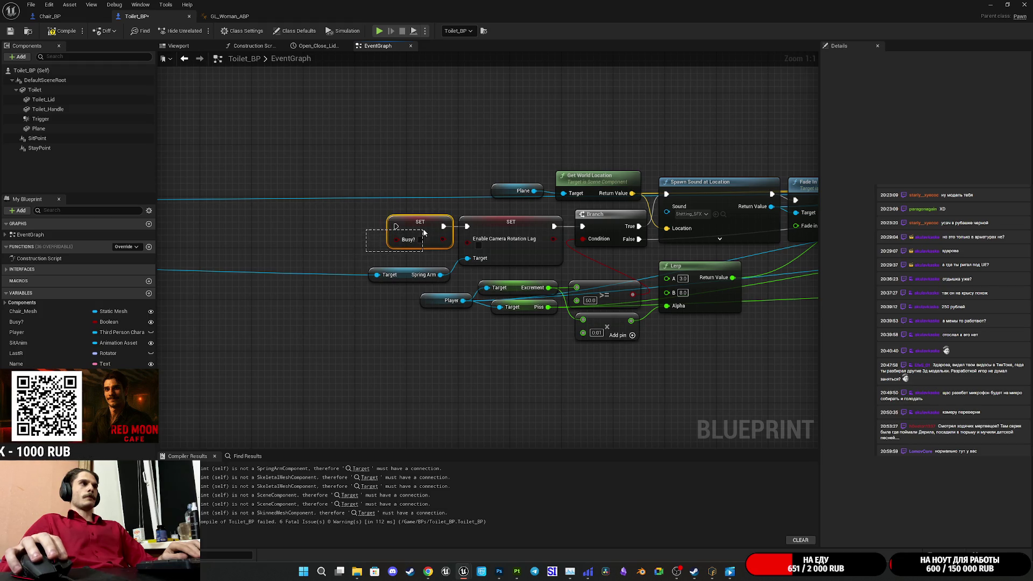
pyautogui.click(531, 263)
# Step: Delete the Enable Camera Rotation Lag and Spring Arm nodes beside Fade In and Fade Out
pyautogui.moveTo(422, 246)
pyautogui.mouseDown()
pyautogui.moveTo(269, 237)
pyautogui.moveTo(97, 251)
pyautogui.moveTo(317, 249)
pyautogui.mouseUp()
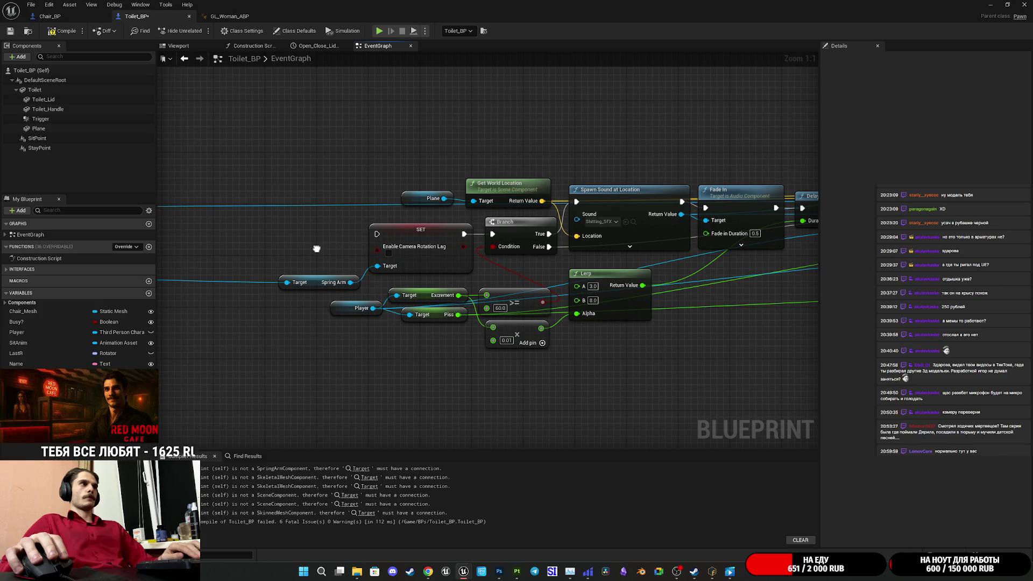
pyautogui.moveTo(319, 247); pyautogui.dragTo(391, 282)
pyautogui.press('Delete')
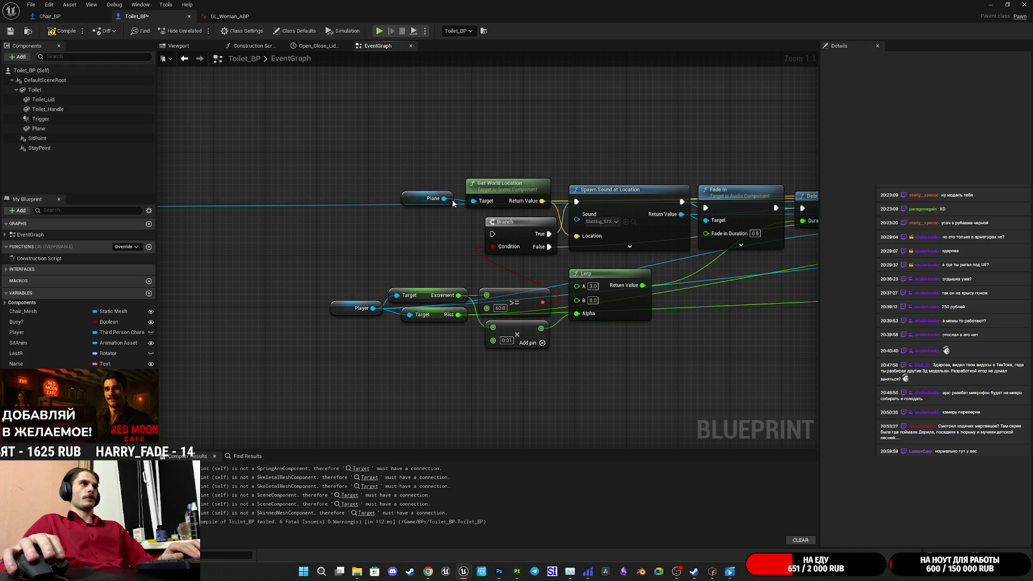
pyautogui.moveTo(445, 163)
pyautogui.mouseDown()
pyautogui.moveTo(474, 199)
pyautogui.moveTo(489, 155)
pyautogui.moveTo(497, 158)
pyautogui.moveTo(510, 191)
pyautogui.mouseUp()
pyautogui.click(529, 149)
pyautogui.moveTo(529, 149)
pyautogui.mouseDown()
pyautogui.moveTo(496, 148)
pyautogui.moveTo(565, 140)
pyautogui.mouseUp()
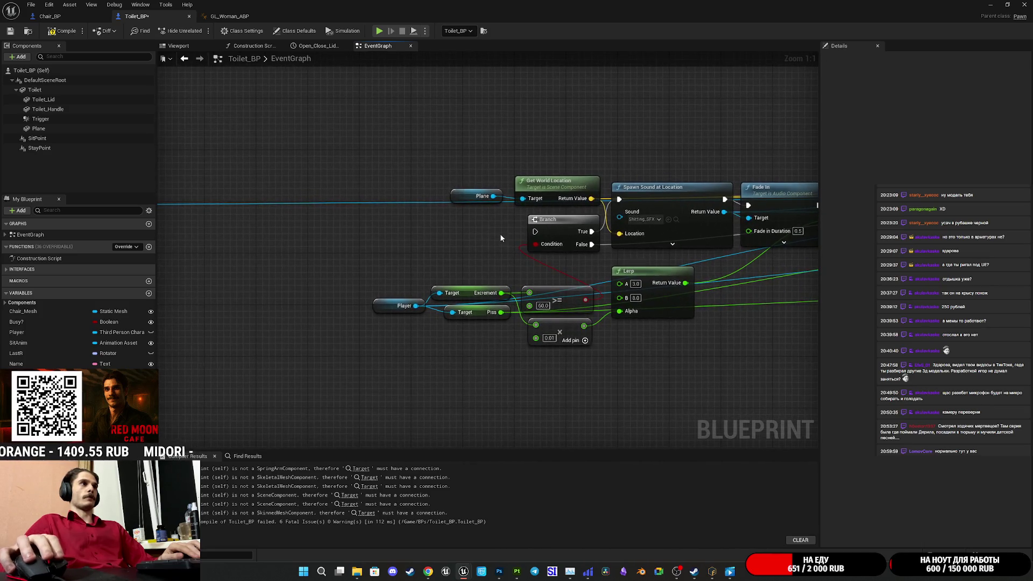
pyautogui.scroll(-4, 501, 237)
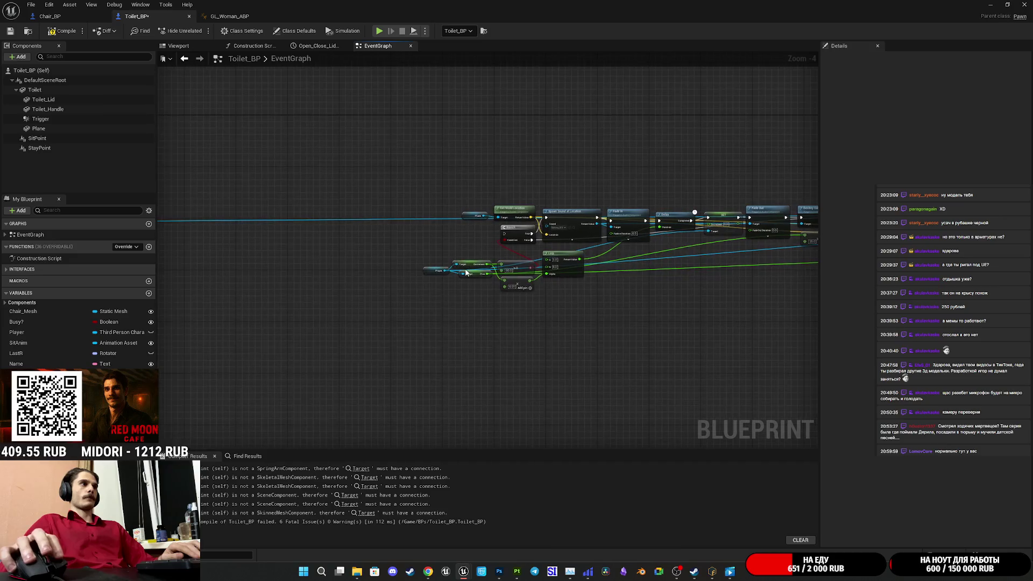
# Step: Find the Stand Up call node and jump to the StandUp custom event definition
pyautogui.scroll(4, 466, 273)
pyautogui.scroll(-5, 484, 322)
pyautogui.moveTo(484, 322)
pyautogui.mouseDown()
pyautogui.moveTo(301, 342)
pyautogui.moveTo(288, 315)
pyautogui.moveTo(470, 310)
pyautogui.mouseUp()
pyautogui.scroll(5, 393, 219)
pyautogui.moveTo(560, 333)
pyautogui.mouseDown()
pyautogui.moveTo(234, 329)
pyautogui.moveTo(379, 322)
pyautogui.mouseUp()
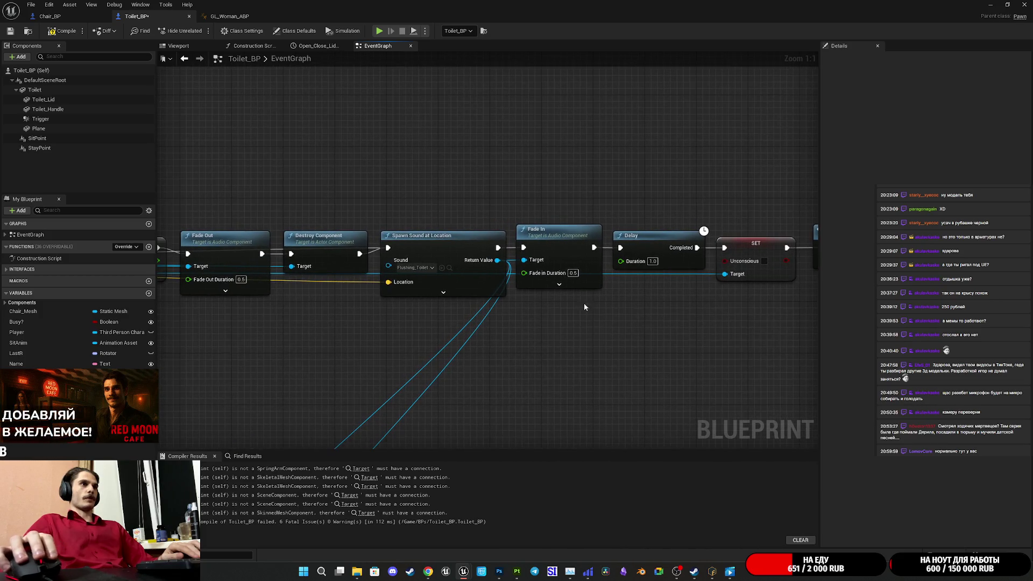
pyautogui.moveTo(712, 293)
pyautogui.mouseDown()
pyautogui.moveTo(734, 318)
pyautogui.moveTo(773, 317)
pyautogui.moveTo(517, 331)
pyautogui.mouseUp()
pyautogui.click(690, 260)
pyautogui.doubleClick(685, 261)
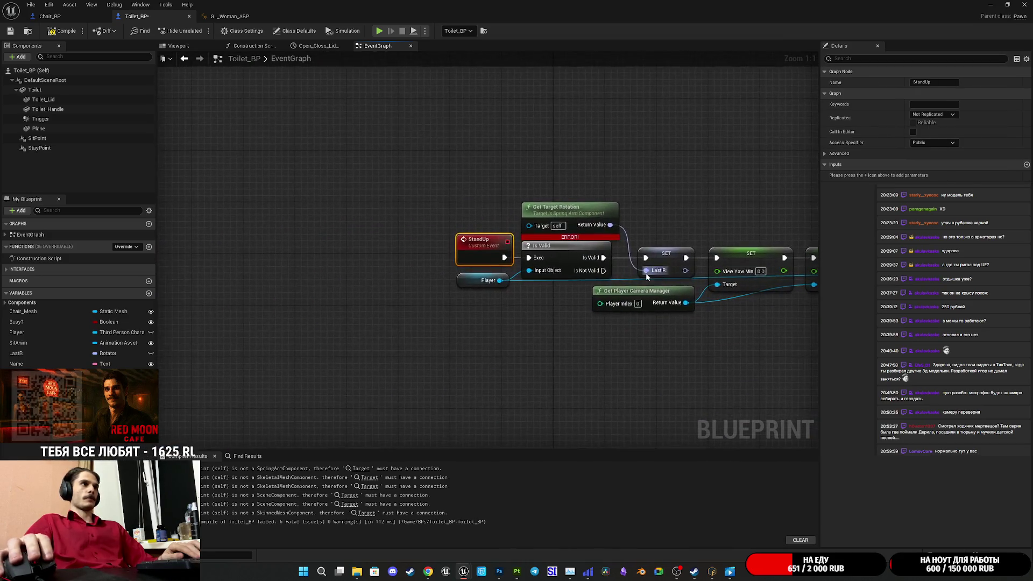
# Step: Select the middle Branch-to-Use Controller Rotation Yaw chain and move it up into the top row
pyautogui.scroll(-5, 540, 306)
pyautogui.scroll(4, 536, 269)
pyautogui.moveTo(509, 338); pyautogui.dragTo(604, 313)
pyautogui.scroll(-4, 443, 327)
pyautogui.scroll(2, 452, 328)
pyautogui.moveTo(452, 328)
pyautogui.mouseDown()
pyautogui.moveTo(326, 338)
pyautogui.moveTo(395, 344)
pyautogui.mouseUp()
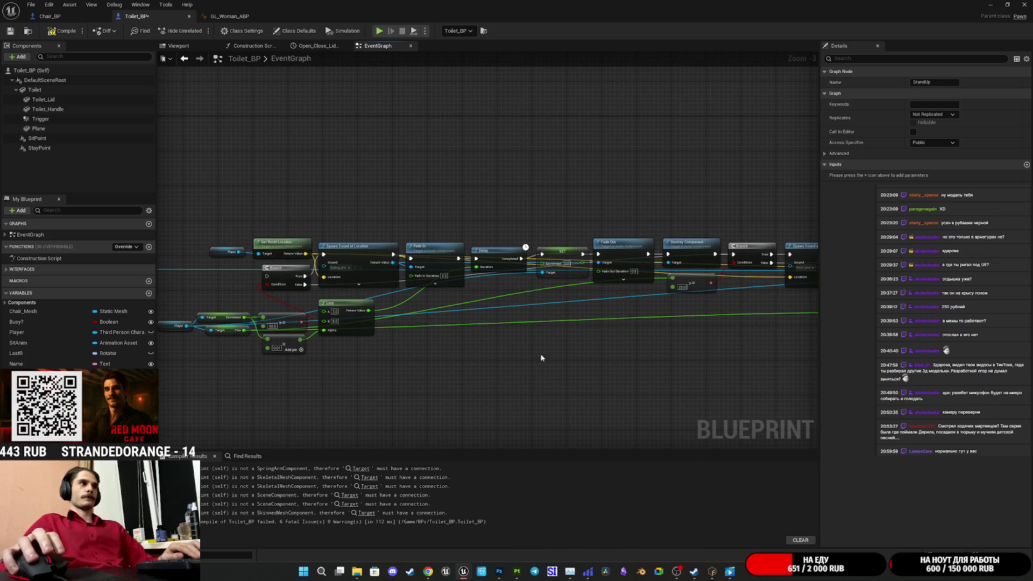
pyautogui.moveTo(541, 358); pyautogui.dragTo(750, 365)
pyautogui.scroll(-2, 602, 363)
pyautogui.scroll(-1, 560, 371)
pyautogui.moveTo(560, 371)
pyautogui.mouseDown()
pyautogui.moveTo(692, 300)
pyautogui.moveTo(685, 281)
pyautogui.moveTo(815, 238)
pyautogui.mouseUp()
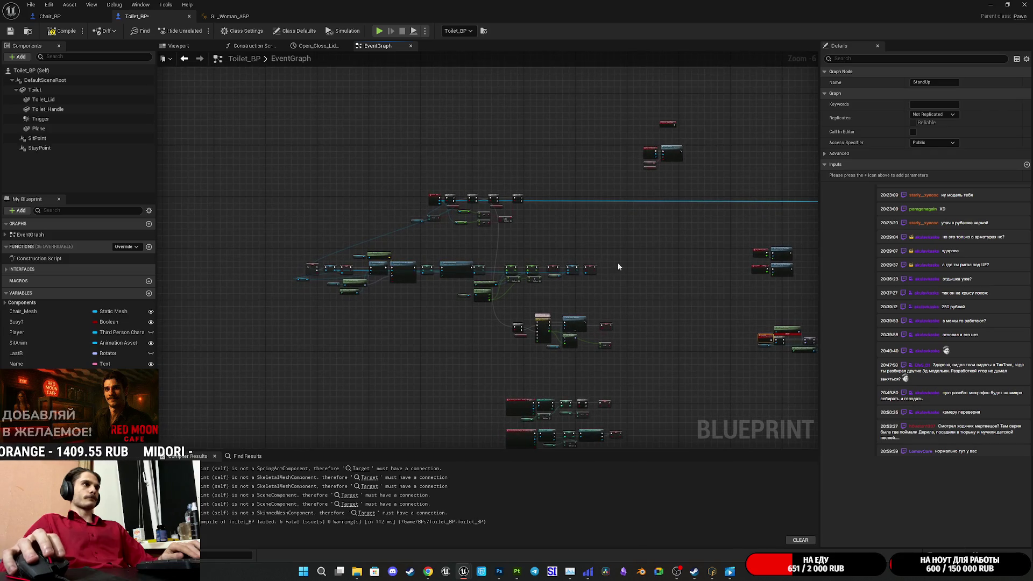
pyautogui.moveTo(366, 288); pyautogui.dragTo(624, 256)
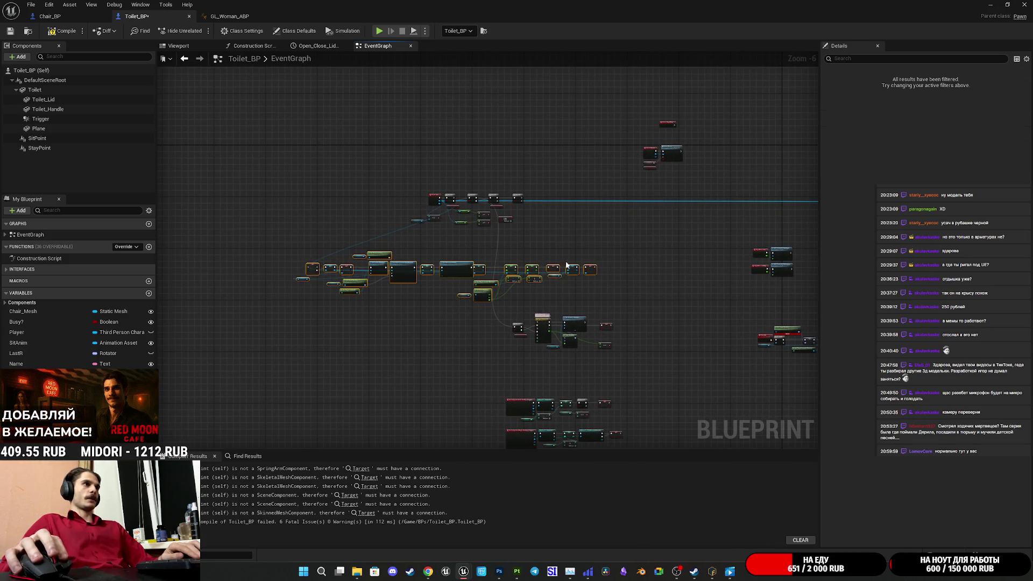
pyautogui.moveTo(457, 268)
pyautogui.mouseDown()
pyautogui.moveTo(705, 223)
pyautogui.moveTo(692, 205)
pyautogui.mouseUp()
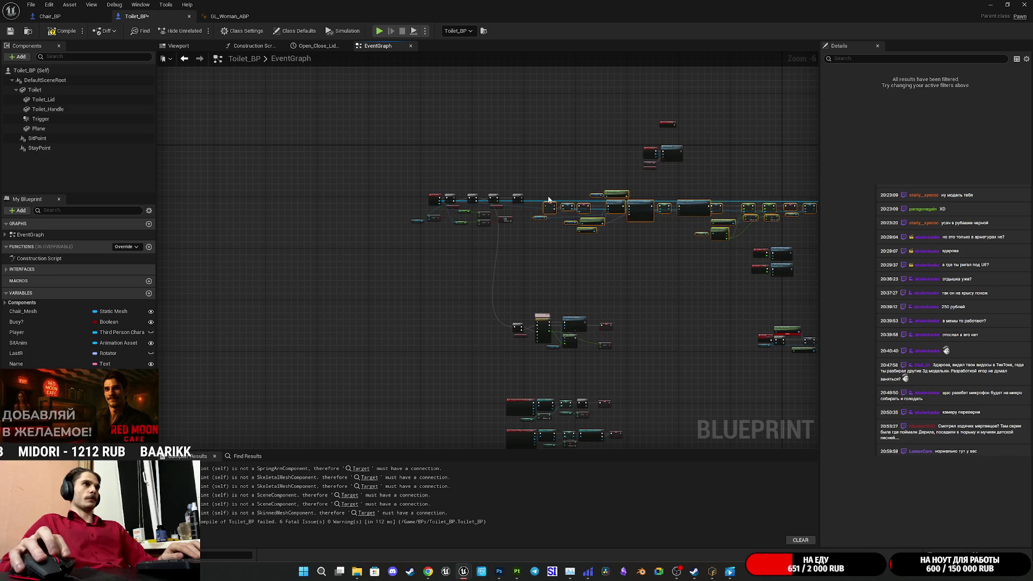
pyautogui.scroll(7, 509, 192)
pyautogui.moveTo(558, 235); pyautogui.dragTo(530, 198)
pyautogui.moveTo(422, 259); pyautogui.dragTo(505, 269)
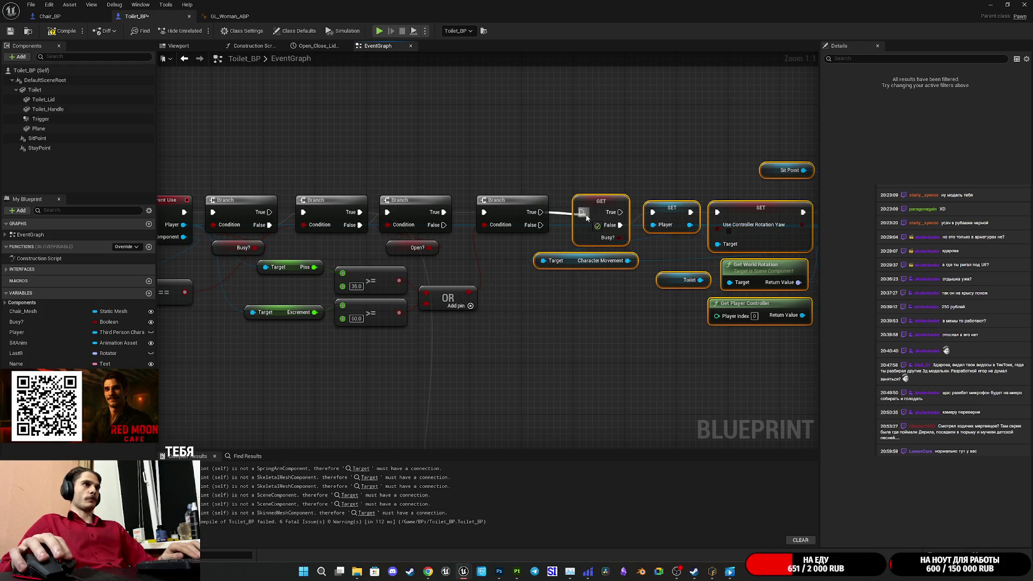
# Step: Compile Toilet_BP, which still reports 6 fatal issues and 1 warning
pyautogui.click(634, 151)
pyautogui.moveTo(634, 151); pyautogui.dragTo(572, 151)
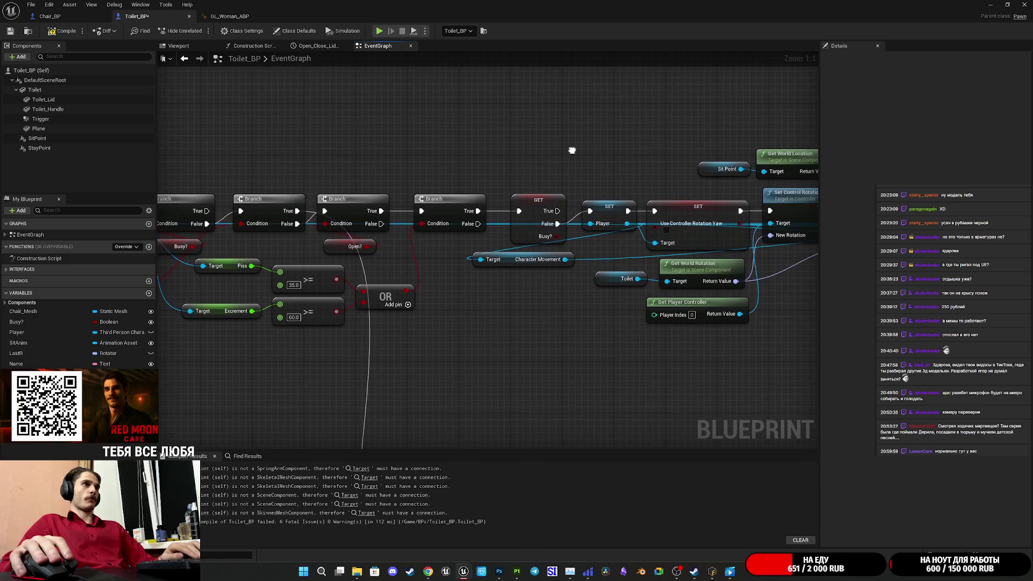
pyautogui.moveTo(558, 196)
pyautogui.mouseDown()
pyautogui.moveTo(657, 174)
pyautogui.moveTo(532, 185)
pyautogui.mouseUp()
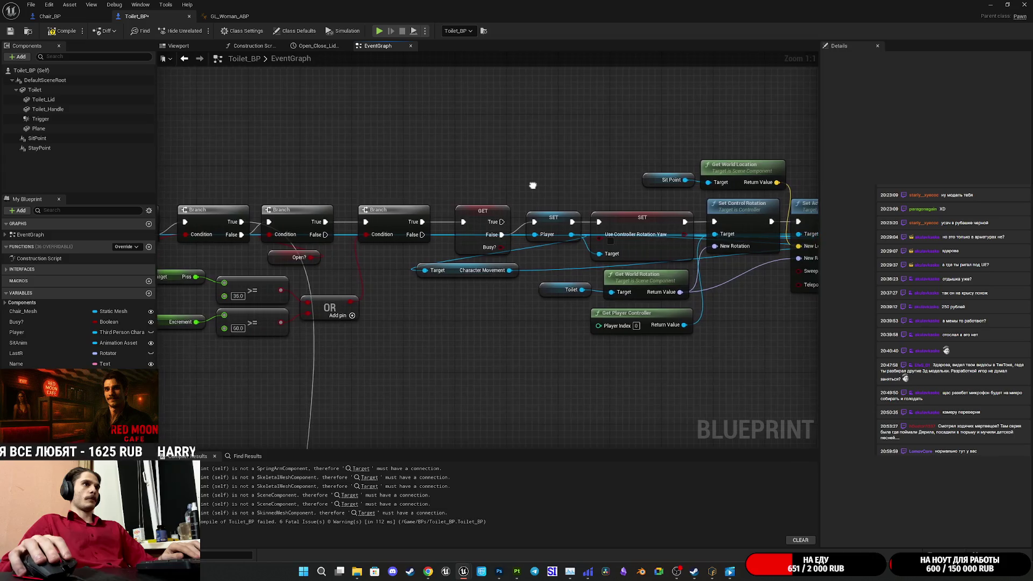
pyautogui.click(66, 31)
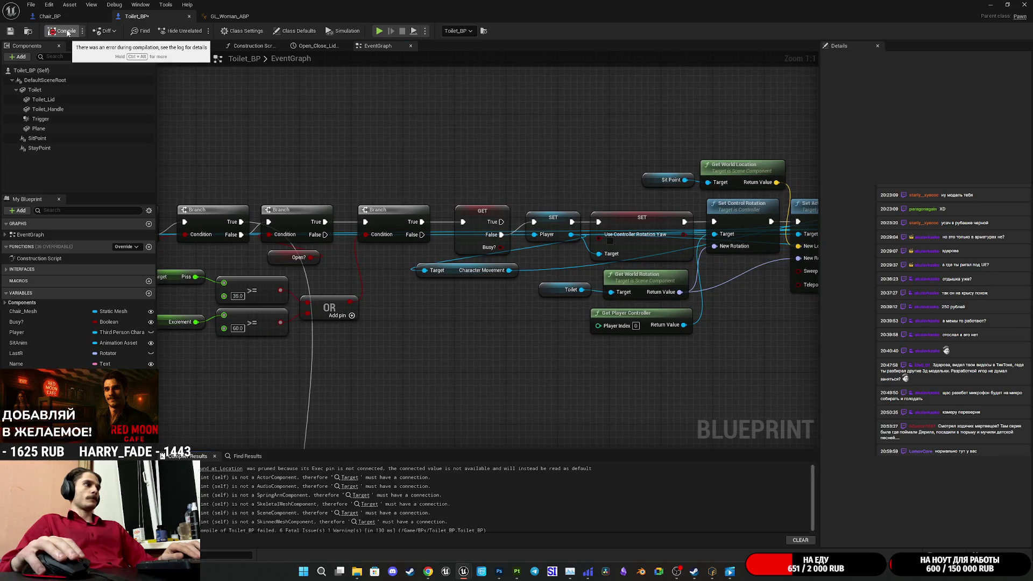
# Step: Jump to the flagged Spawn Sound at Location node and nudge Get World Location slightly left
pyautogui.click(210, 470)
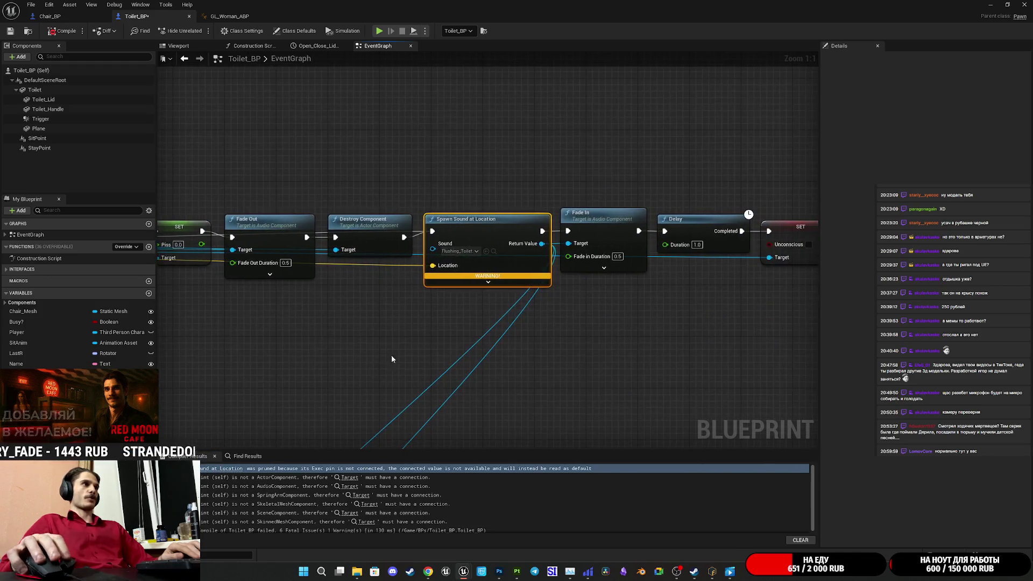
pyautogui.scroll(-7, 590, 375)
pyautogui.scroll(5, 590, 375)
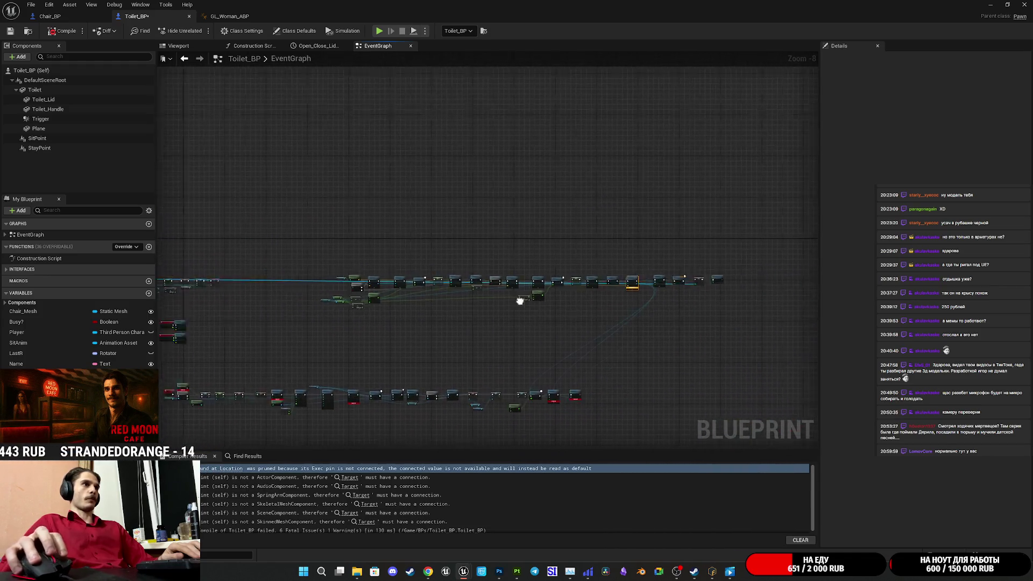
pyautogui.scroll(-1, 659, 296)
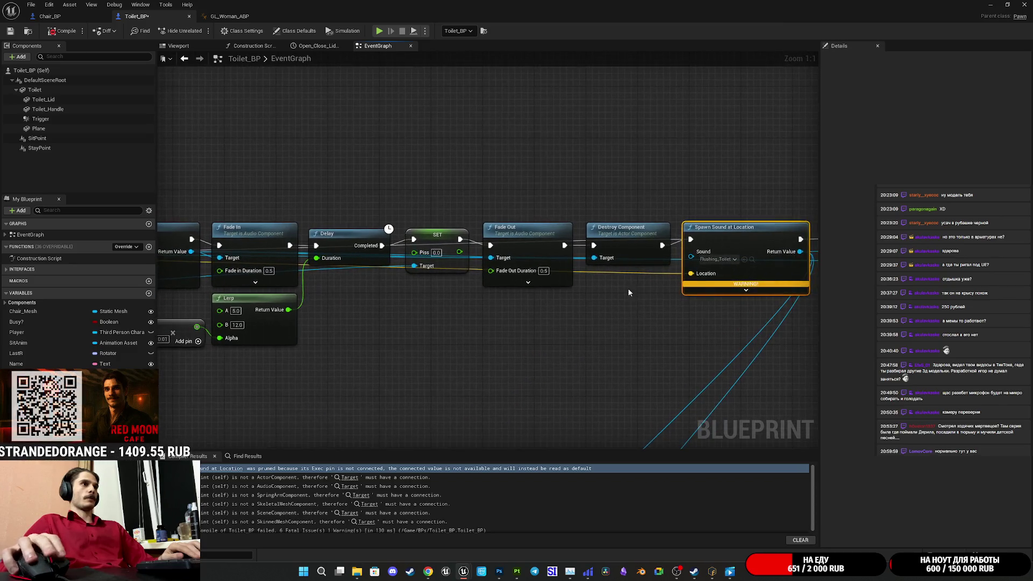
pyautogui.moveTo(610, 278)
pyautogui.mouseDown()
pyautogui.moveTo(478, 307)
pyautogui.moveTo(779, 325)
pyautogui.mouseUp()
pyautogui.scroll(-4, 707, 339)
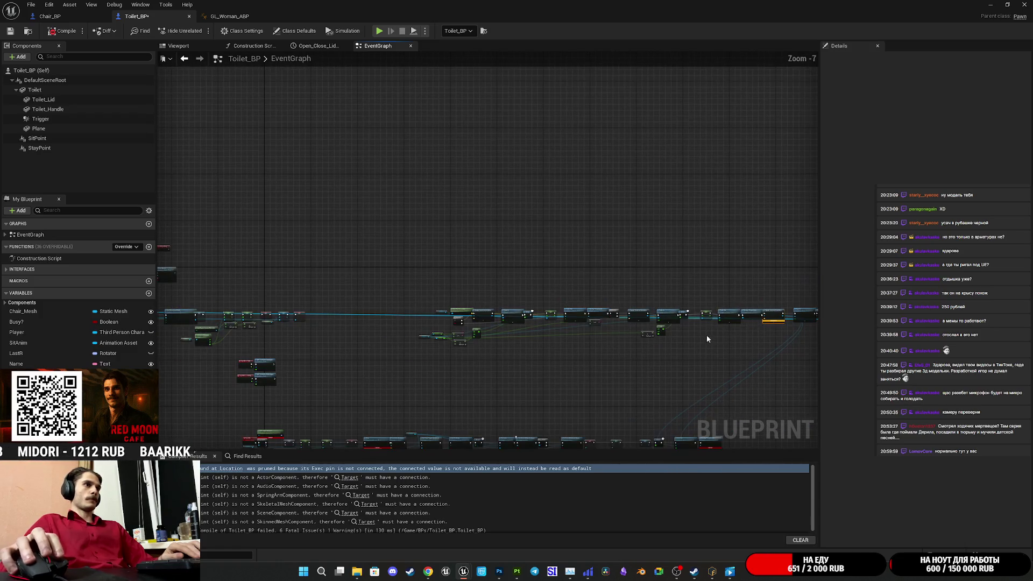
pyautogui.scroll(4, 756, 324)
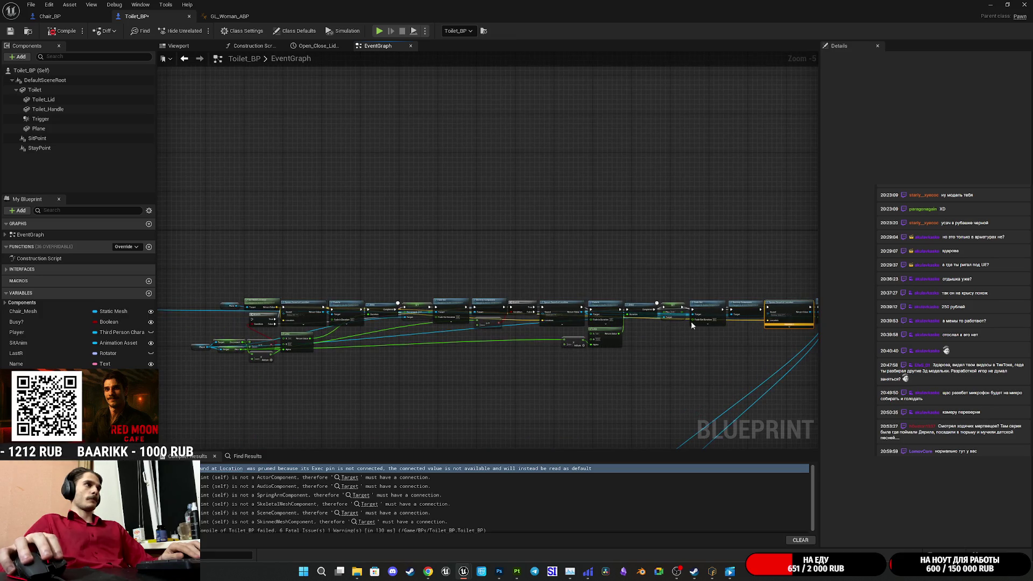
pyautogui.scroll(3, 691, 321)
pyautogui.moveTo(269, 297); pyautogui.dragTo(353, 311)
pyautogui.moveTo(427, 292)
pyautogui.mouseDown()
pyautogui.moveTo(410, 277)
pyautogui.moveTo(421, 292)
pyautogui.mouseUp()
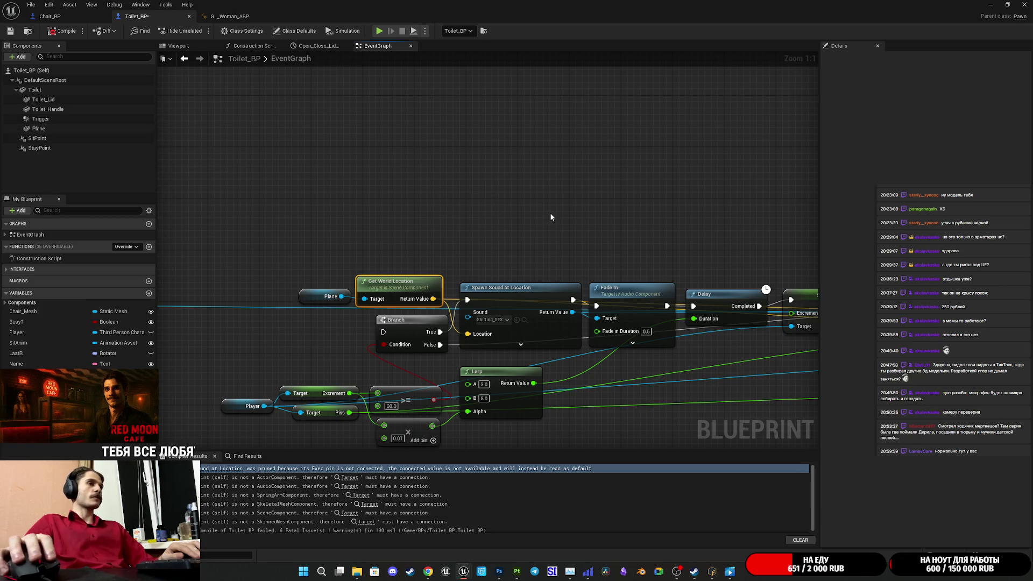
# Step: Expand Spawn Sound at Location's advanced pins, then view the Delay, Fade Out and Destroy Component row
pyautogui.scroll(-5, 551, 213)
pyautogui.scroll(5, 454, 292)
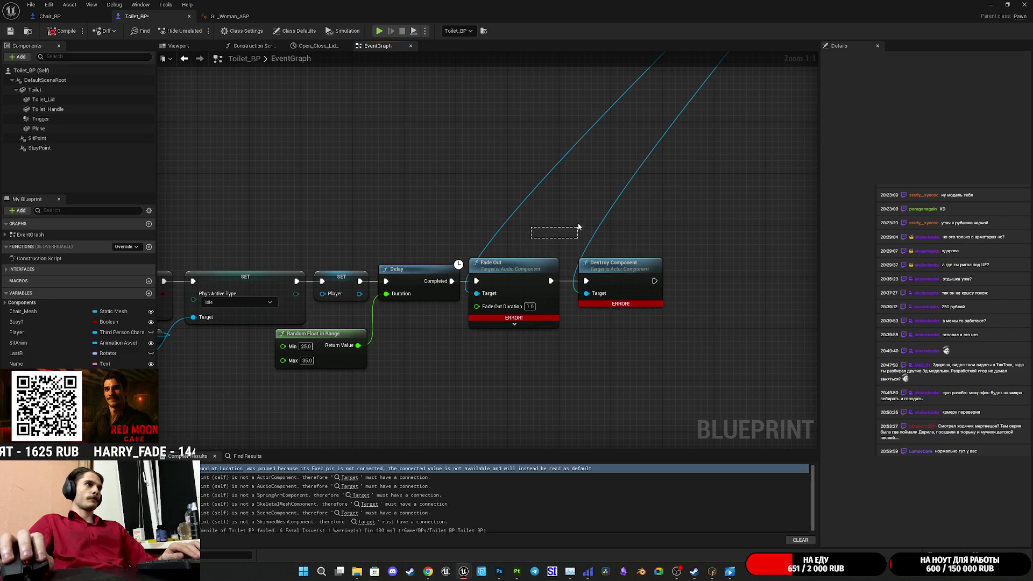
pyautogui.scroll(-2, 579, 216)
pyautogui.moveTo(579, 216)
pyautogui.mouseDown()
pyautogui.moveTo(487, 309)
pyautogui.moveTo(550, 267)
pyautogui.moveTo(598, 209)
pyautogui.moveTo(557, 362)
pyautogui.mouseUp()
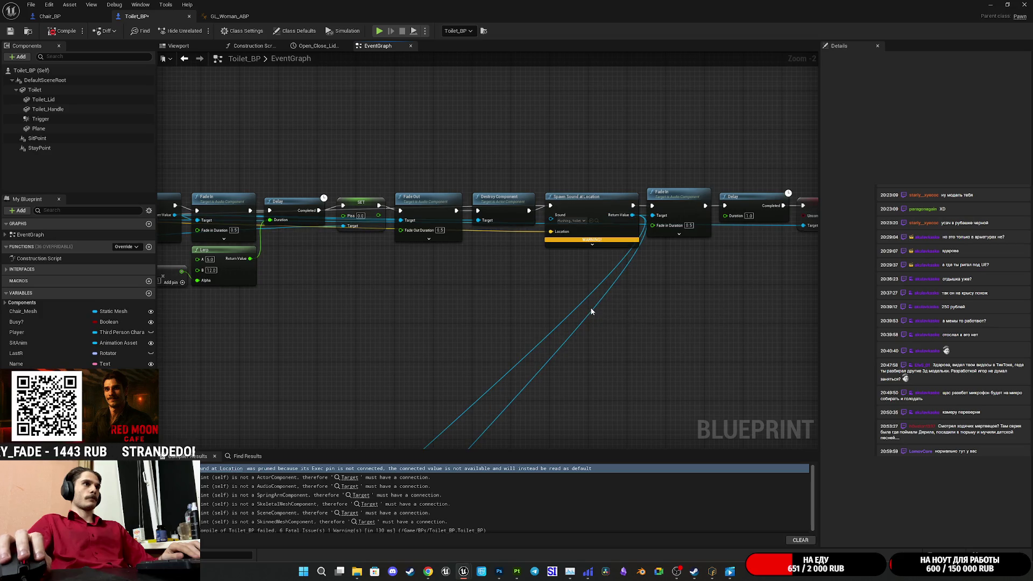
pyautogui.moveTo(594, 313)
pyautogui.mouseDown()
pyautogui.moveTo(567, 164)
pyautogui.moveTo(546, 192)
pyautogui.moveTo(575, 175)
pyautogui.moveTo(369, 364)
pyautogui.moveTo(357, 388)
pyautogui.moveTo(315, 404)
pyautogui.mouseUp()
pyautogui.moveTo(609, 128); pyautogui.dragTo(590, 251)
pyautogui.scroll(2, 590, 251)
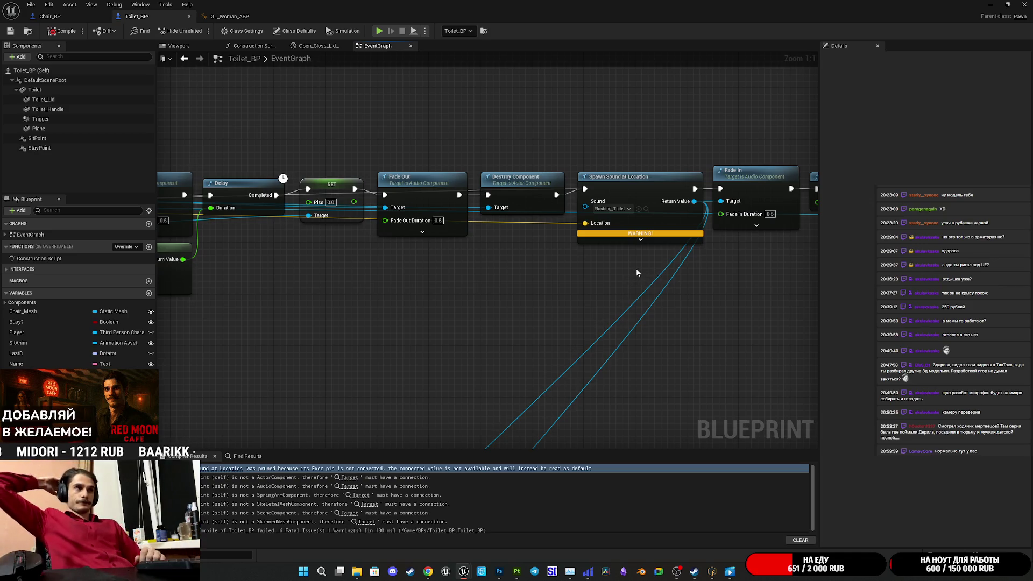
pyautogui.moveTo(544, 318)
pyautogui.mouseDown()
pyautogui.moveTo(664, 146)
pyautogui.moveTo(519, 280)
pyautogui.moveTo(537, 243)
pyautogui.moveTo(572, 244)
pyautogui.moveTo(571, 311)
pyautogui.moveTo(576, 161)
pyautogui.moveTo(583, 255)
pyautogui.moveTo(697, 134)
pyautogui.moveTo(696, 2)
pyautogui.mouseUp()
pyautogui.moveTo(683, 189)
pyautogui.mouseDown()
pyautogui.moveTo(712, 93)
pyautogui.moveTo(558, 280)
pyautogui.mouseUp()
pyautogui.click(500, 269)
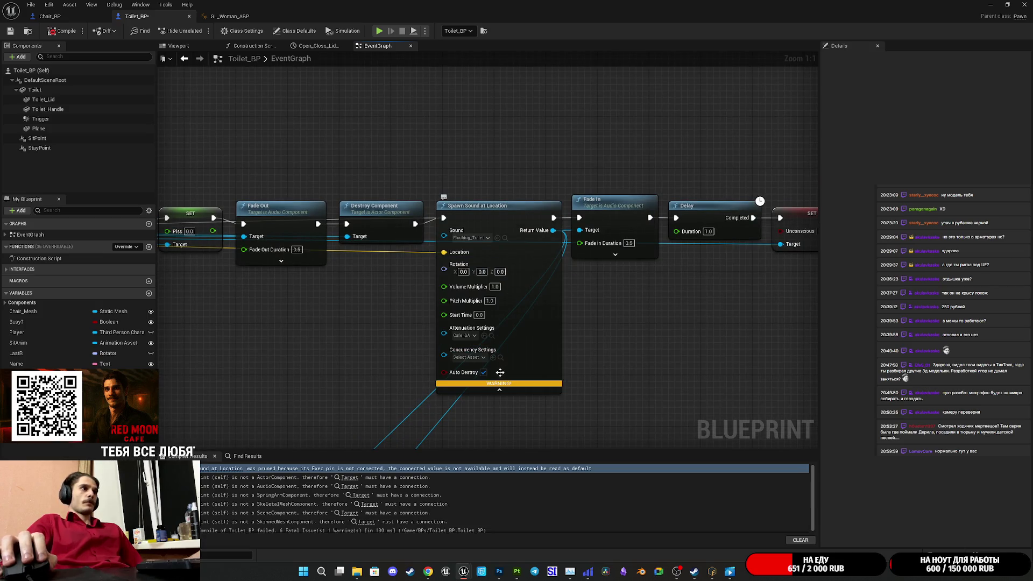
pyautogui.moveTo(503, 392)
pyautogui.mouseDown()
pyautogui.moveTo(662, 129)
pyautogui.moveTo(536, 296)
pyautogui.mouseUp()
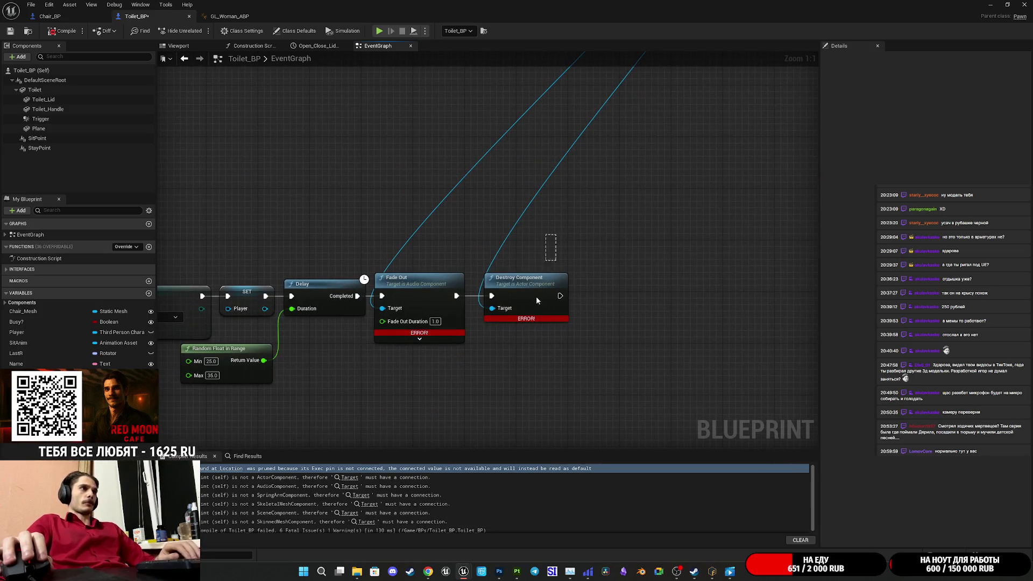
# Step: Delete the Destroy Component node and shift Random Float in Range slightly right and down
pyautogui.press('Delete')
pyautogui.moveTo(571, 205)
pyautogui.mouseDown()
pyautogui.moveTo(698, 228)
pyautogui.moveTo(541, 232)
pyautogui.moveTo(704, 200)
pyautogui.moveTo(545, 205)
pyautogui.mouseUp()
pyautogui.click(573, 332)
pyautogui.moveTo(574, 332); pyautogui.dragTo(592, 337)
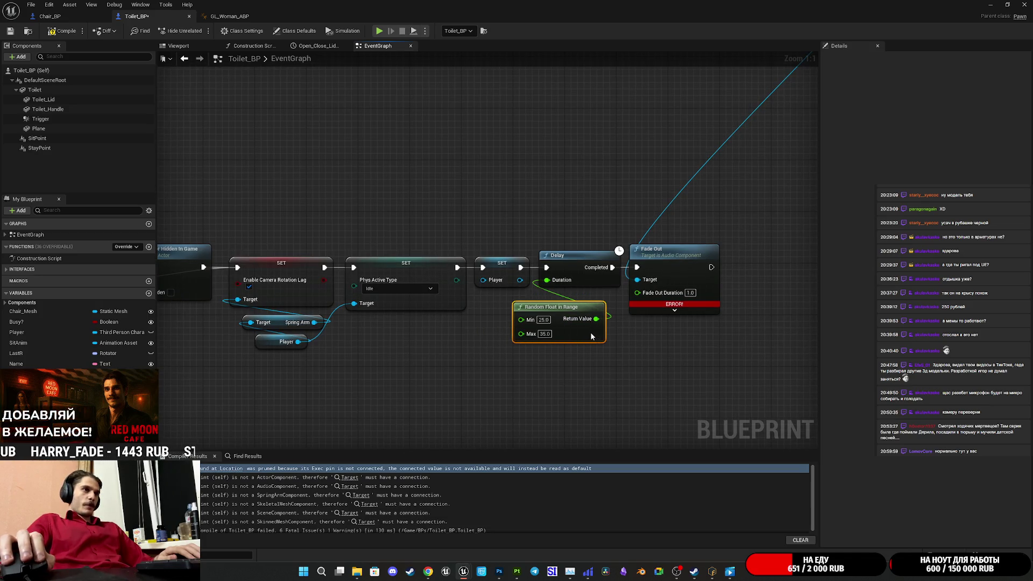
# Step: Delete the camera rotation lag and Spring Arm nodes and rewire the hide-actor step to the SET node
pyautogui.moveTo(502, 359)
pyautogui.mouseDown()
pyautogui.moveTo(644, 323)
pyautogui.moveTo(707, 322)
pyautogui.mouseUp()
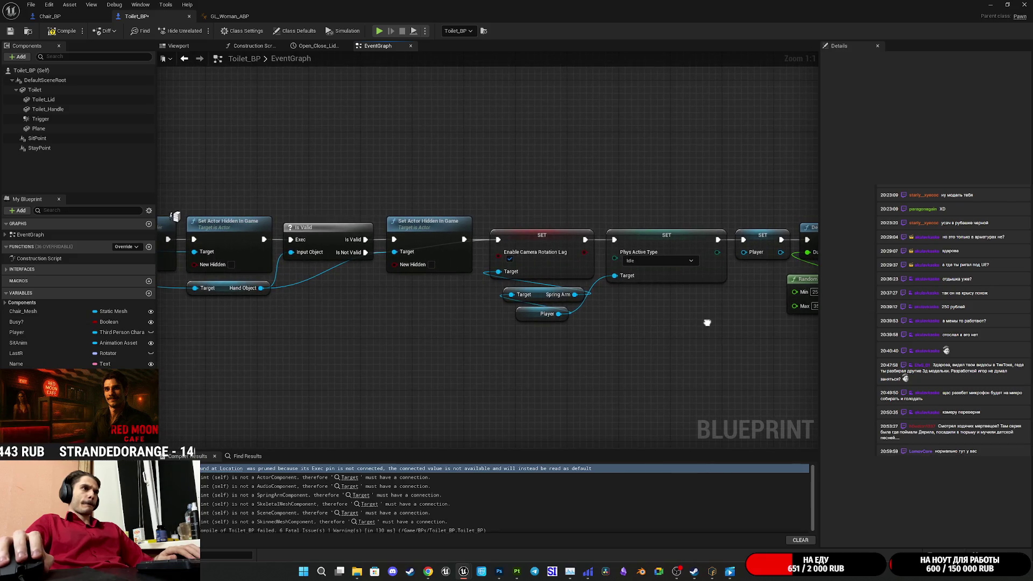
pyautogui.moveTo(543, 167)
pyautogui.mouseDown()
pyautogui.moveTo(571, 299)
pyautogui.moveTo(594, 301)
pyautogui.mouseUp()
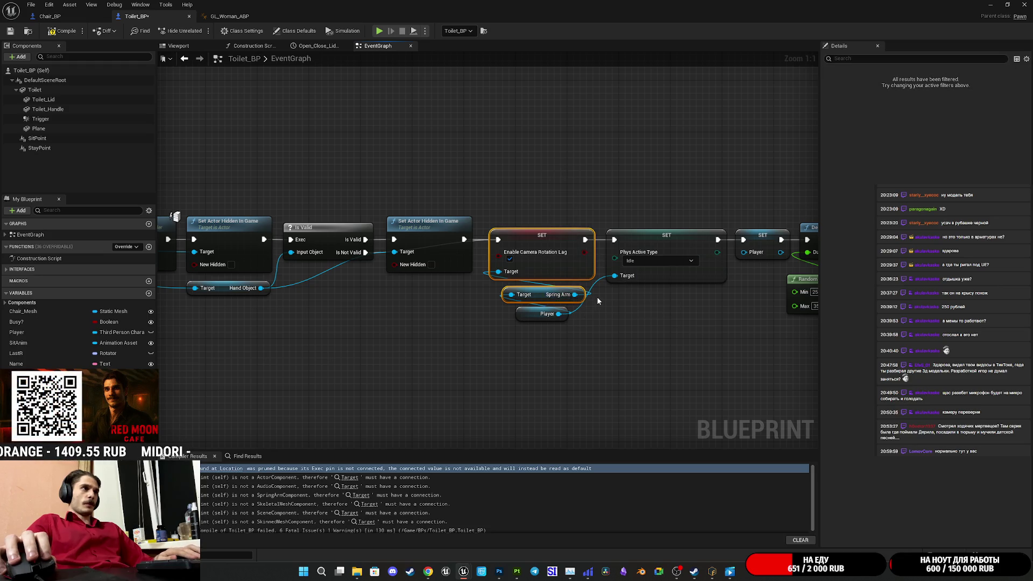
pyautogui.press('Delete')
pyautogui.moveTo(592, 259); pyautogui.dragTo(617, 243)
pyautogui.moveTo(399, 270); pyautogui.dragTo(581, 277)
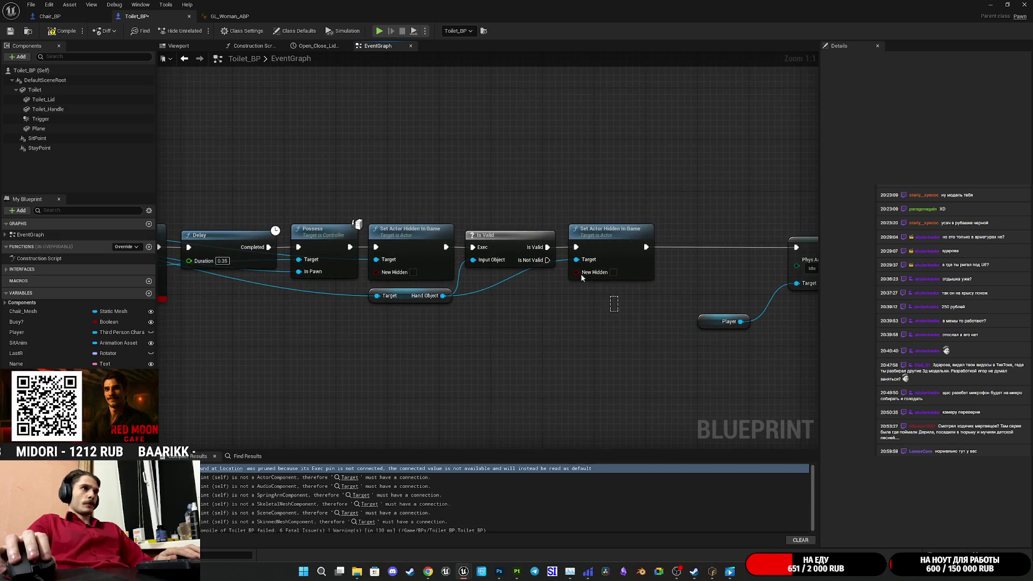
# Step: Delete the Set Actor Hidden In Game, Is Valid, Hand Object, Delay and Possess nodes
pyautogui.moveTo(414, 237); pyautogui.dragTo(414, 237)
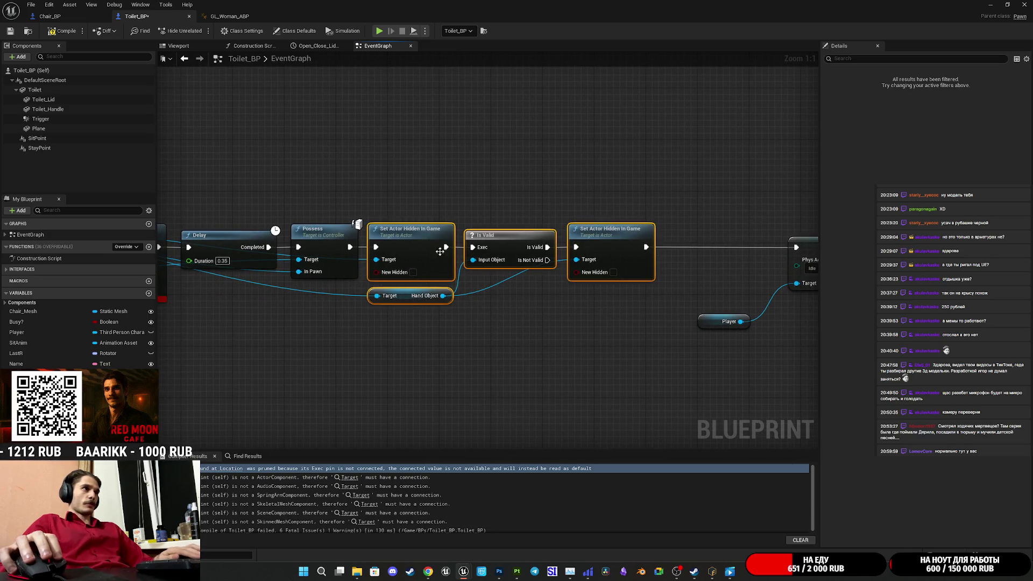
pyautogui.press('Delete')
pyautogui.moveTo(379, 282)
pyautogui.mouseDown()
pyautogui.moveTo(287, 210)
pyautogui.moveTo(241, 201)
pyautogui.moveTo(662, 227)
pyautogui.mouseUp()
pyautogui.press('Delete')
pyautogui.press('Delete')
# Step: Delete the Set Visibility, Stop, player controller, rotation and Set View Target nodes
pyautogui.moveTo(611, 342)
pyautogui.mouseDown()
pyautogui.moveTo(530, 231)
pyautogui.moveTo(758, 195)
pyautogui.mouseUp()
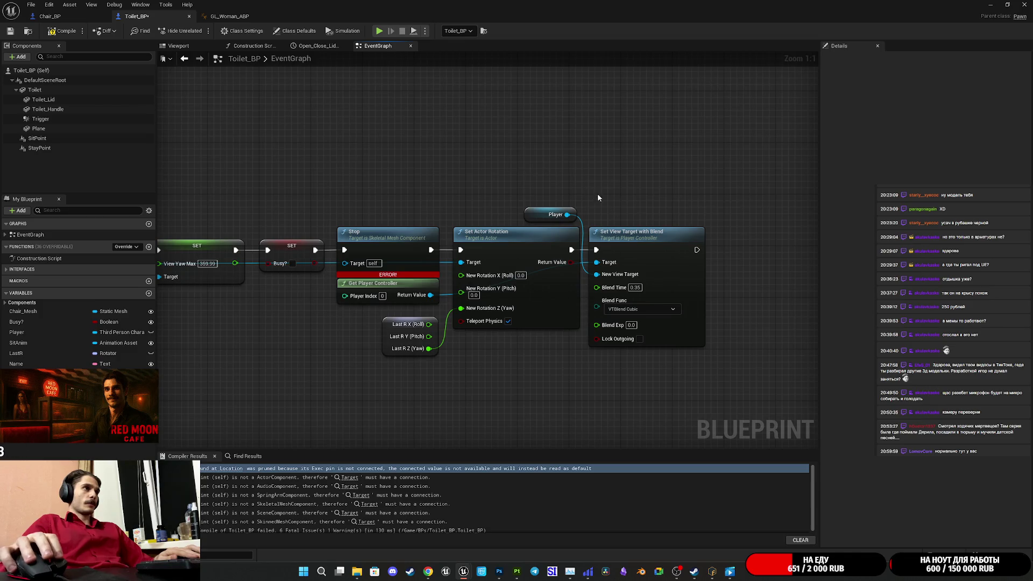
pyautogui.moveTo(676, 170); pyautogui.dragTo(536, 312)
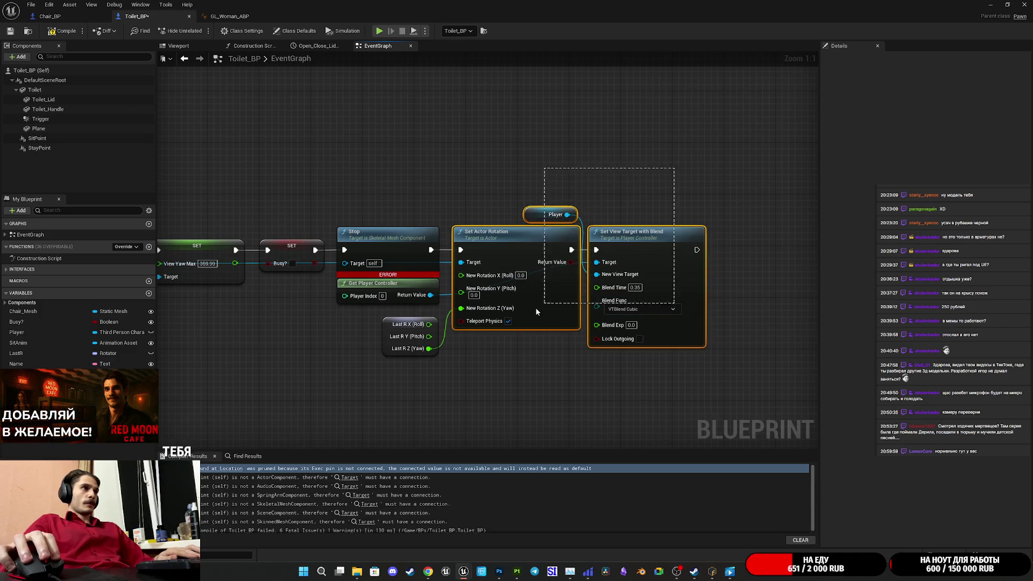
pyautogui.moveTo(434, 348); pyautogui.dragTo(401, 363)
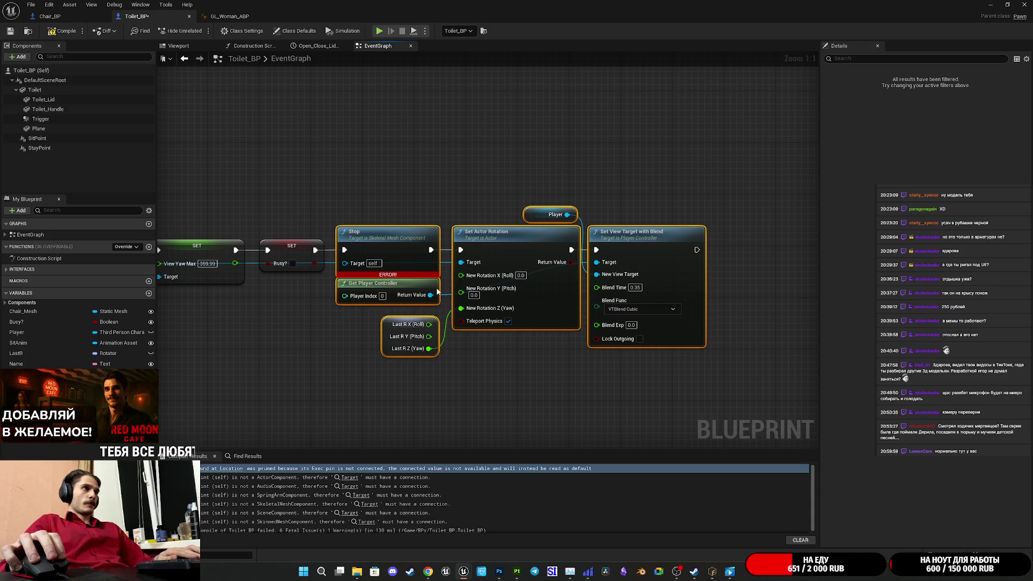
pyautogui.press('Delete')
pyautogui.moveTo(407, 196); pyautogui.dragTo(736, 185)
# Step: Check the LastR variable, then delete the SET Last R and Get Target Rotation nodes
pyautogui.moveTo(612, 191)
pyautogui.mouseDown()
pyautogui.moveTo(713, 196)
pyautogui.moveTo(665, 199)
pyautogui.mouseUp()
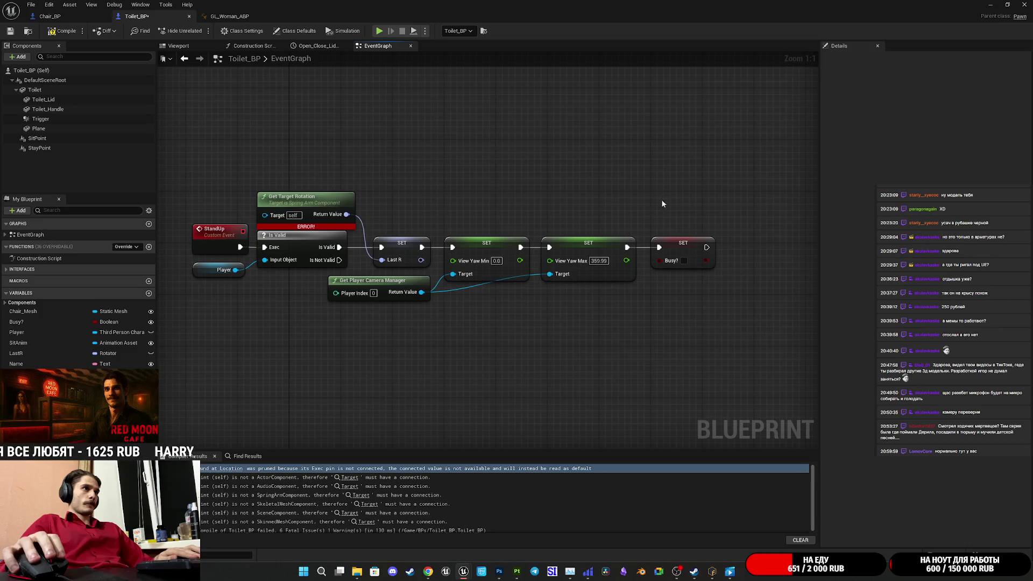
pyautogui.moveTo(375, 199)
pyautogui.mouseDown()
pyautogui.moveTo(428, 209)
pyautogui.moveTo(411, 205)
pyautogui.mouseUp()
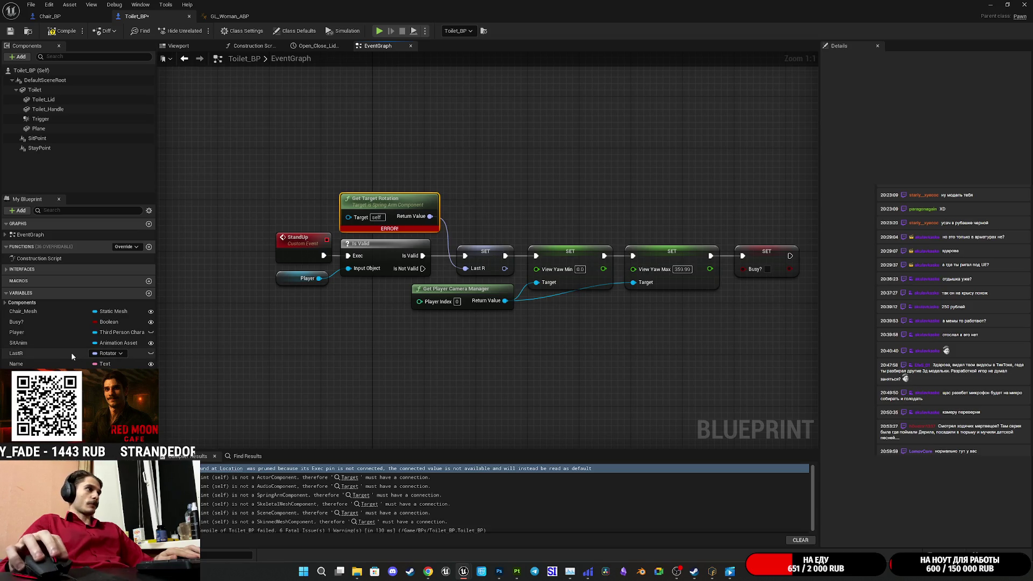
pyautogui.click(34, 353)
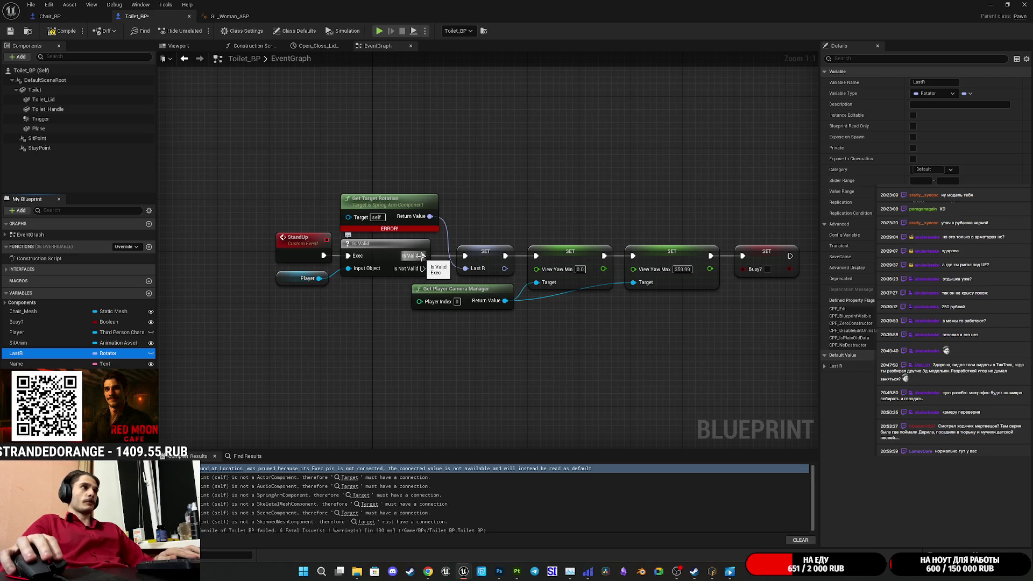
pyautogui.click(477, 259)
pyautogui.press('Delete')
pyautogui.click(431, 220)
pyautogui.press('Delete')
# Step: Move the camera manager and three SET nodes left to close the gap
pyautogui.moveTo(478, 353); pyautogui.dragTo(763, 193)
pyautogui.moveTo(563, 254); pyautogui.dragTo(483, 250)
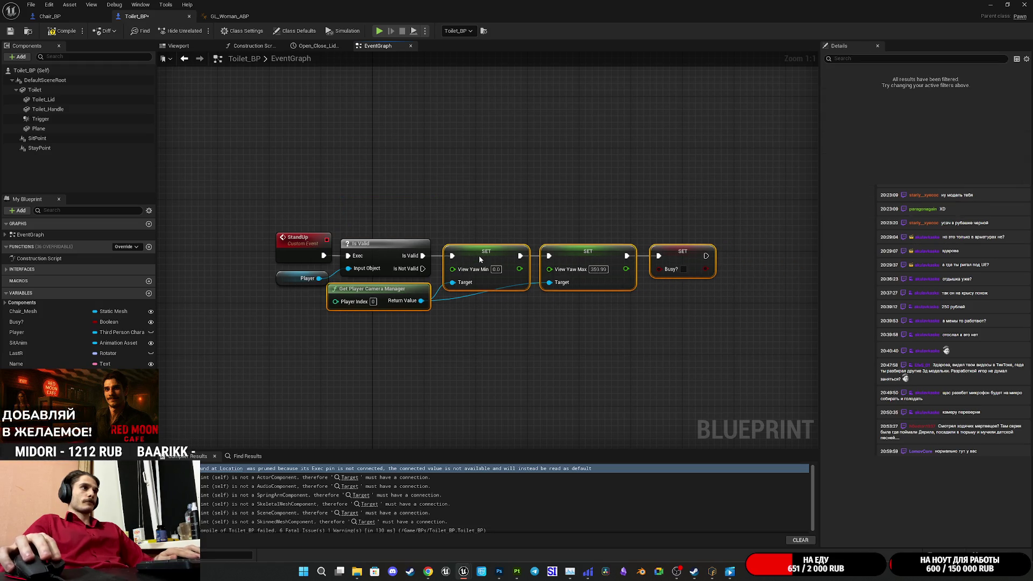
pyautogui.click(516, 209)
pyautogui.moveTo(517, 208); pyautogui.dragTo(510, 208)
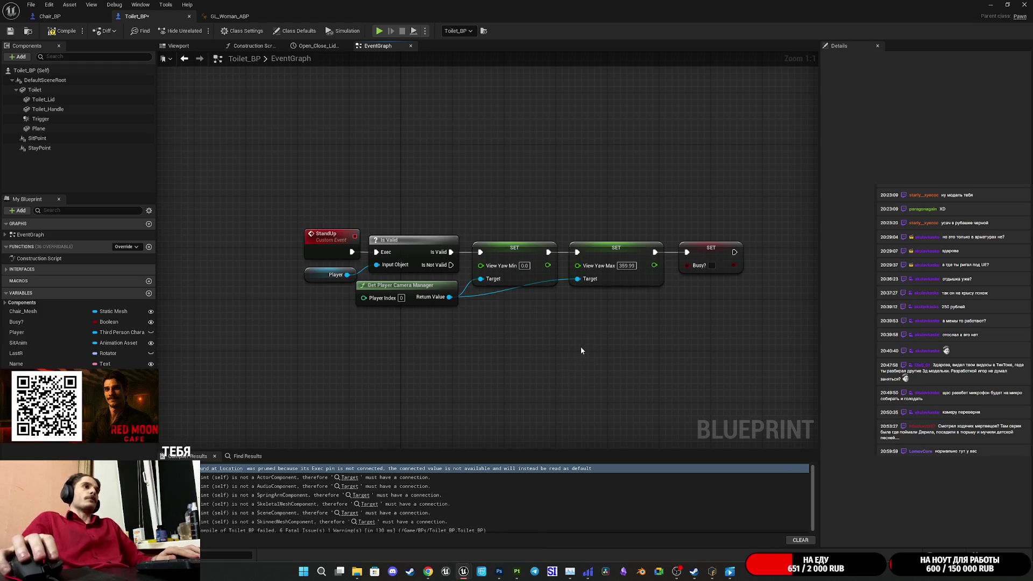
# Step: Place the detached Phys Active Type chain beside SET Busy? and wire Busy? into it
pyautogui.moveTo(580, 347); pyautogui.dragTo(324, 366)
pyautogui.scroll(-6, 324, 365)
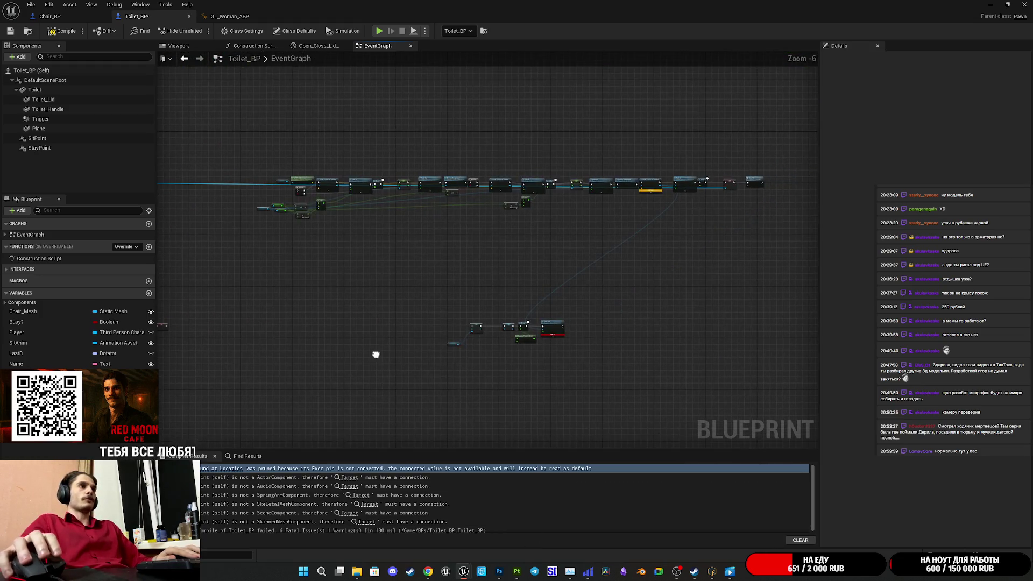
pyautogui.scroll(4, 397, 307)
pyautogui.scroll(-4, 575, 300)
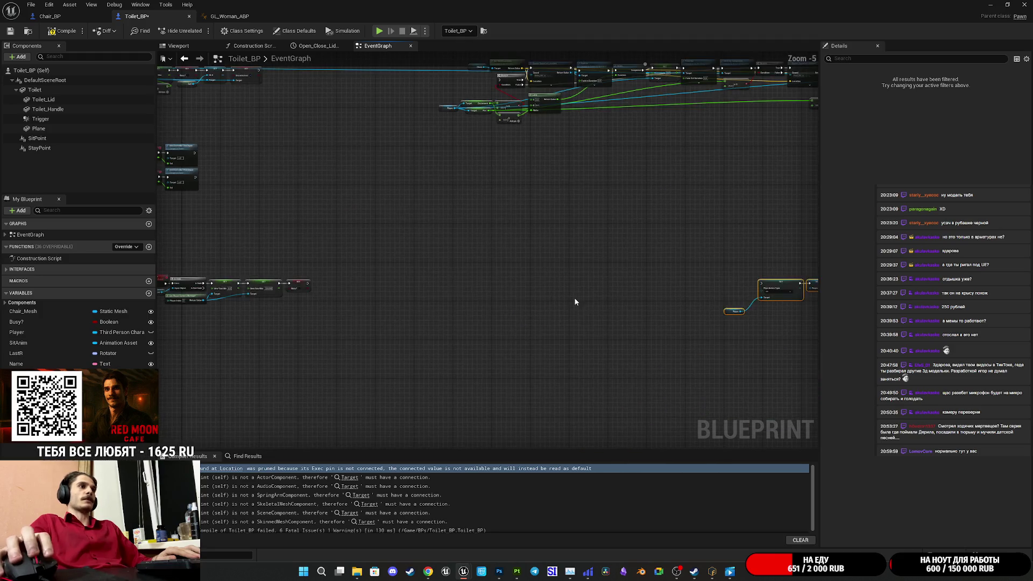
pyautogui.moveTo(574, 300); pyautogui.dragTo(536, 337)
pyautogui.moveTo(299, 249); pyautogui.dragTo(299, 249)
pyautogui.moveTo(427, 275)
pyautogui.mouseDown()
pyautogui.moveTo(600, 279)
pyautogui.moveTo(726, 266)
pyautogui.mouseUp()
pyautogui.scroll(5, 725, 266)
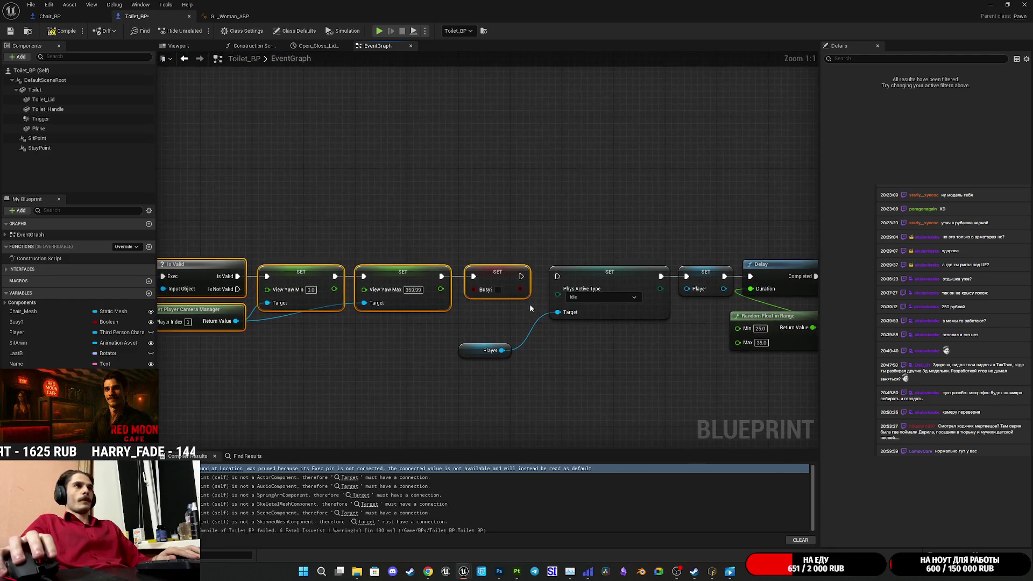
pyautogui.moveTo(560, 278); pyautogui.dragTo(559, 278)
pyautogui.click(500, 231)
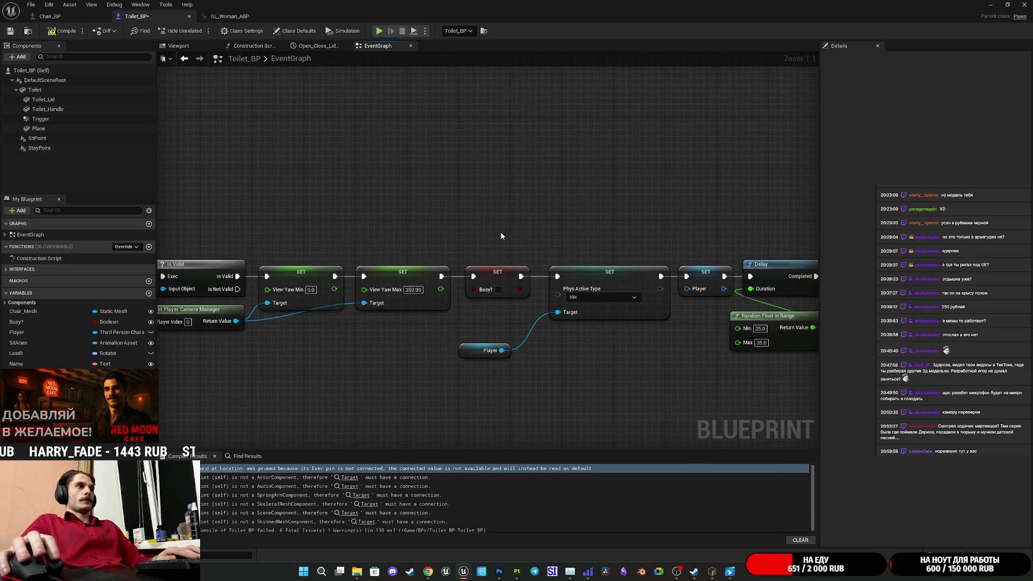
pyautogui.moveTo(500, 232); pyautogui.dragTo(650, 235)
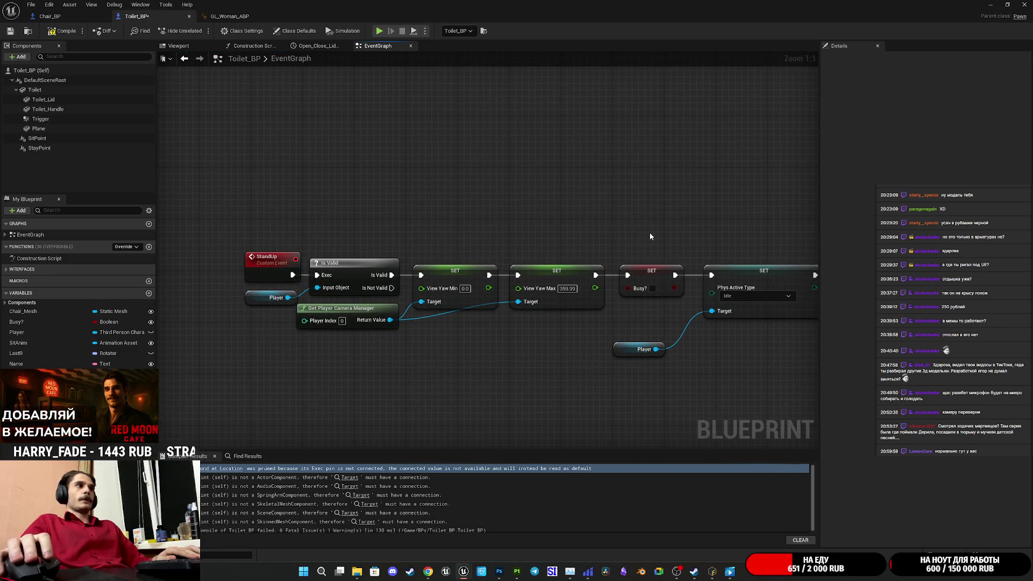
# Step: Save and compile Toilet_BP, now down to 2 fatal issues and 1 warning
pyautogui.click(10, 31)
pyautogui.moveTo(546, 221); pyautogui.dragTo(337, 249)
pyautogui.scroll(-2, 609, 283)
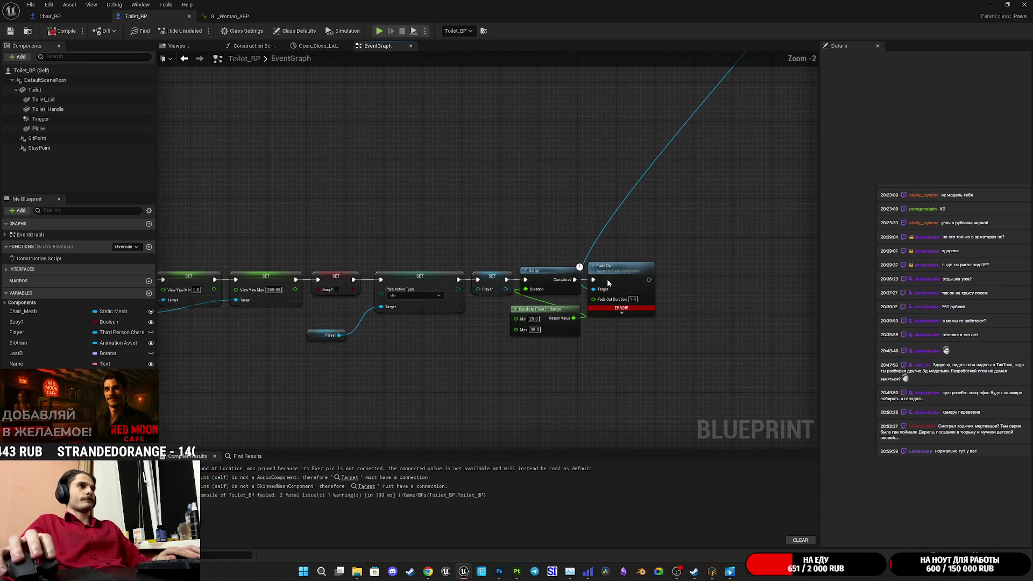
# Step: Place Spawn Sound at Location between Destroy Component and Fade In and expand its advanced pins
pyautogui.scroll(-3, 628, 212)
pyautogui.scroll(3, 602, 230)
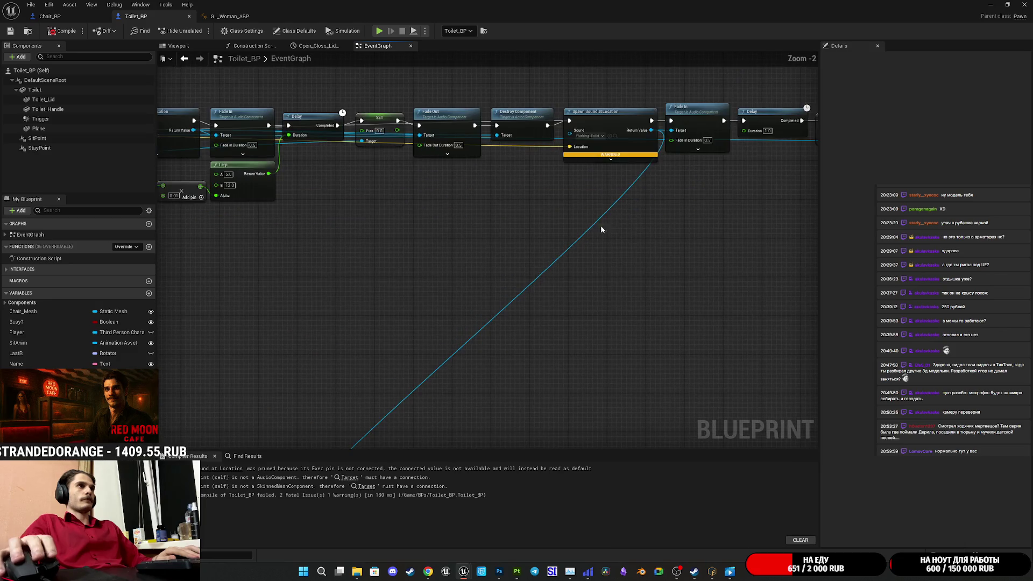
pyautogui.scroll(2, 608, 208)
pyautogui.moveTo(620, 247)
pyautogui.mouseDown()
pyautogui.moveTo(601, 336)
pyautogui.moveTo(624, 325)
pyautogui.moveTo(588, 343)
pyautogui.mouseUp()
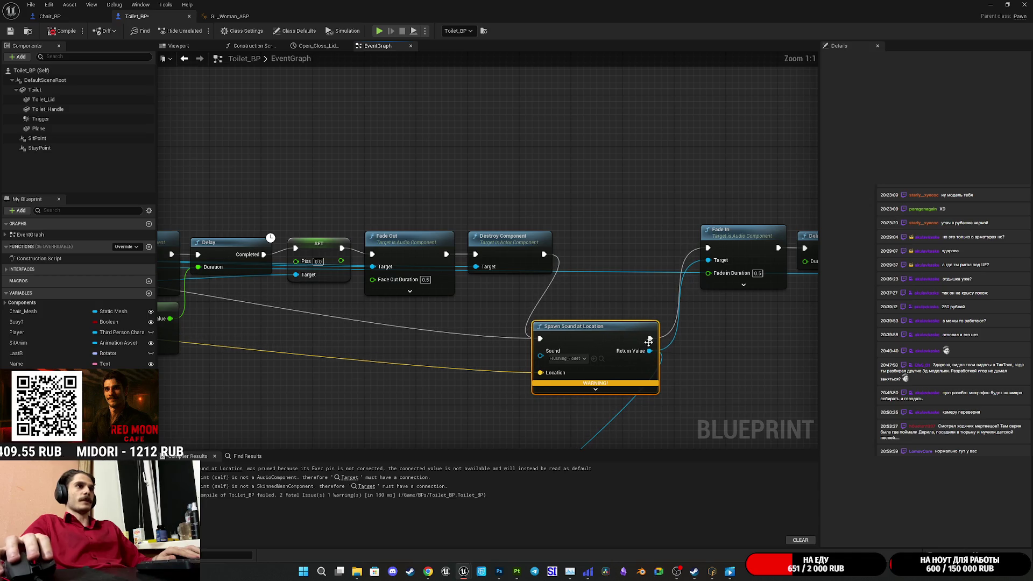
pyautogui.moveTo(695, 356); pyautogui.dragTo(632, 321)
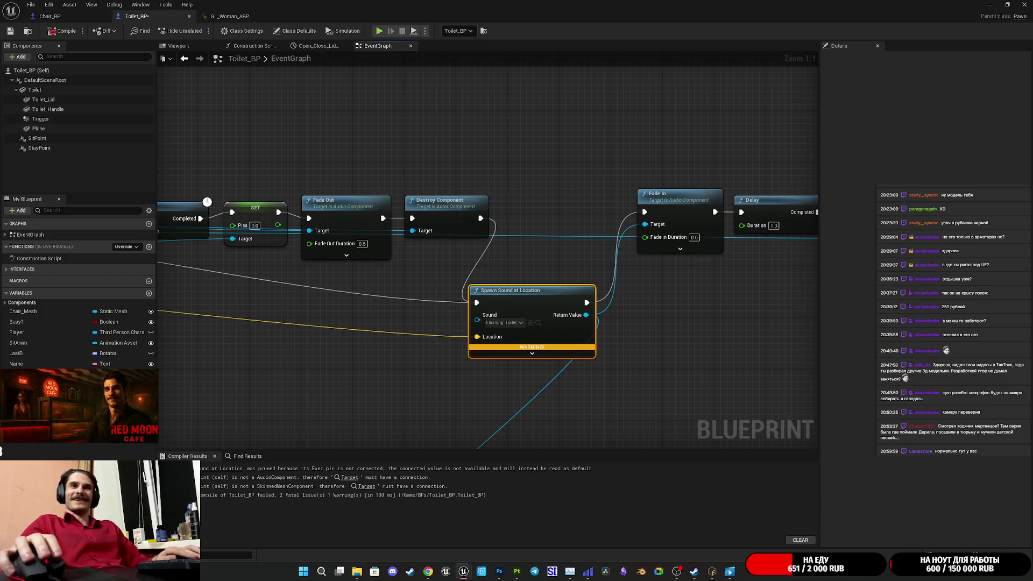
pyautogui.moveTo(477, 319)
pyautogui.mouseDown()
pyautogui.moveTo(559, 279)
pyautogui.moveTo(547, 299)
pyautogui.moveTo(570, 212)
pyautogui.mouseUp()
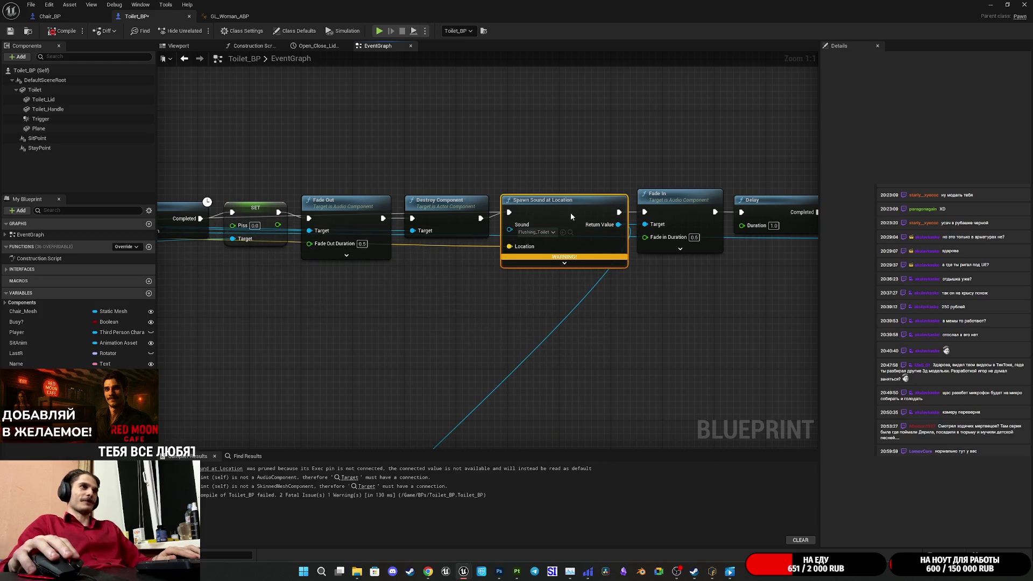
pyautogui.click(620, 331)
pyautogui.moveTo(620, 332); pyautogui.dragTo(602, 371)
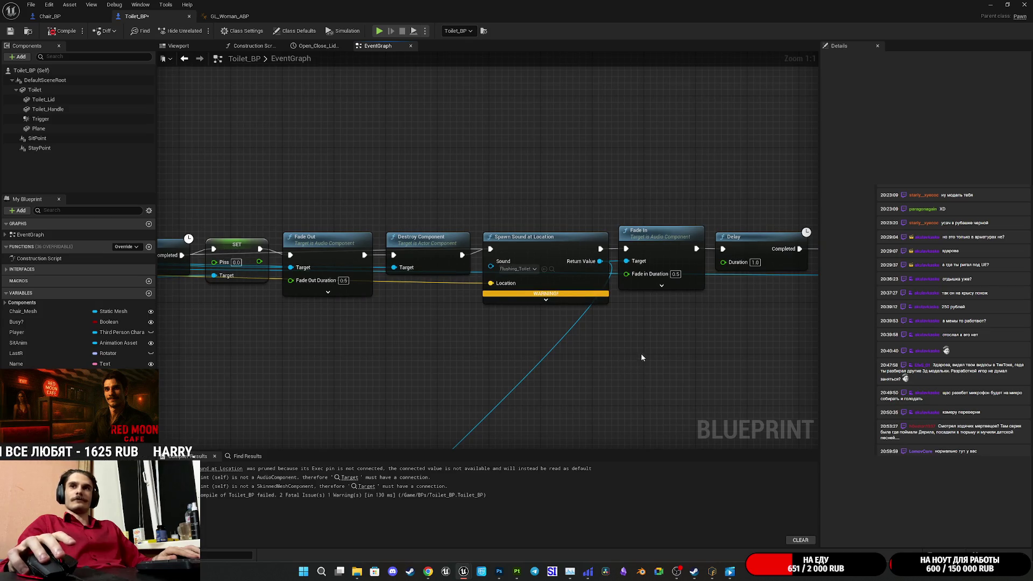
pyautogui.click(546, 300)
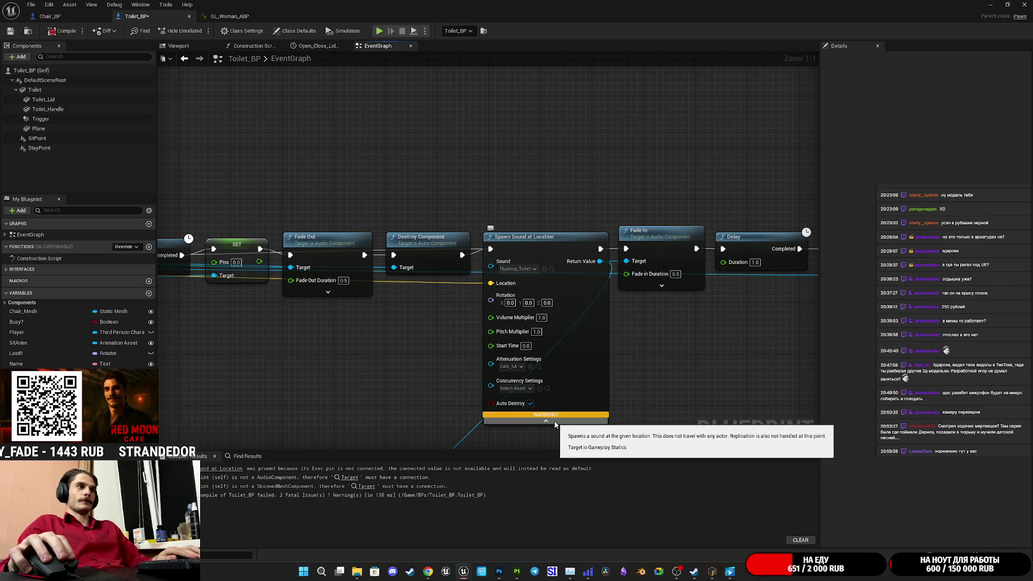
# Step: Detach the Location wire from the second Spawn Sound at Location node and recompile Toilet_BP
pyautogui.click(554, 420)
pyautogui.scroll(-2, 527, 345)
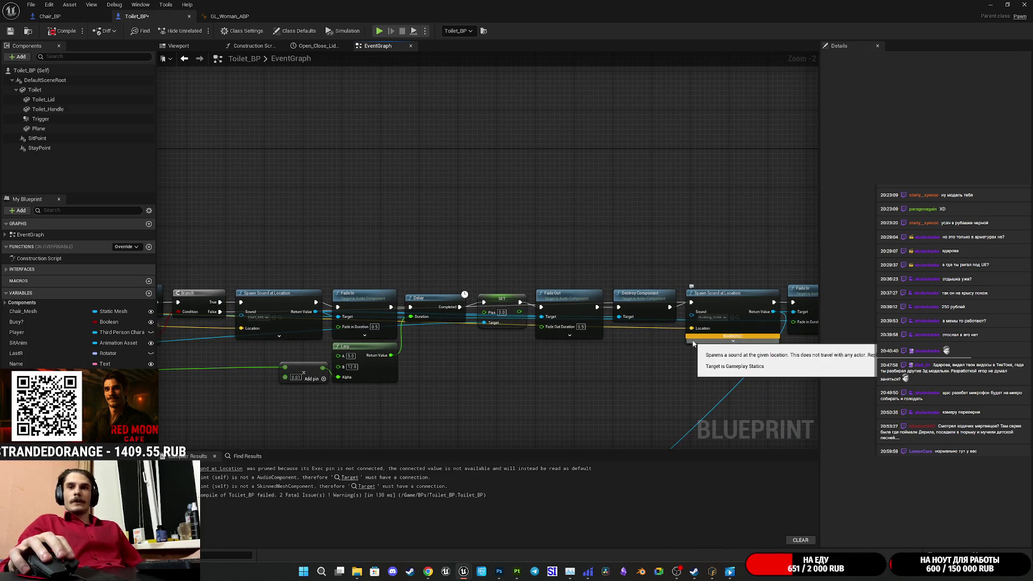
pyautogui.keyDown('alt'); pyautogui.click(691, 328); pyautogui.keyUp('alt')
pyautogui.click(65, 33)
# Step: Expand the flushing sound's Spawn Sound at Location node to show all its pins
pyautogui.scroll(2, 728, 321)
pyautogui.moveTo(729, 321); pyautogui.dragTo(611, 318)
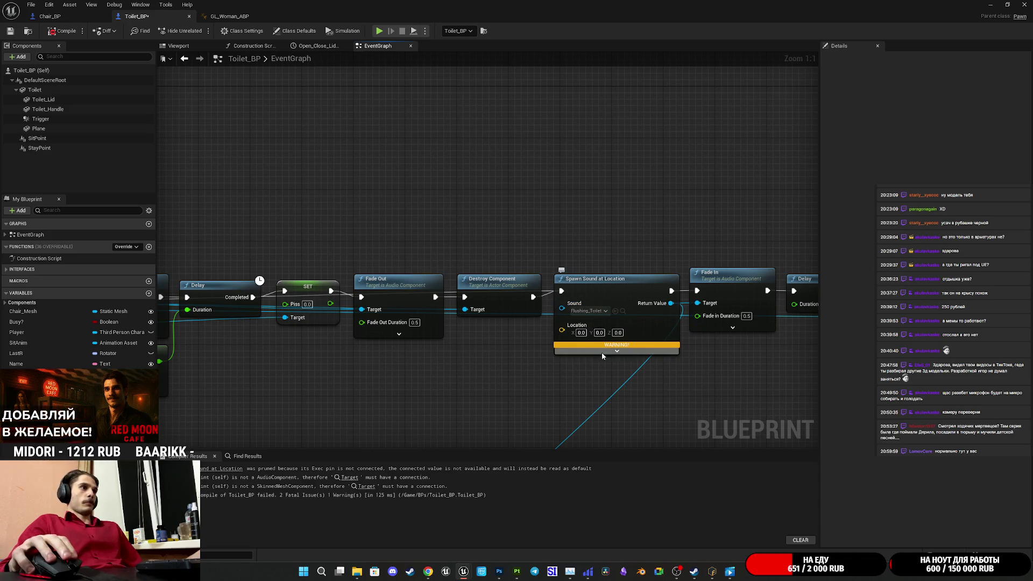
pyautogui.scroll(-5, 516, 351)
pyautogui.scroll(4, 532, 355)
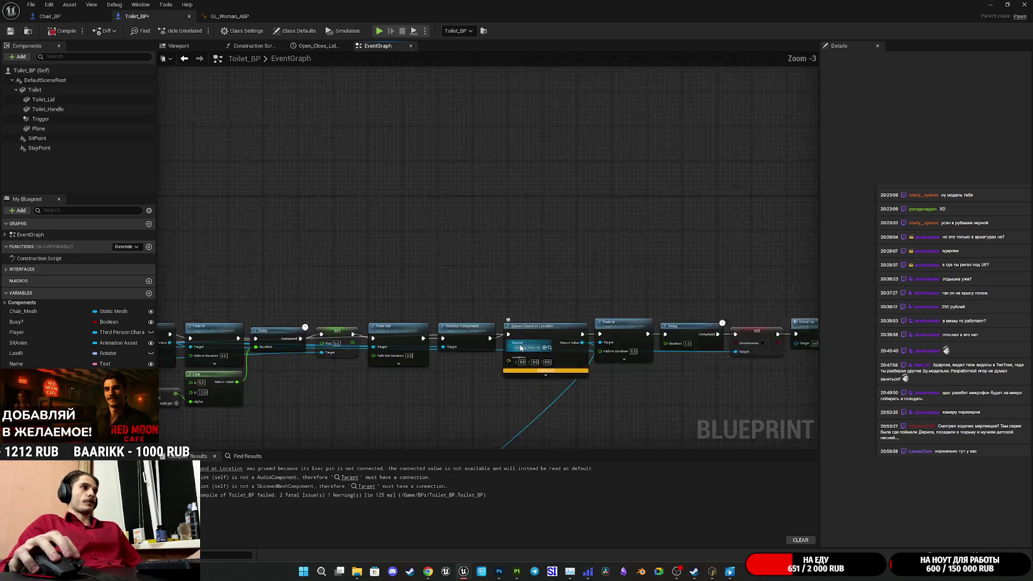
pyautogui.moveTo(511, 357); pyautogui.dragTo(824, 357)
pyautogui.moveTo(162, 370)
pyautogui.mouseDown()
pyautogui.moveTo(277, 383)
pyautogui.moveTo(247, 386)
pyautogui.mouseUp()
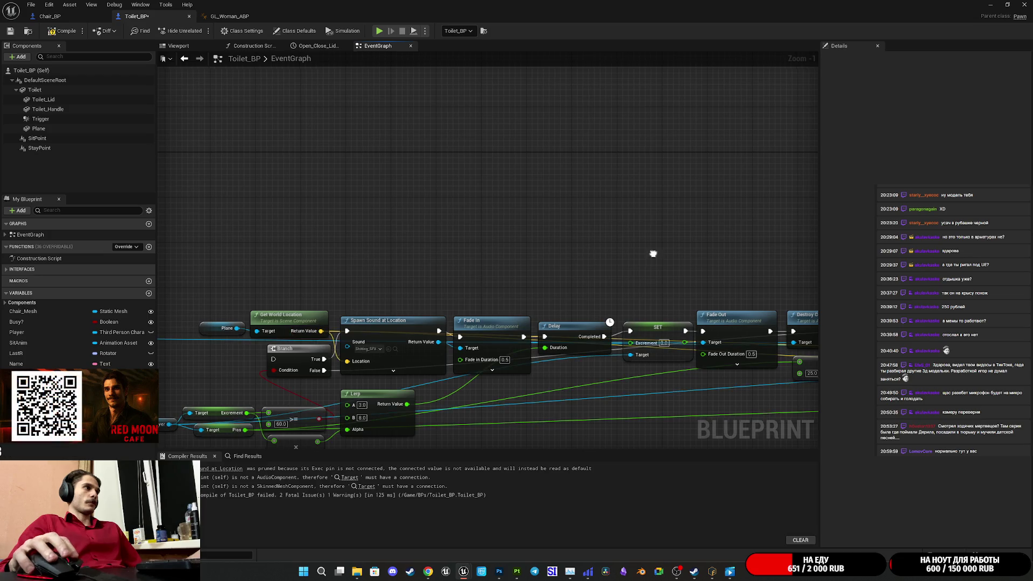
pyautogui.moveTo(652, 254); pyautogui.dragTo(187, 123)
pyautogui.moveTo(479, 190); pyautogui.dragTo(338, 218)
pyautogui.click(320, 276)
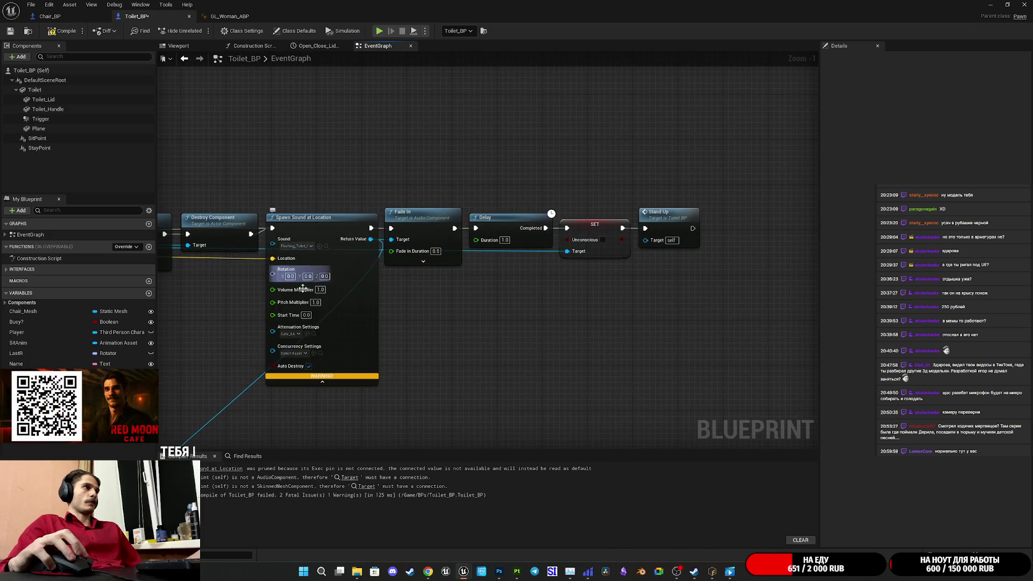
pyautogui.scroll(1, 430, 316)
pyautogui.moveTo(430, 315); pyautogui.dragTo(619, 339)
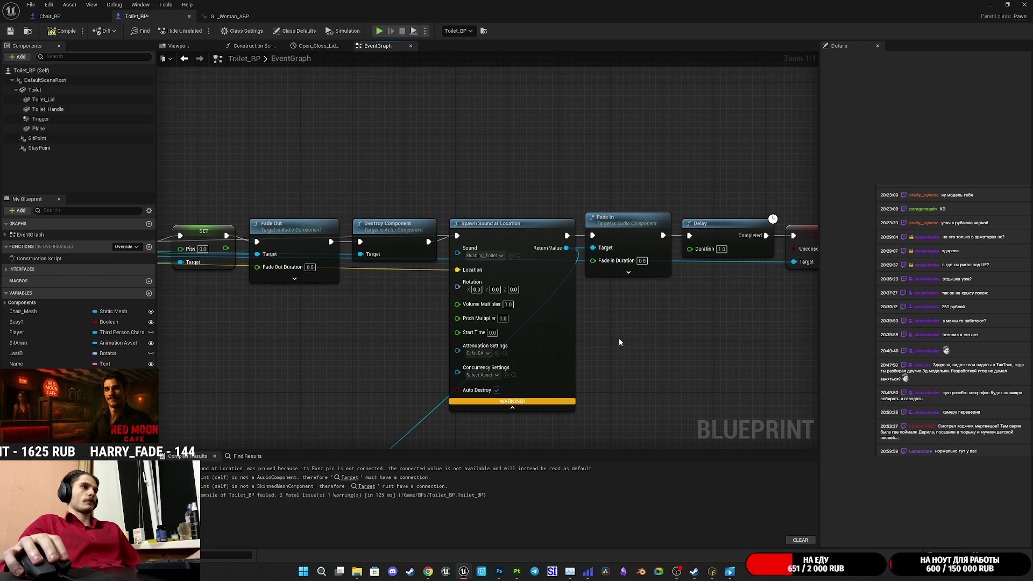
# Step: Recompile with Auto Destroy off, turn Auto Destroy back on, and save Toilet_BP
pyautogui.click(496, 390)
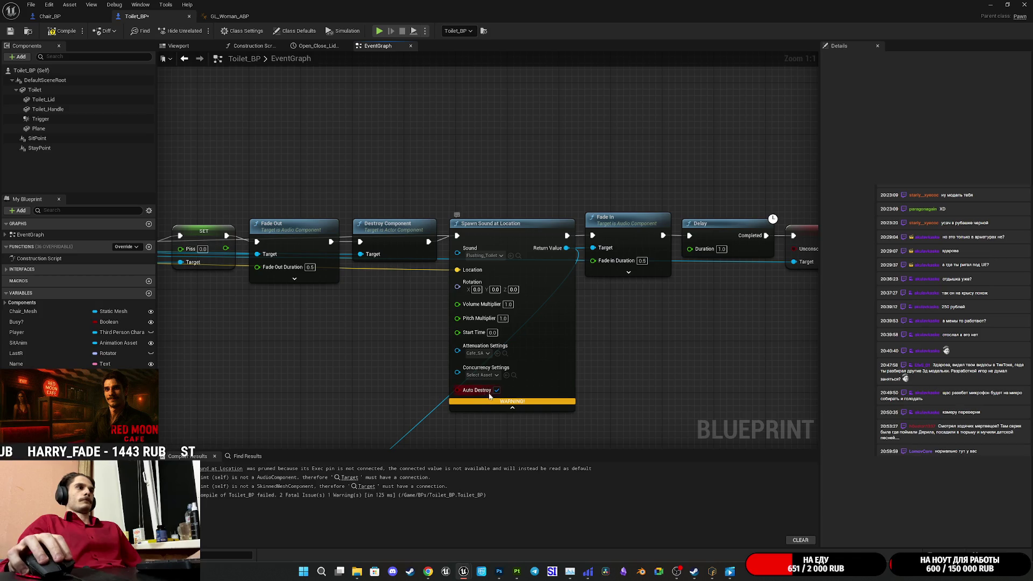
pyautogui.click(63, 31)
pyautogui.click(497, 390)
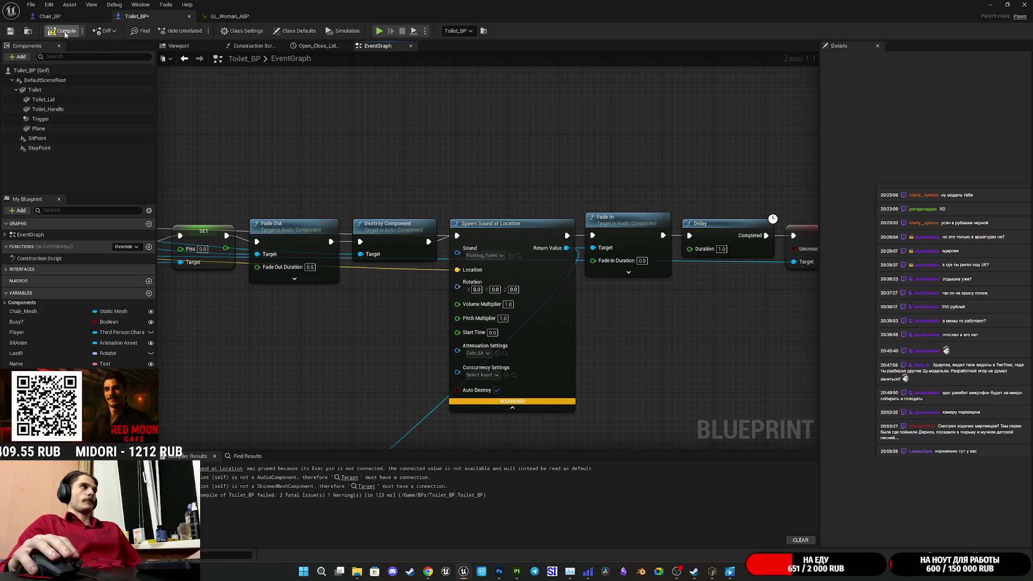
pyautogui.click(10, 32)
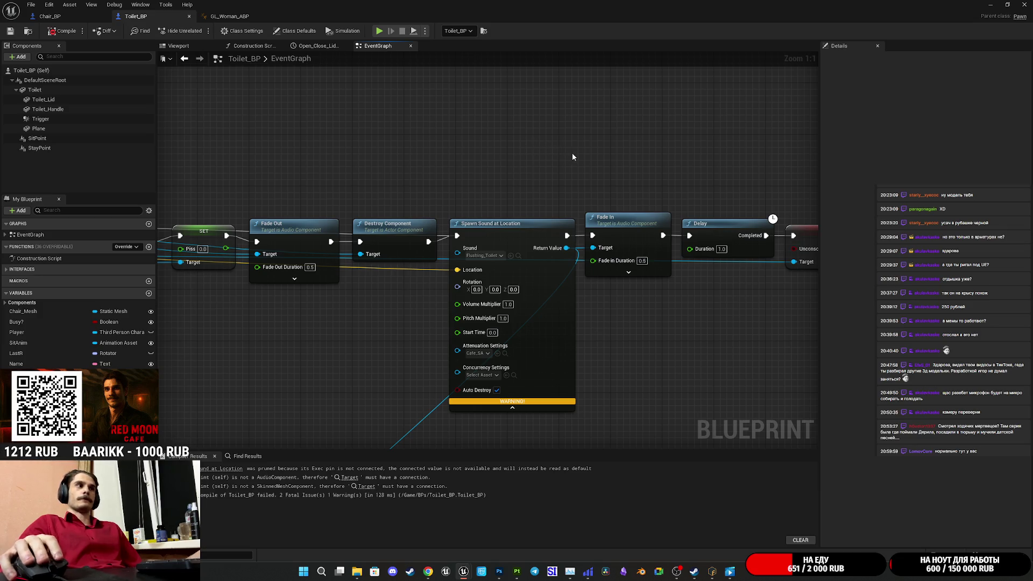
# Step: Select the erroring Fade Out node, then restore the blueprint editor to a floating window
pyautogui.moveTo(572, 156); pyautogui.dragTo(515, 96)
pyautogui.moveTo(573, 295); pyautogui.dragTo(663, 262)
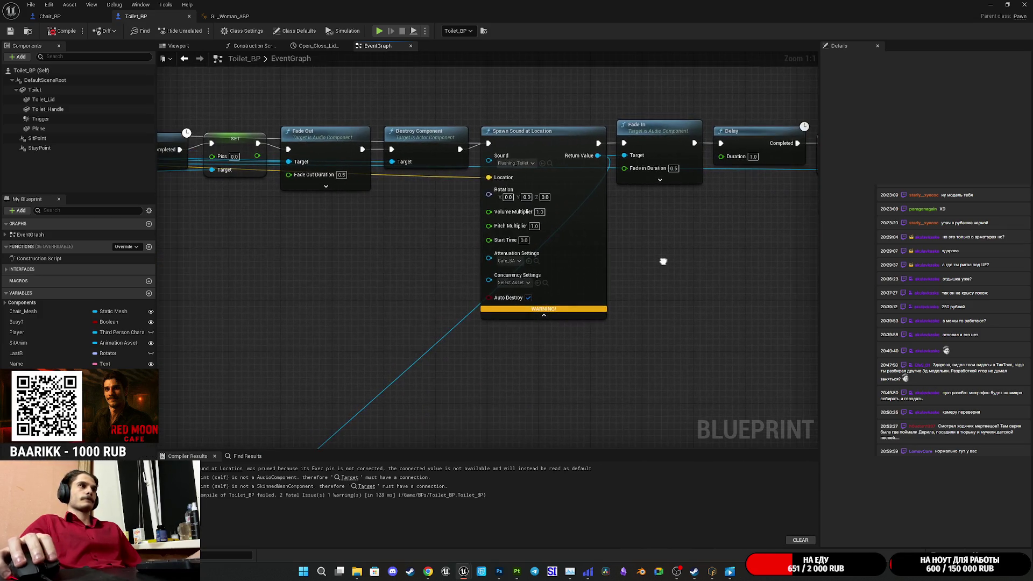
pyautogui.hotkey('ctrl', 'z')
pyautogui.moveTo(594, 249); pyautogui.dragTo(554, 306)
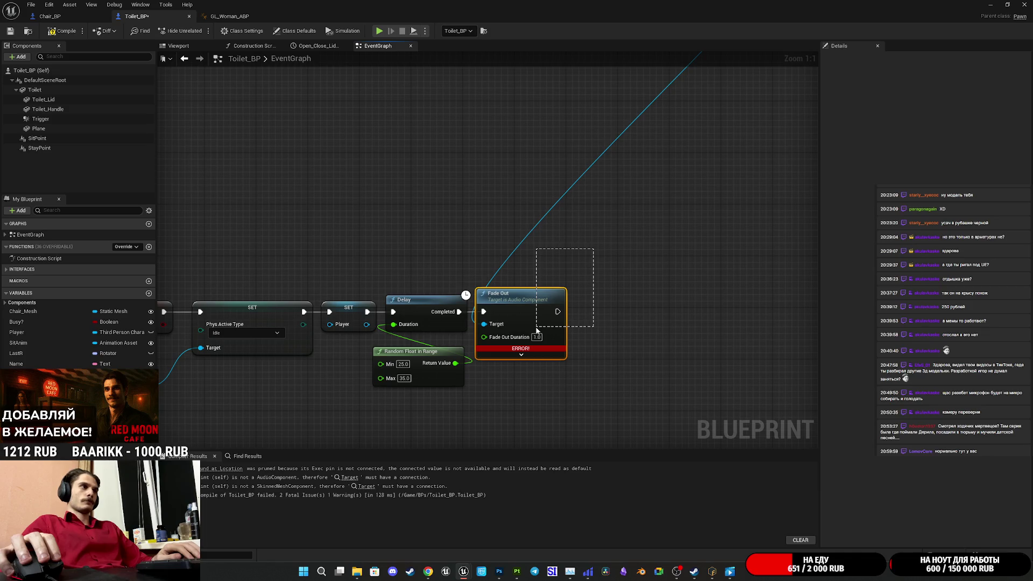
pyautogui.moveTo(536, 329); pyautogui.dragTo(538, 330)
pyautogui.moveTo(642, 249); pyautogui.dragTo(588, 273)
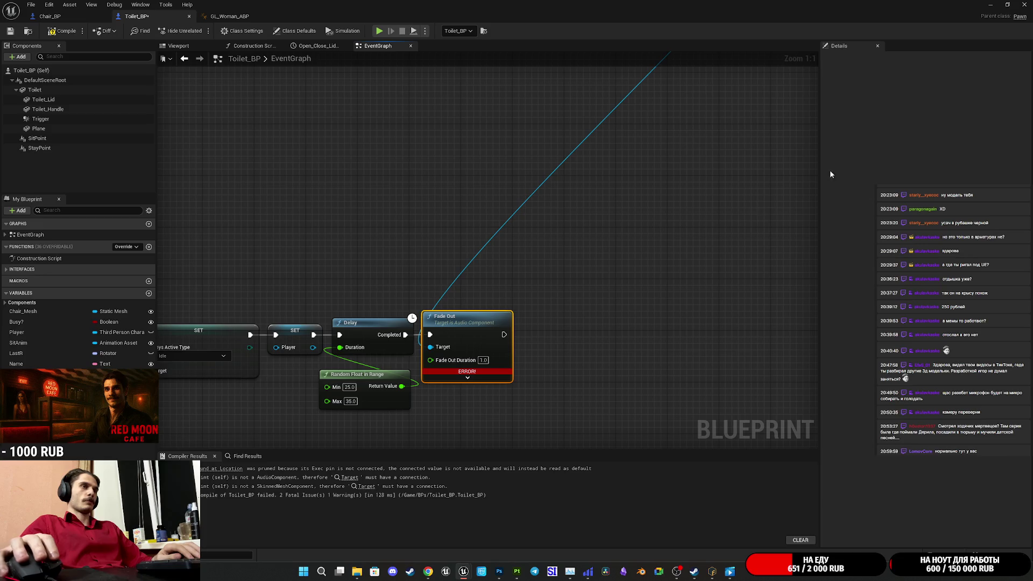
pyautogui.click(1008, 5)
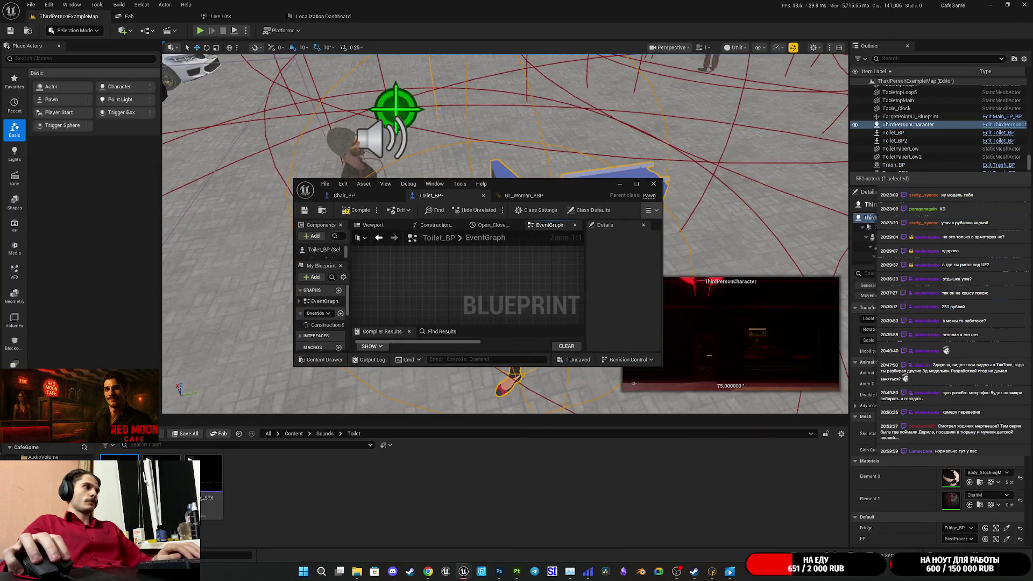
# Step: Open and close the Flushing_Toilet_SFX asset, then bring Toilet_BP back full-screen
pyautogui.doubleClick(120, 484)
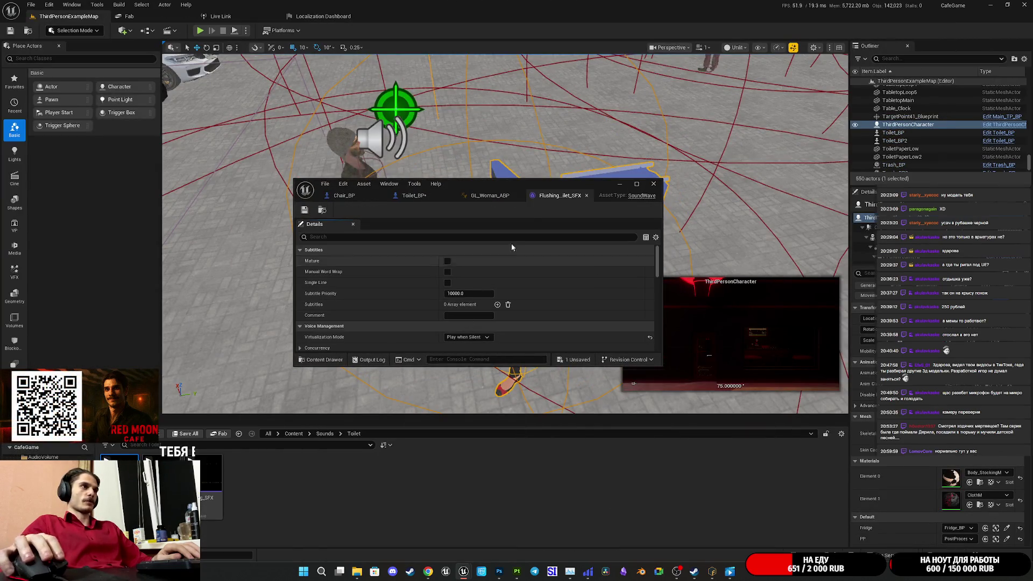
pyautogui.click(587, 196)
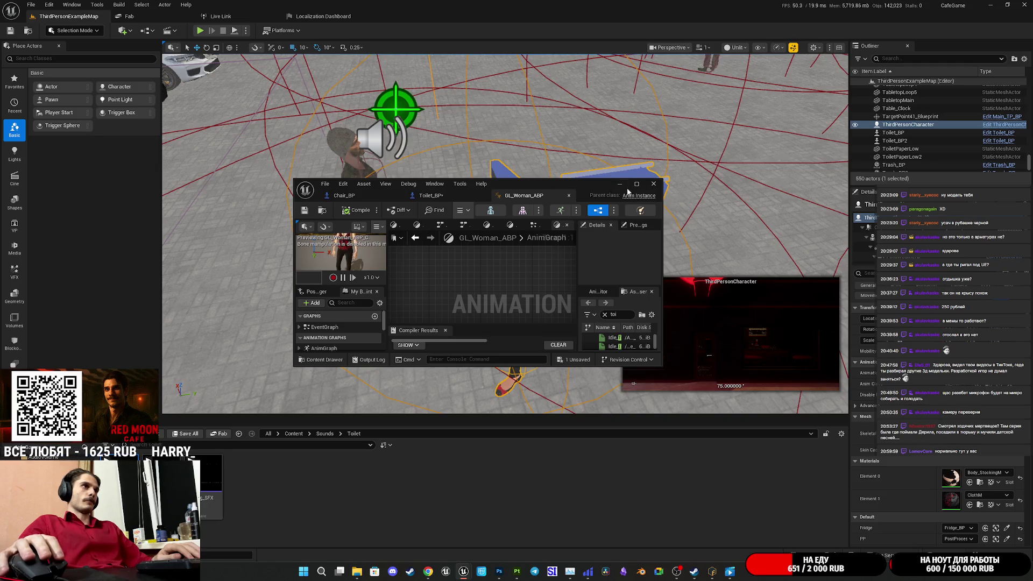
pyautogui.click(458, 197)
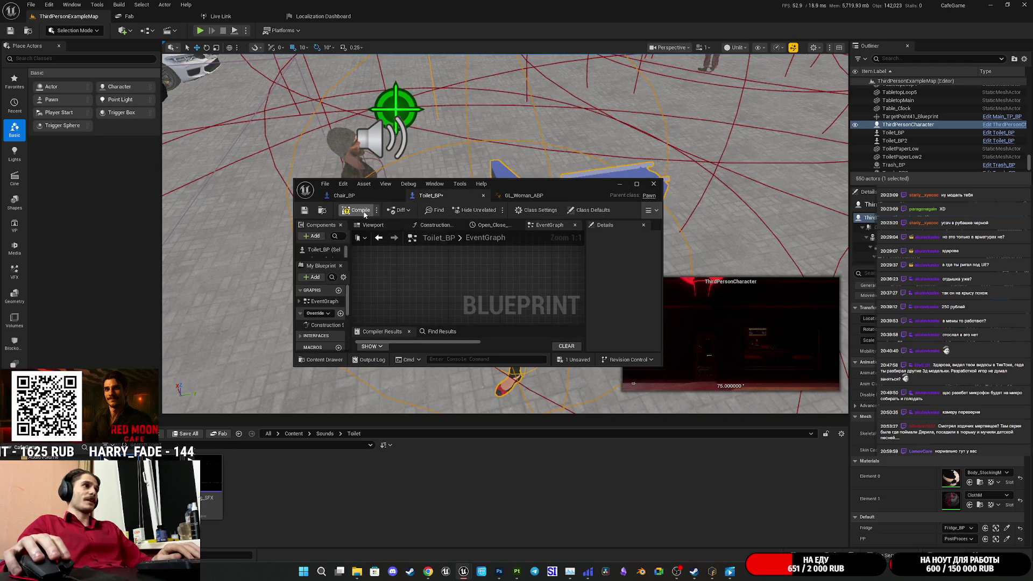
pyautogui.doubleClick(581, 186)
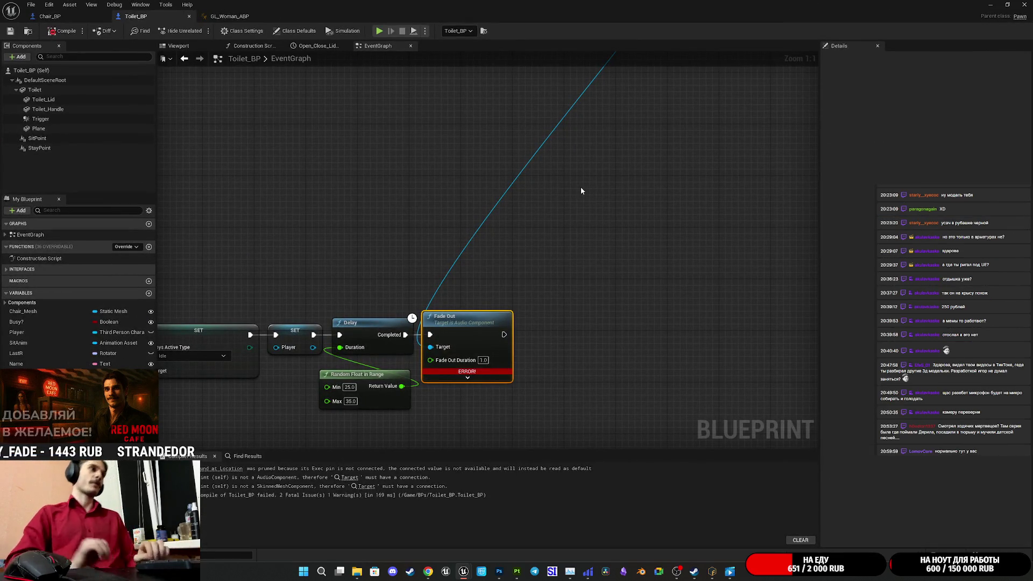
# Step: Add a new Spawn Sound at Location node via the 'spawn sou' search and position it
pyautogui.moveTo(577, 127)
pyautogui.mouseDown()
pyautogui.moveTo(410, 370)
pyautogui.moveTo(414, 382)
pyautogui.mouseUp()
pyautogui.moveTo(660, 241)
pyautogui.mouseDown()
pyautogui.moveTo(651, 324)
pyautogui.moveTo(663, 335)
pyautogui.mouseUp()
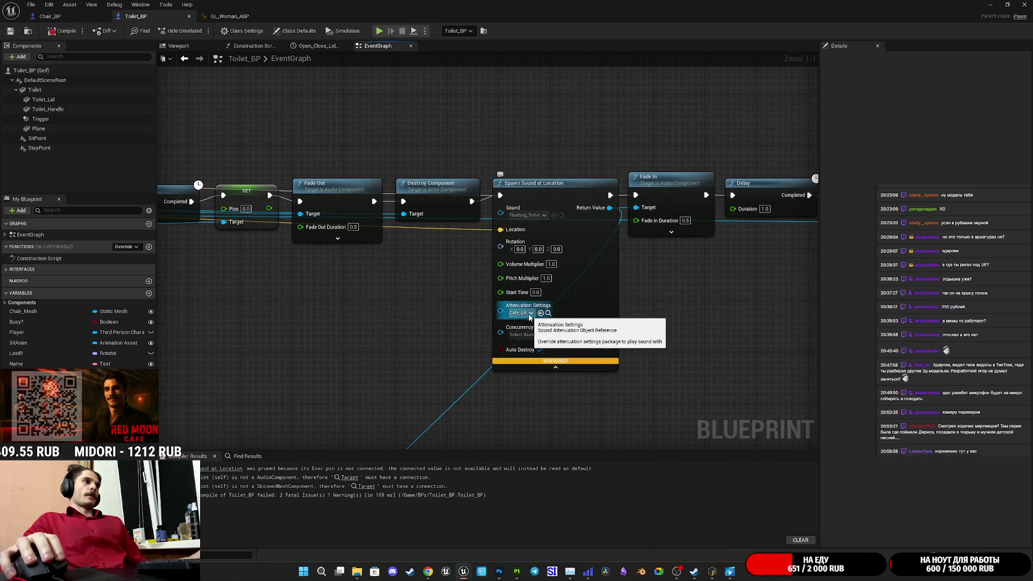
pyautogui.moveTo(550, 193)
pyautogui.mouseDown()
pyautogui.moveTo(537, 232)
pyautogui.moveTo(557, 198)
pyautogui.mouseUp()
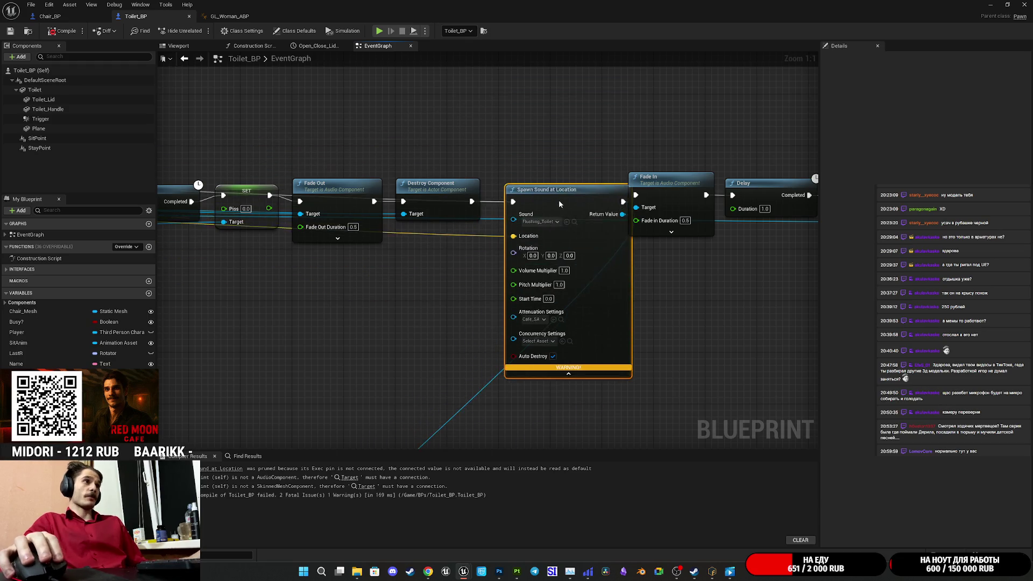
pyautogui.rightClick(374, 335)
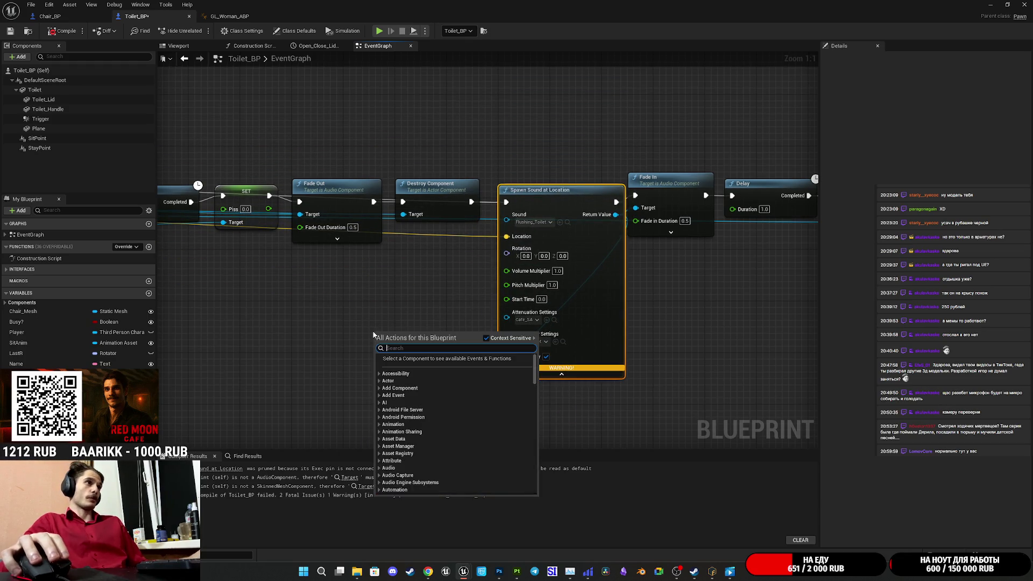
pyautogui.write('spaw')
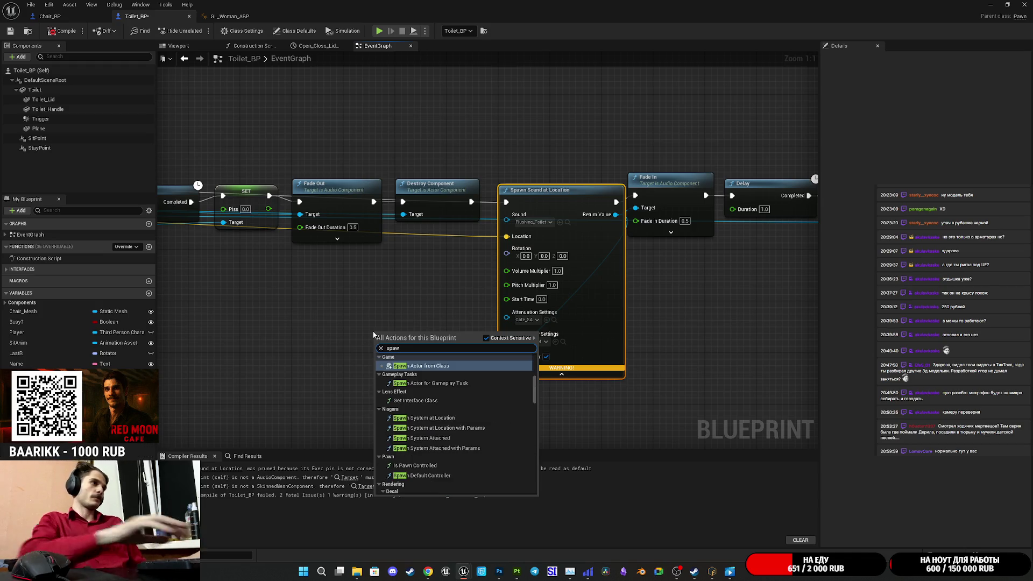
pyautogui.write('n')
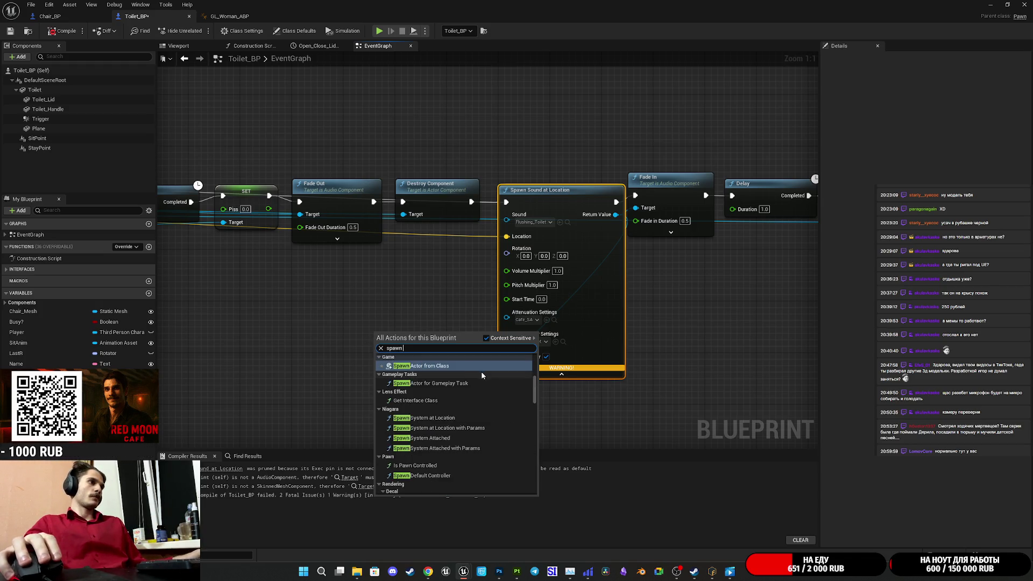
pyautogui.write(' sou')
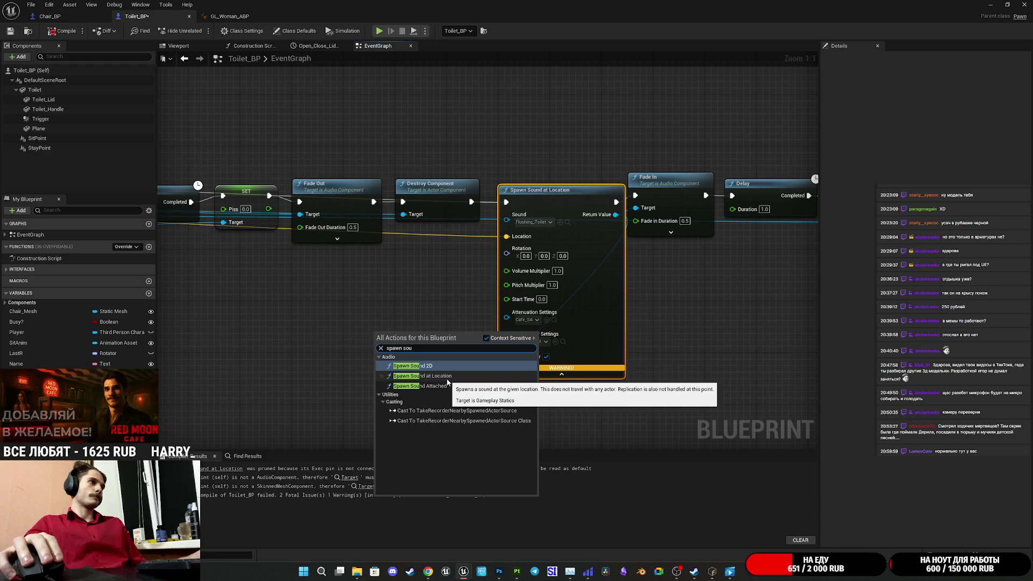
pyautogui.click(445, 377)
pyautogui.moveTo(447, 379); pyautogui.dragTo(389, 360)
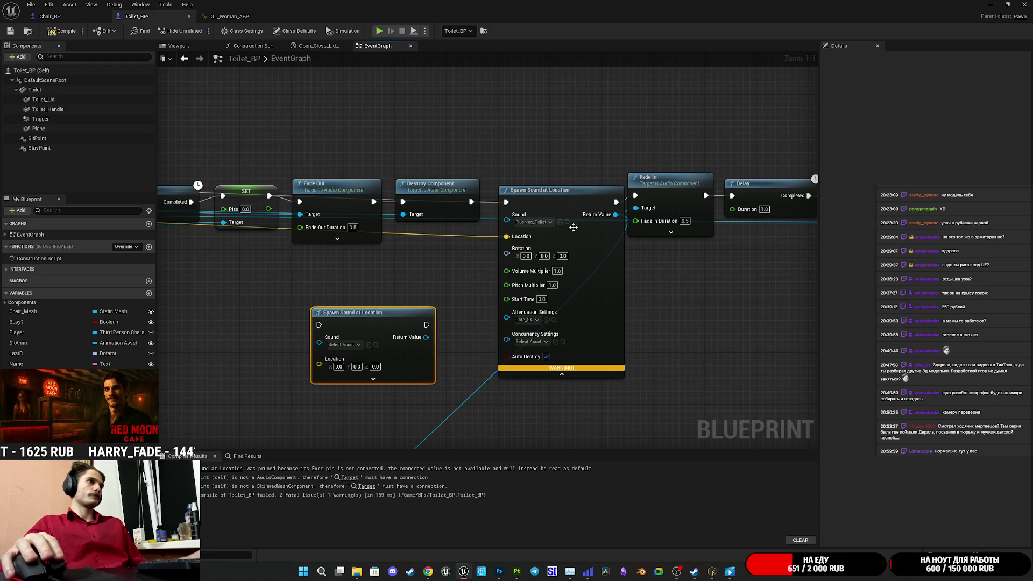
# Step: Set the new node's Sound to Flushing_Toilet and its Attenuation Settings to Cafe_SA
pyautogui.hotkey('ctrl', 'c')
pyautogui.hotkey('ctrl', 'v')
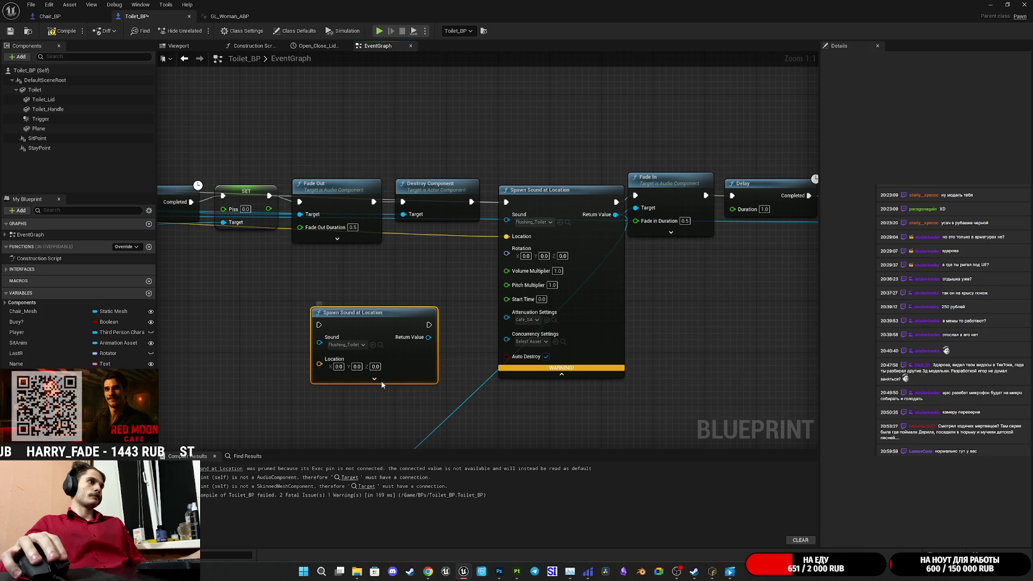
pyautogui.click(373, 378)
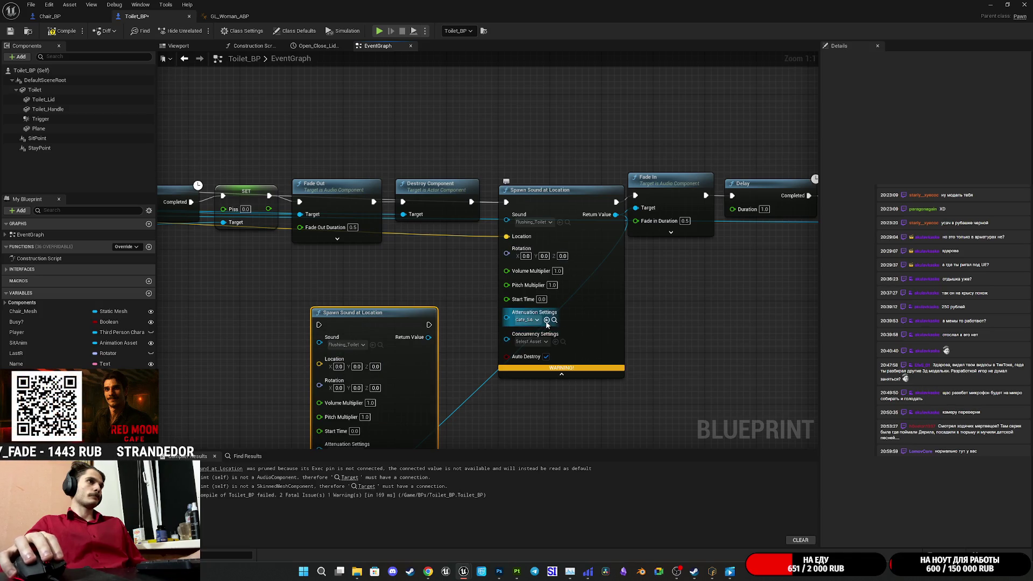
pyautogui.moveTo(523, 345); pyautogui.dragTo(523, 202)
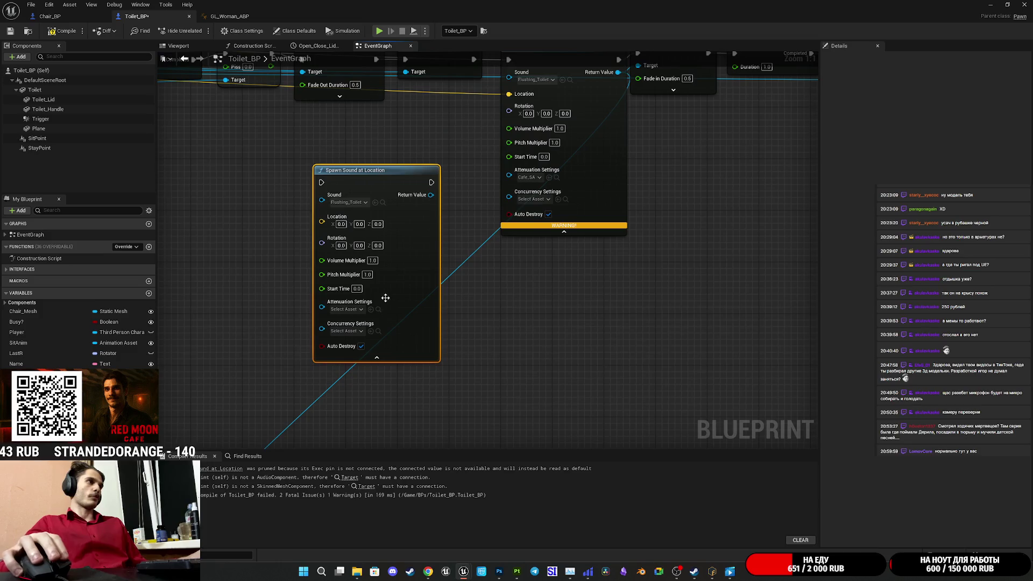
pyautogui.click(371, 310)
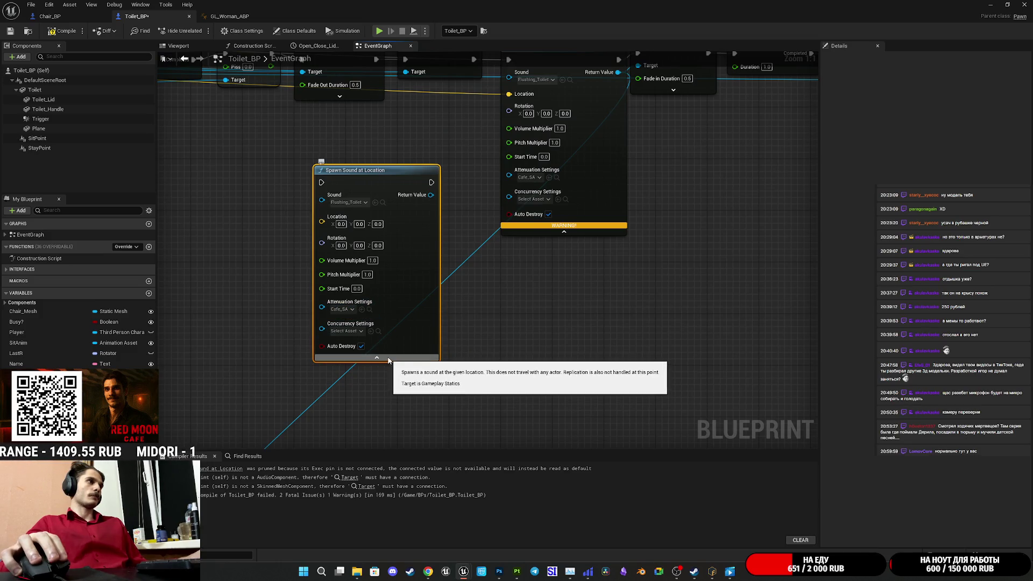
pyautogui.scroll(-3, 542, 365)
pyautogui.scroll(3, 748, 226)
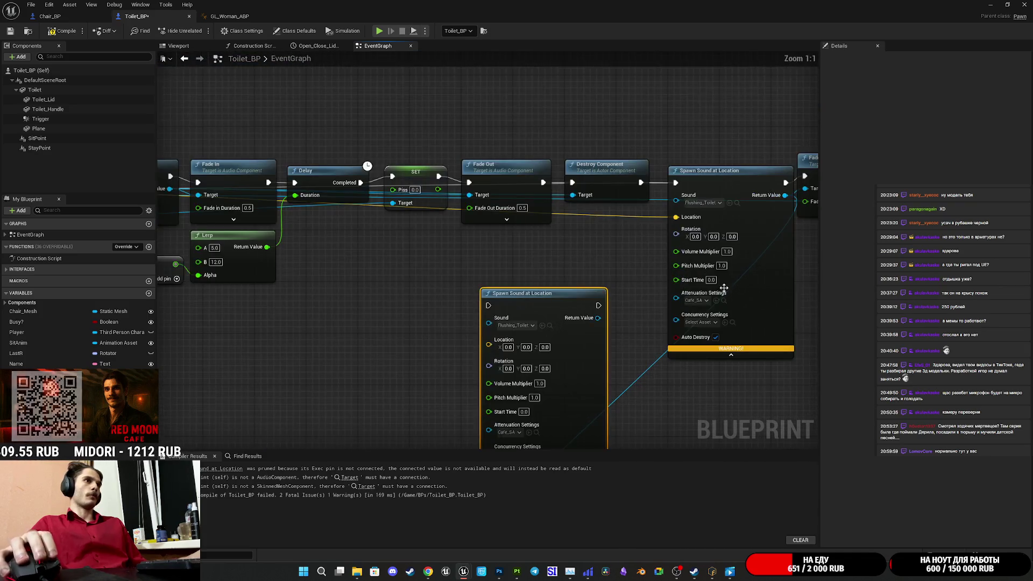
# Step: Wire Location into the new Spawn Sound node and move the Spawn Sound and Fade In nodes lower
pyautogui.scroll(-3, 700, 270)
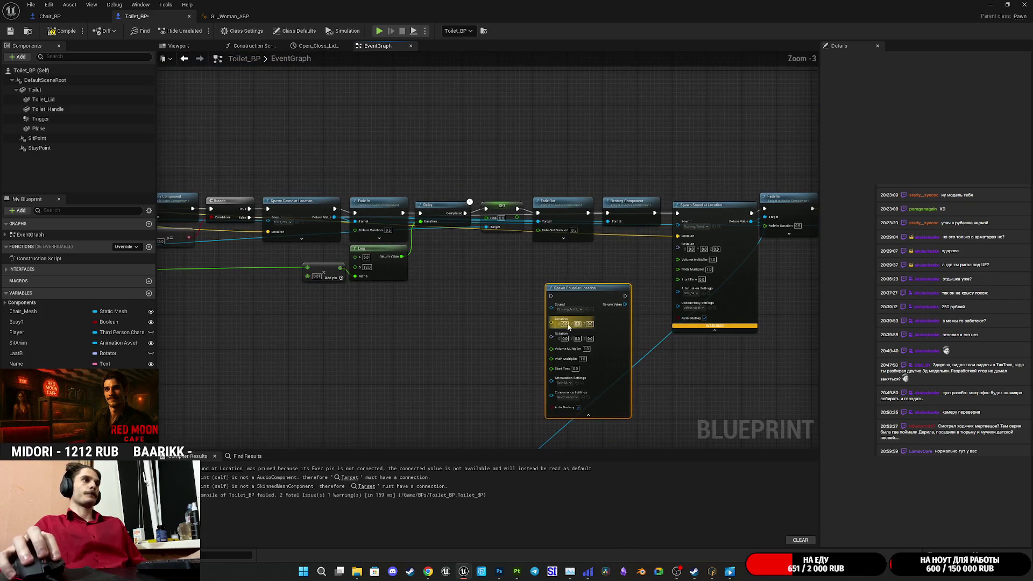
pyautogui.moveTo(552, 322)
pyautogui.mouseDown()
pyautogui.moveTo(161, 312)
pyautogui.moveTo(517, 261)
pyautogui.moveTo(577, 211)
pyautogui.mouseUp()
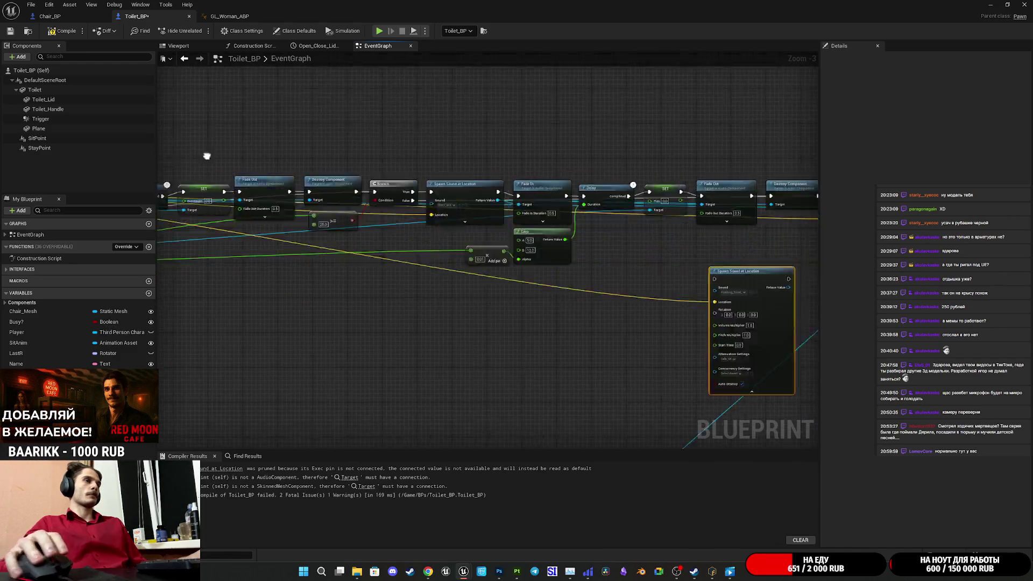
pyautogui.moveTo(694, 272); pyautogui.dragTo(377, 249)
pyautogui.moveTo(576, 279); pyautogui.dragTo(578, 347)
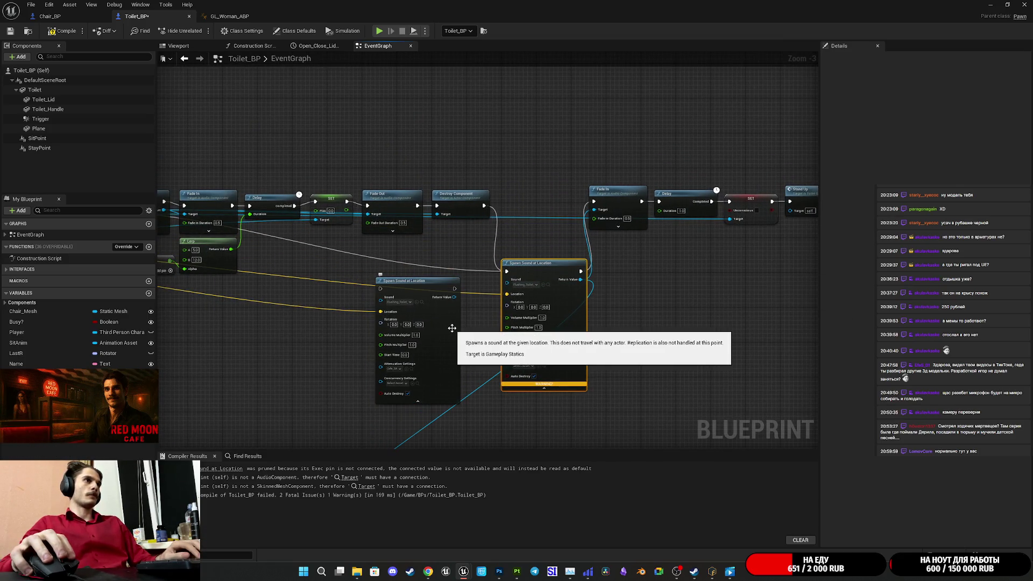
pyautogui.scroll(3, 578, 260)
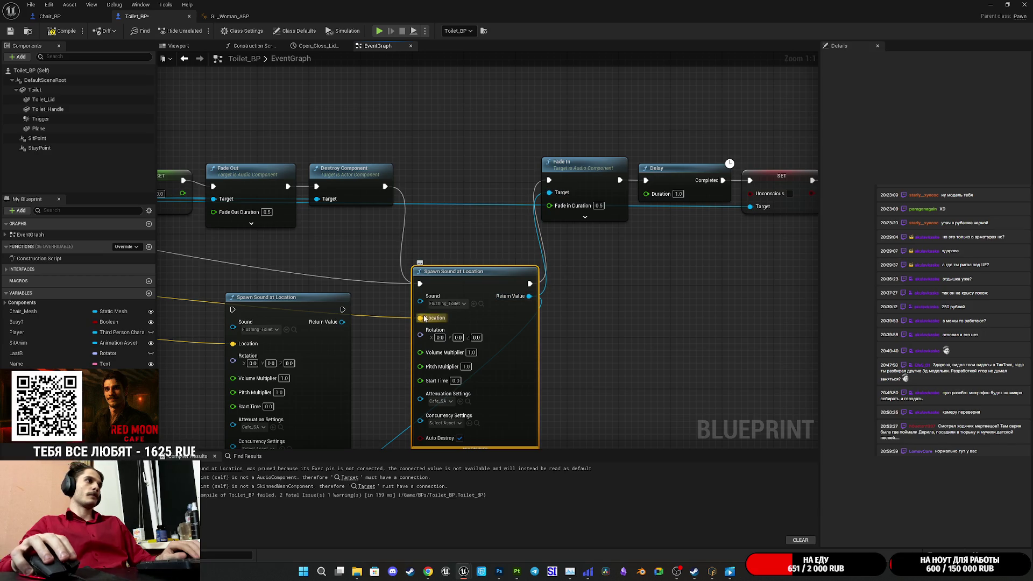
pyautogui.moveTo(579, 184)
pyautogui.mouseDown()
pyautogui.moveTo(579, 214)
pyautogui.moveTo(604, 255)
pyautogui.mouseUp()
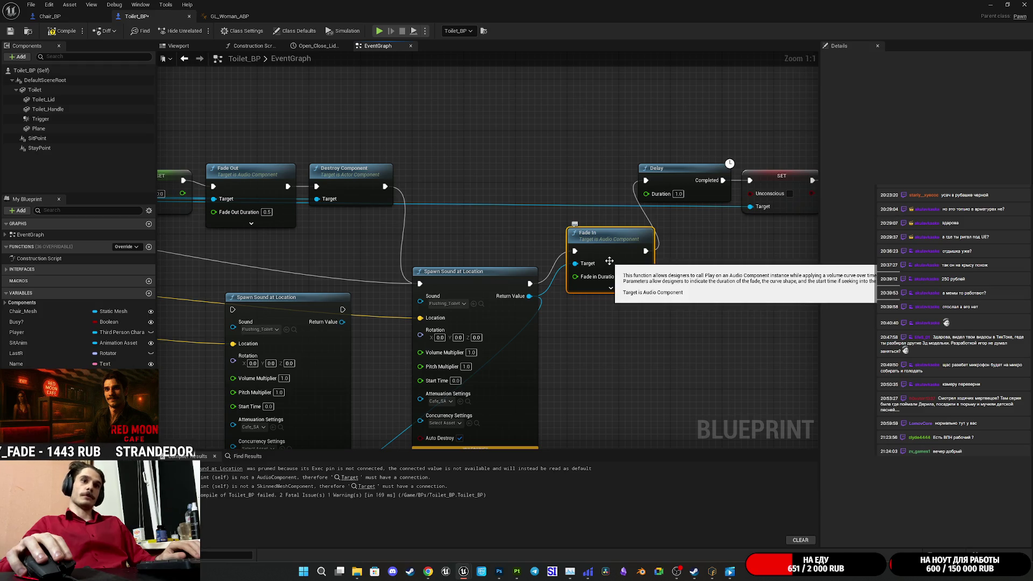
pyautogui.moveTo(609, 261); pyautogui.dragTo(594, 294)
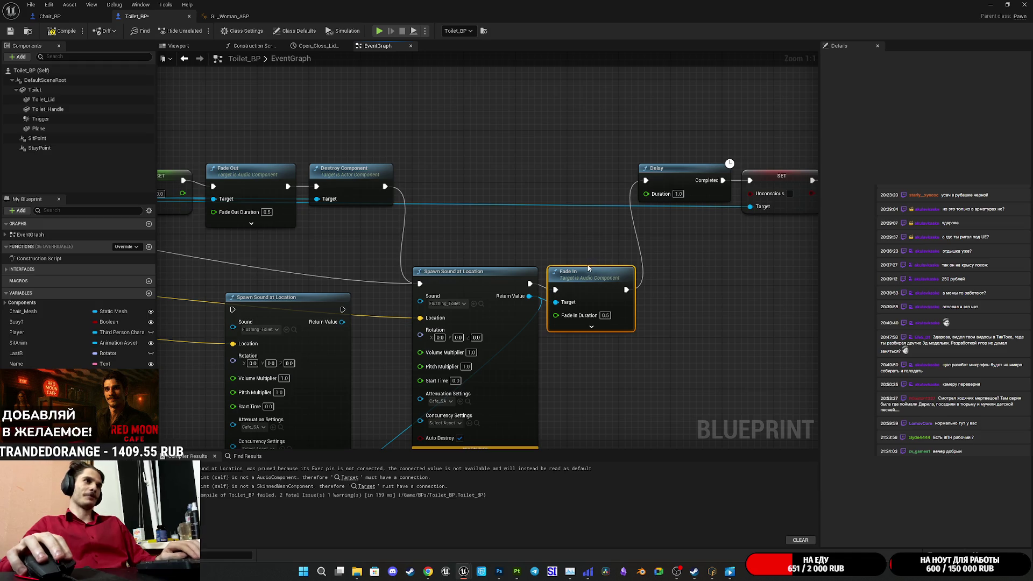
# Step: Wire the left Spawn Sound into Delay and Destroy Component, then delete the right Spawn Sound and Fade In
pyautogui.moveTo(343, 322)
pyautogui.mouseDown()
pyautogui.moveTo(414, 318)
pyautogui.moveTo(387, 321)
pyautogui.moveTo(645, 181)
pyautogui.mouseUp()
pyautogui.click(393, 241)
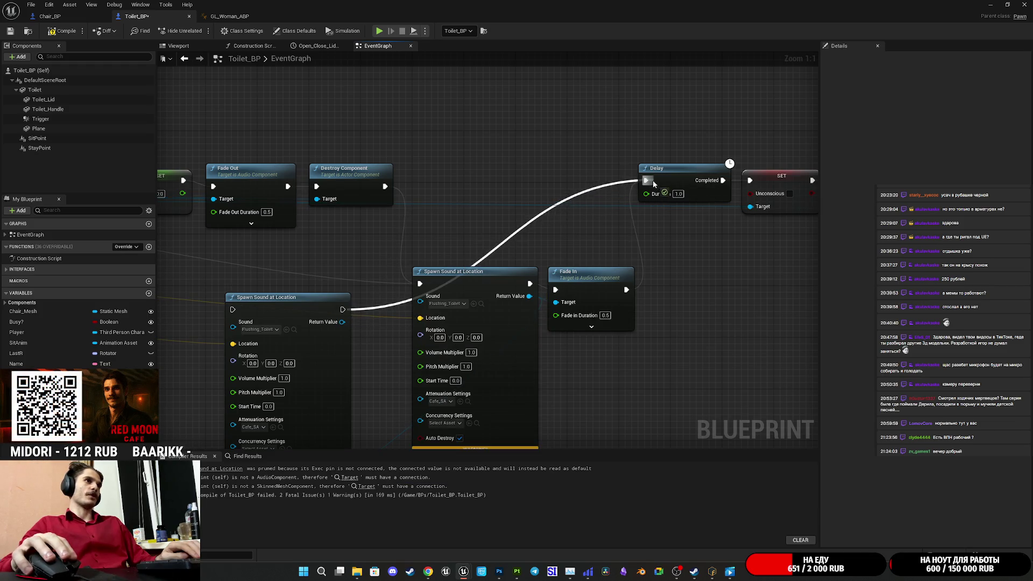
pyautogui.moveTo(238, 311); pyautogui.dragTo(386, 188)
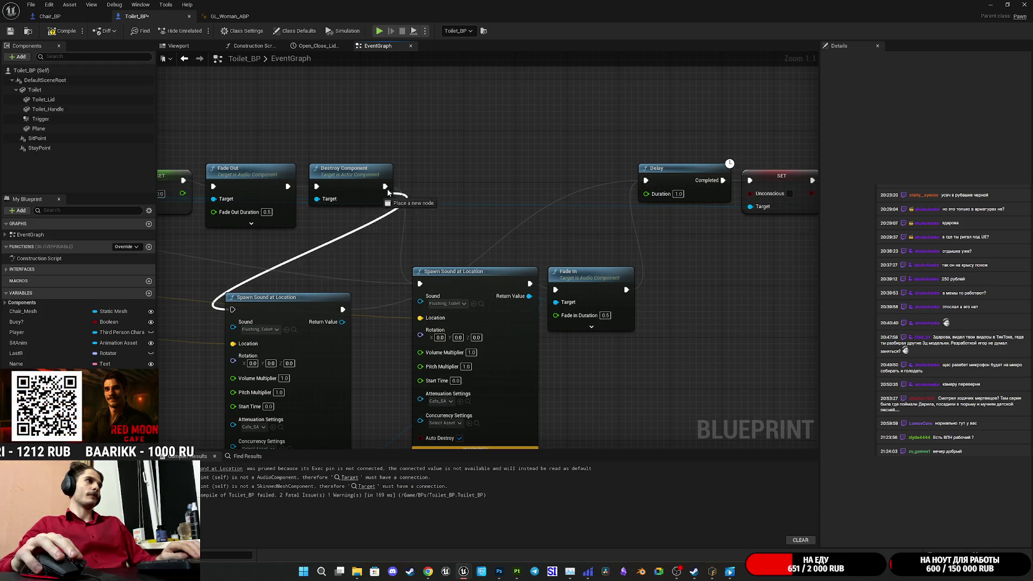
pyautogui.click(456, 293)
pyautogui.press('Delete')
pyautogui.click(592, 289)
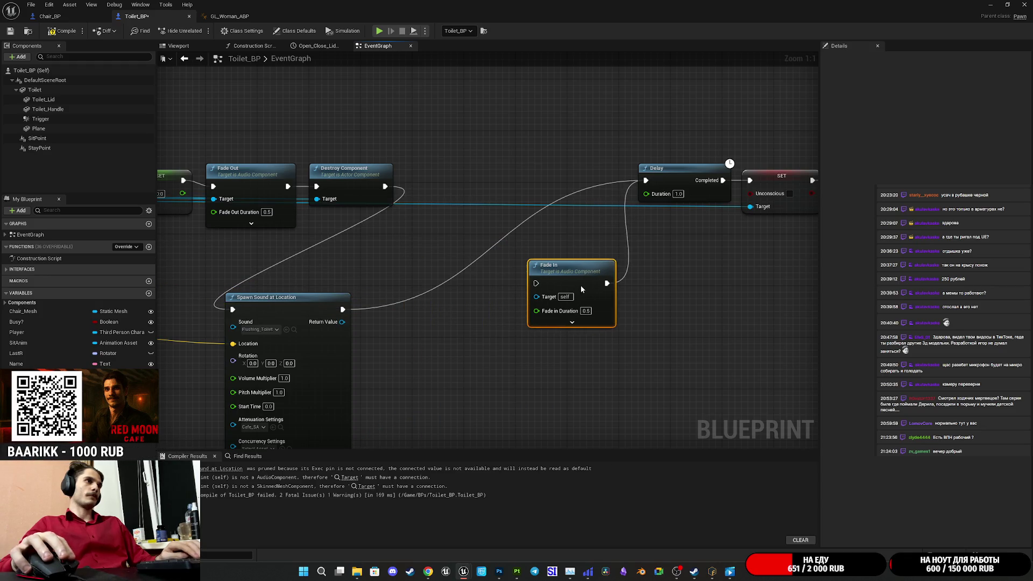
pyautogui.press('Delete')
# Step: Move Spawn Sound beside Destroy Component, delete the erroring Fade Out node, and recompile
pyautogui.moveTo(327, 368)
pyautogui.mouseDown()
pyautogui.moveTo(543, 261)
pyautogui.moveTo(508, 240)
pyautogui.mouseUp()
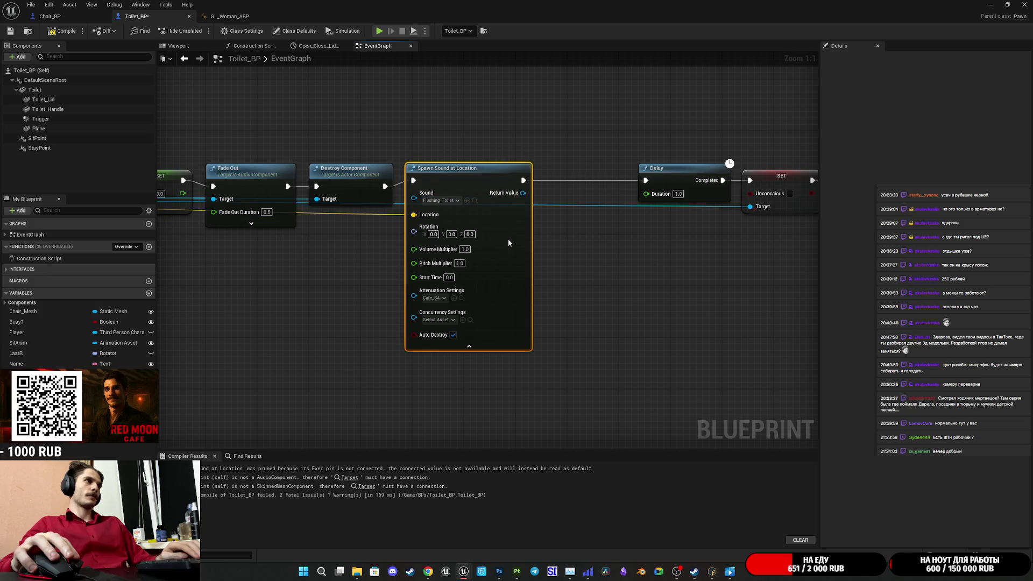
pyautogui.moveTo(523, 192)
pyautogui.mouseDown()
pyautogui.moveTo(404, 431)
pyautogui.moveTo(341, 431)
pyautogui.moveTo(226, 376)
pyautogui.moveTo(250, 377)
pyautogui.moveTo(245, 356)
pyautogui.mouseUp()
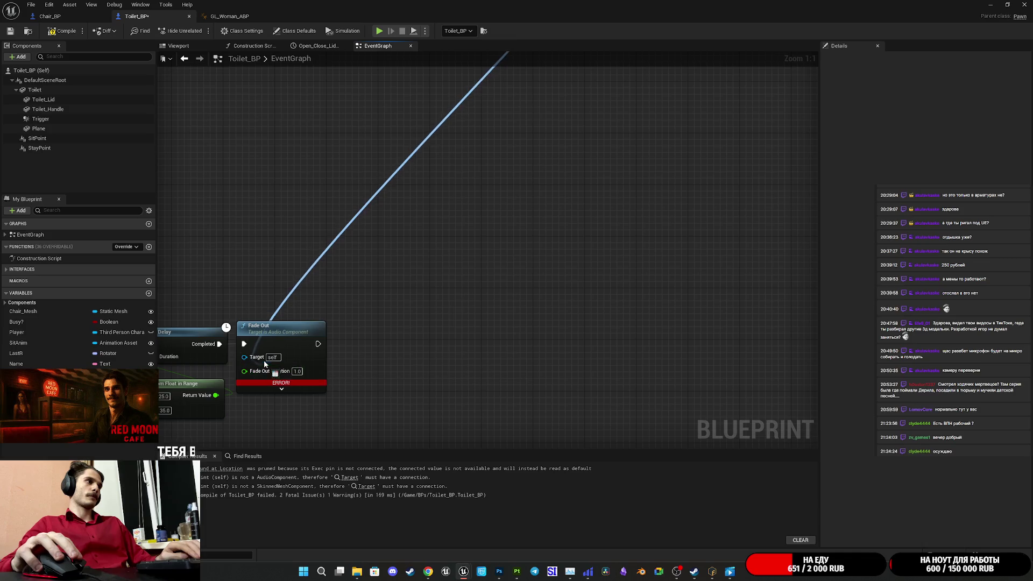
pyautogui.click(63, 32)
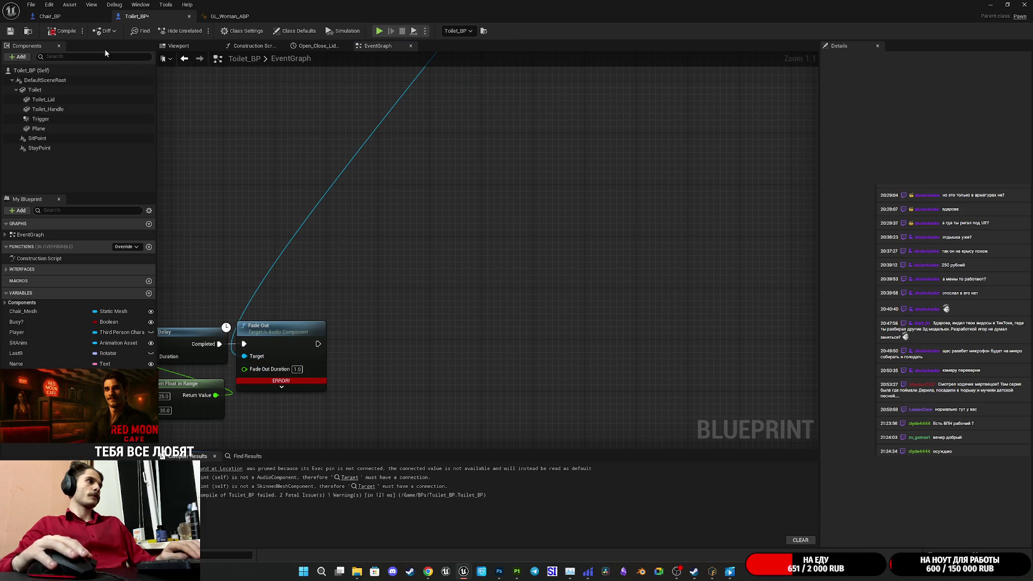
pyautogui.moveTo(413, 228); pyautogui.dragTo(355, 389)
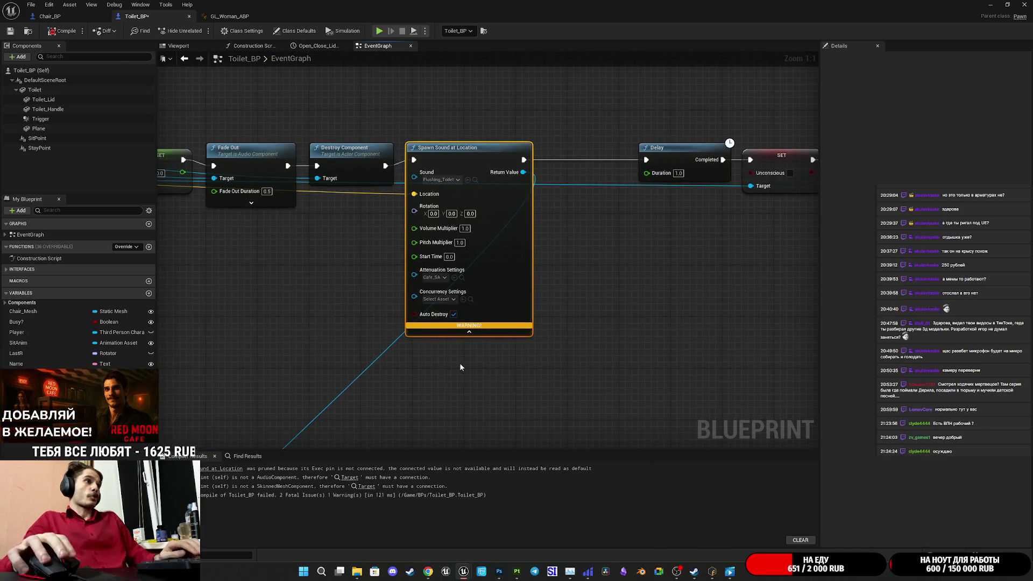
pyautogui.moveTo(564, 329)
pyautogui.mouseDown()
pyautogui.moveTo(562, 253)
pyautogui.moveTo(705, 174)
pyautogui.mouseUp()
pyautogui.press('Delete')
pyautogui.moveTo(614, 122); pyautogui.dragTo(461, 438)
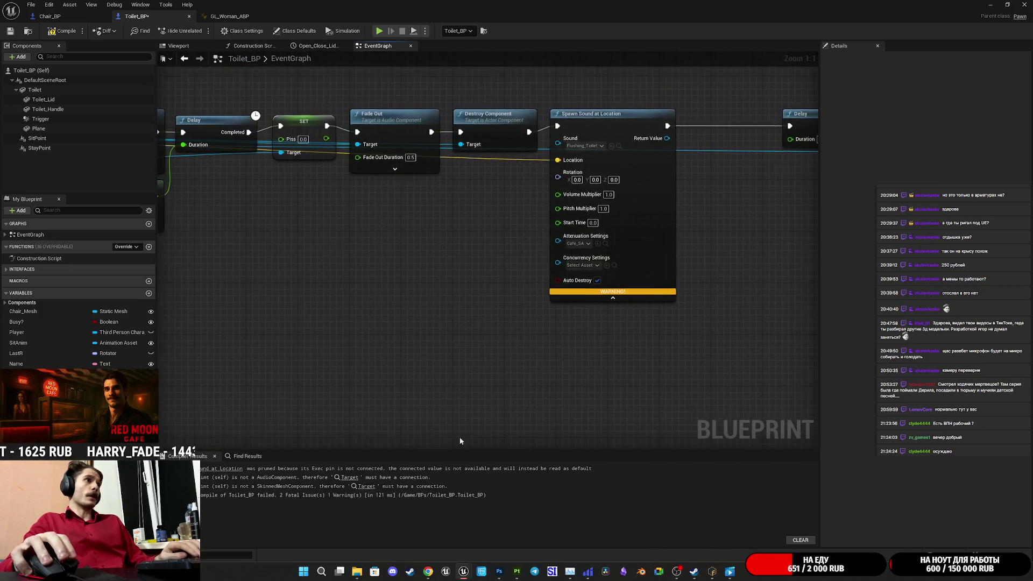
pyautogui.click(75, 33)
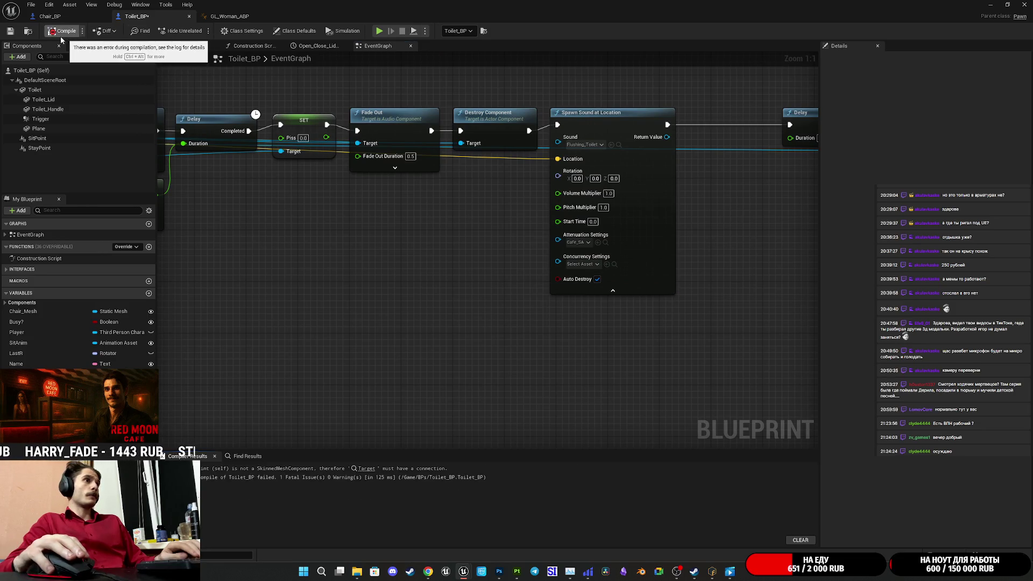
# Step: Save Toilet_BP and collapse the Spawn Sound node's advanced inputs
pyautogui.hotkey('ctrl', 's')
pyautogui.click(613, 291)
pyautogui.click(605, 118)
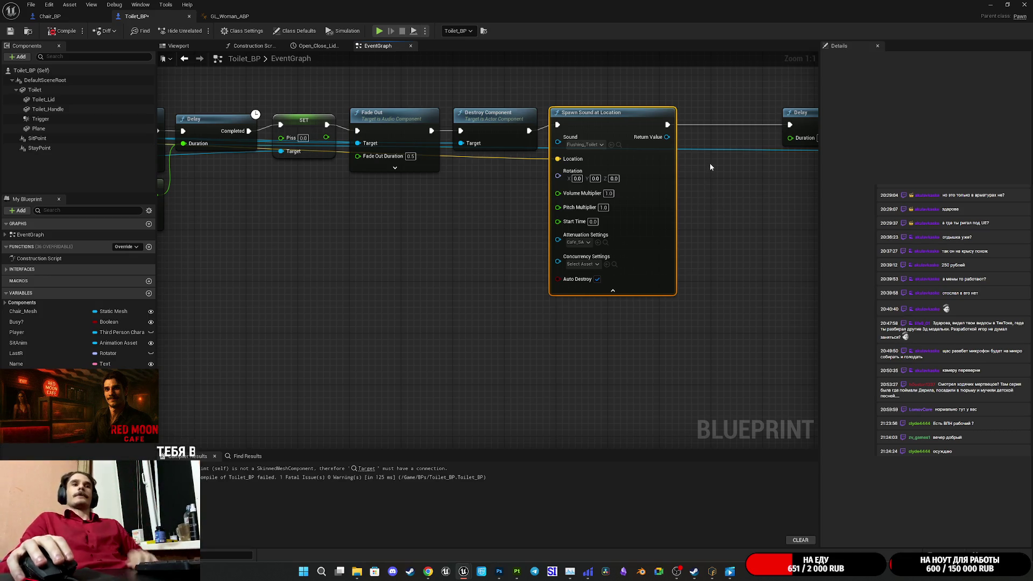
pyautogui.click(619, 291)
pyautogui.moveTo(619, 293)
pyautogui.mouseDown()
pyautogui.moveTo(652, 247)
pyautogui.moveTo(420, 286)
pyautogui.moveTo(376, 253)
pyautogui.moveTo(595, 131)
pyautogui.moveTo(656, 159)
pyautogui.moveTo(572, 159)
pyautogui.mouseUp()
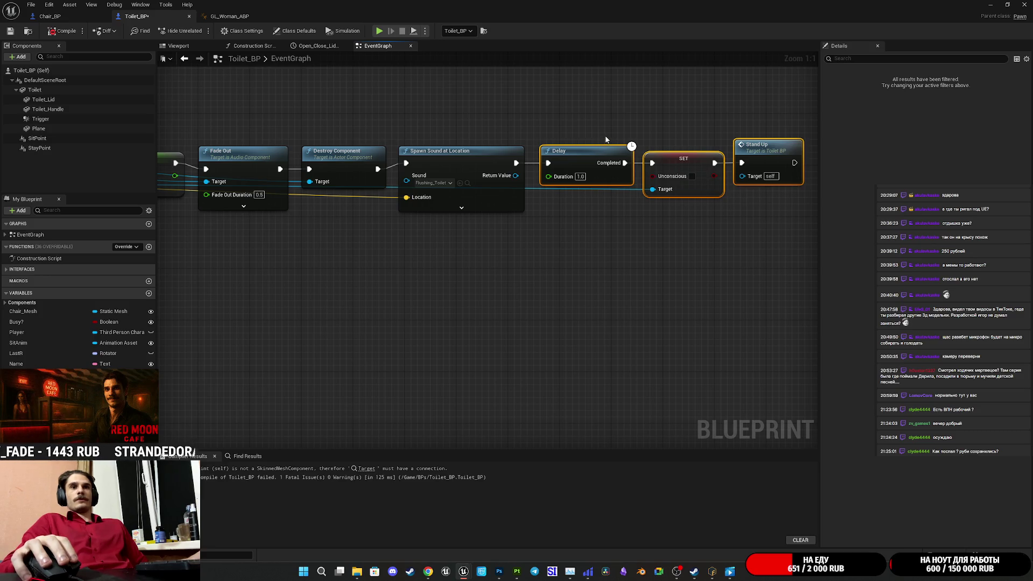
pyautogui.click(555, 117)
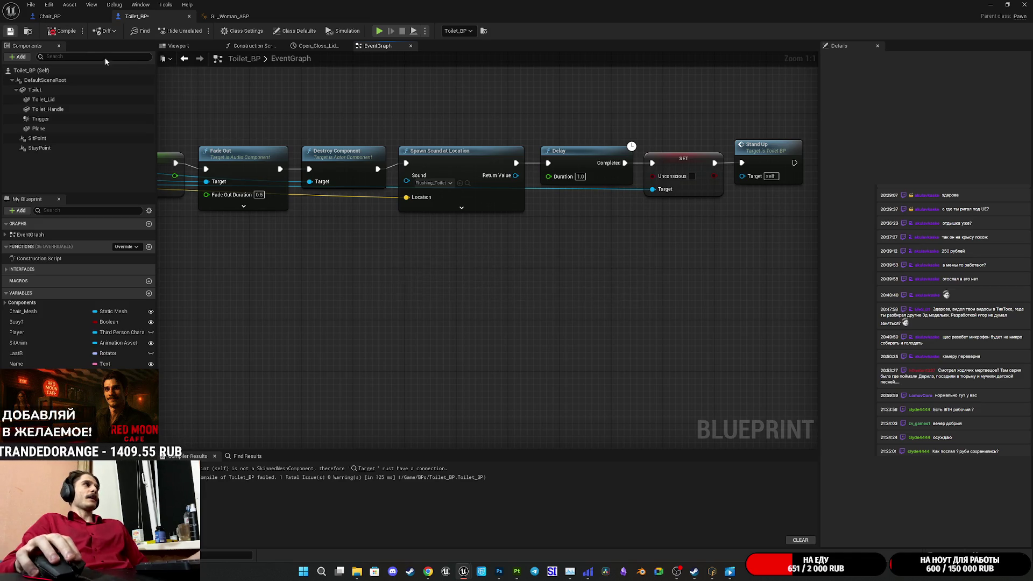
# Step: Delete the erroring Set Leader Pose Component node from the Construction Script and recompile
pyautogui.click(367, 468)
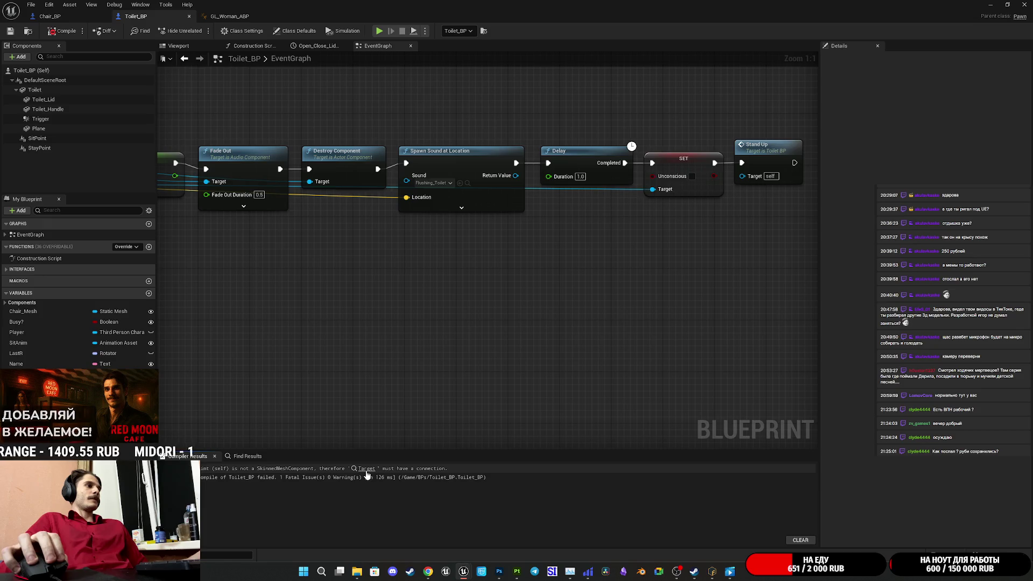
pyautogui.moveTo(508, 345)
pyautogui.mouseDown()
pyautogui.moveTo(561, 286)
pyautogui.moveTo(566, 248)
pyautogui.mouseUp()
pyautogui.press('Delete')
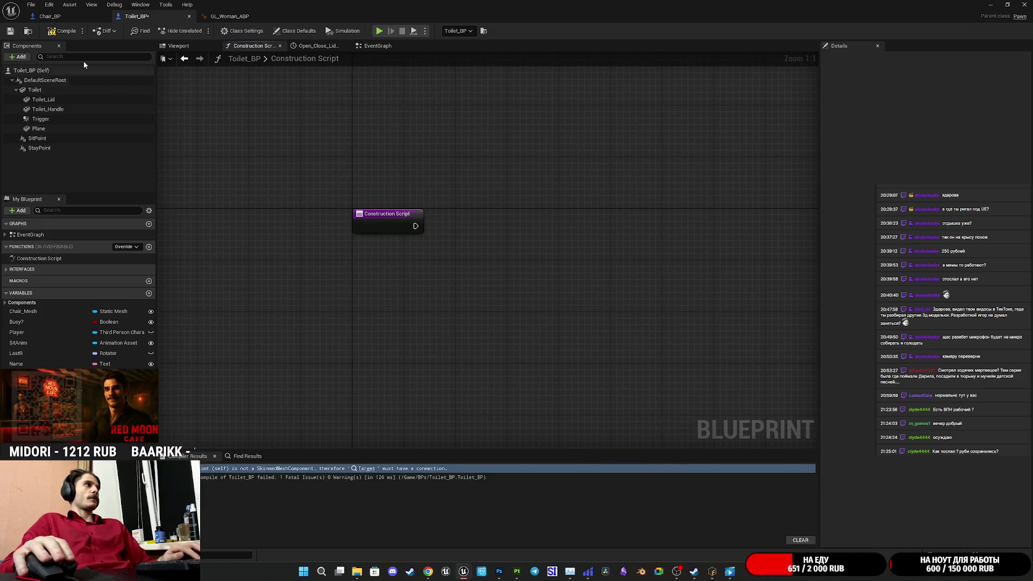
pyautogui.click(64, 31)
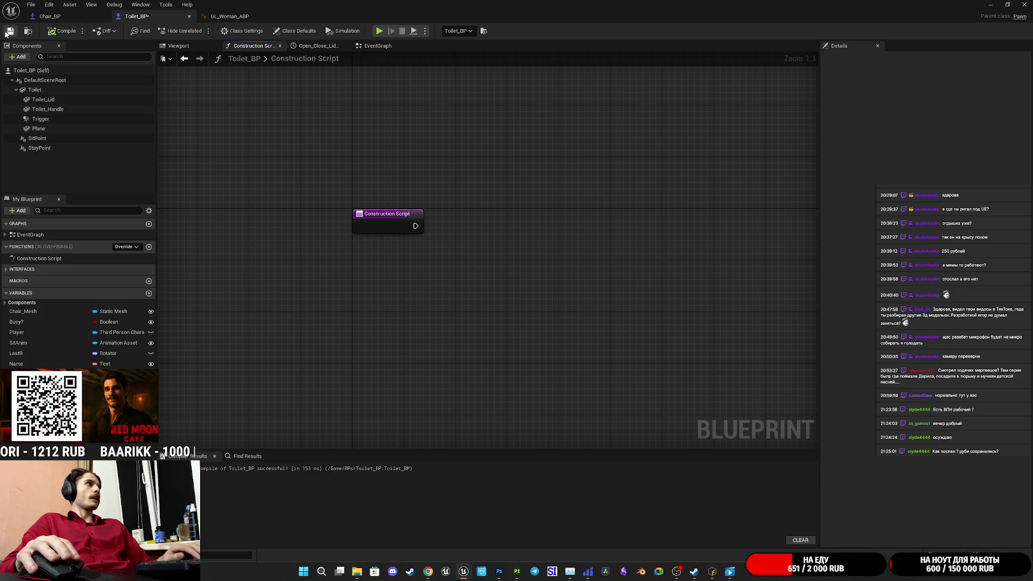
# Step: Box-select the event-graph node chain, shift it slightly left, and recompile Toilet_BP
pyautogui.click(376, 47)
pyautogui.scroll(-5, 456, 296)
pyautogui.scroll(5, 484, 302)
pyautogui.scroll(-5, 611, 362)
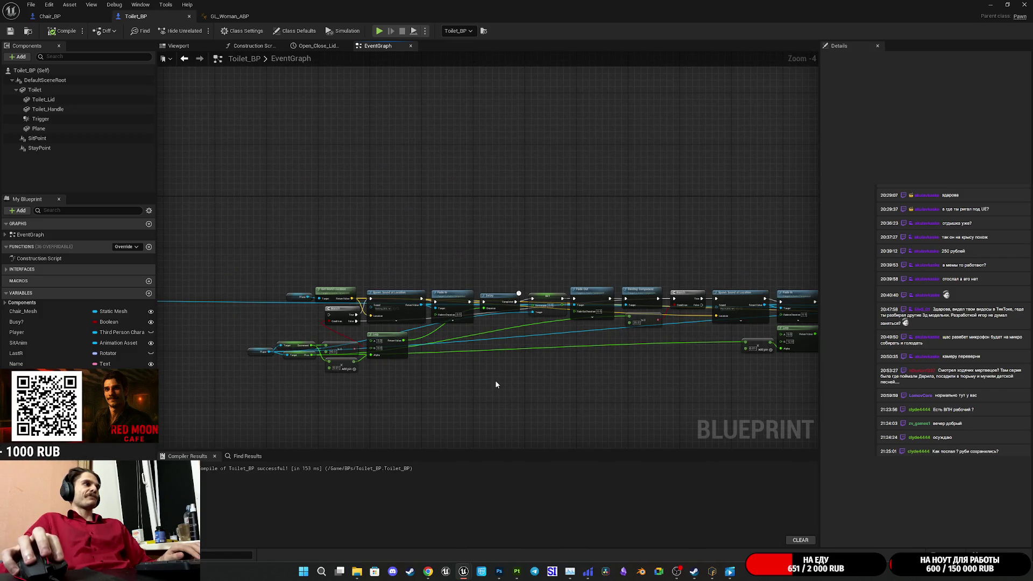
pyautogui.scroll(5, 257, 262)
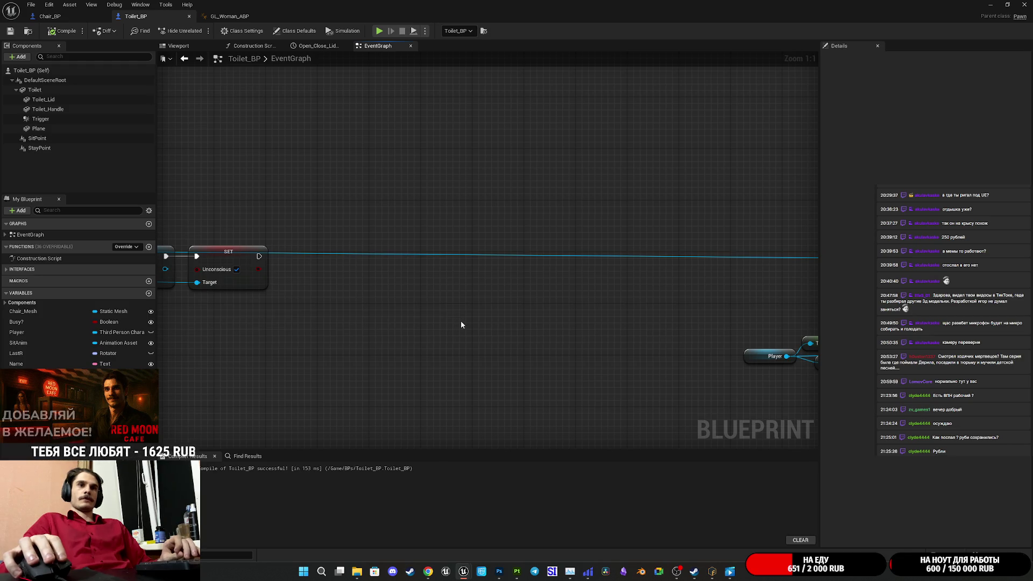
pyautogui.scroll(-5, 460, 321)
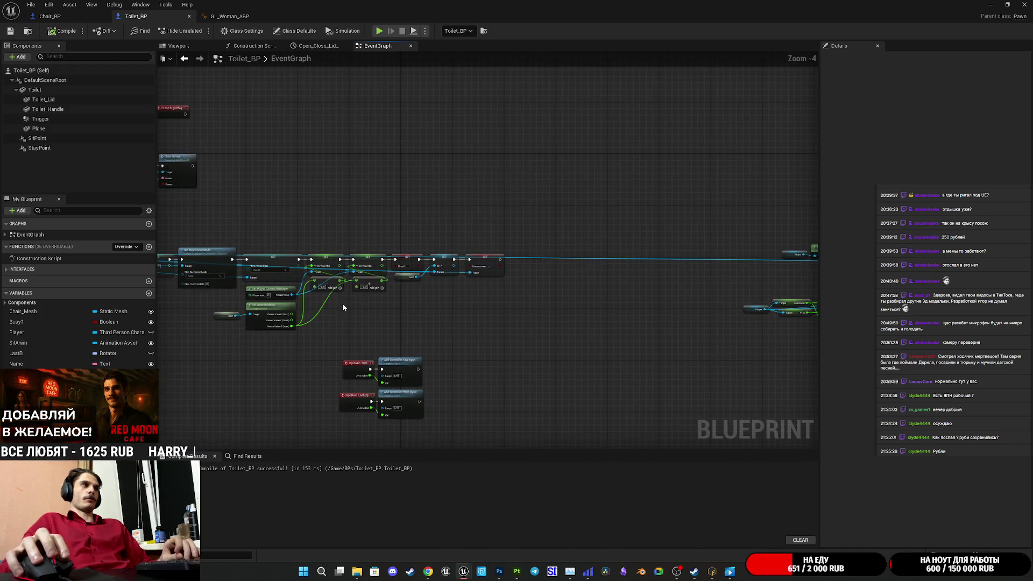
pyautogui.scroll(4, 496, 290)
pyautogui.scroll(-3, 731, 333)
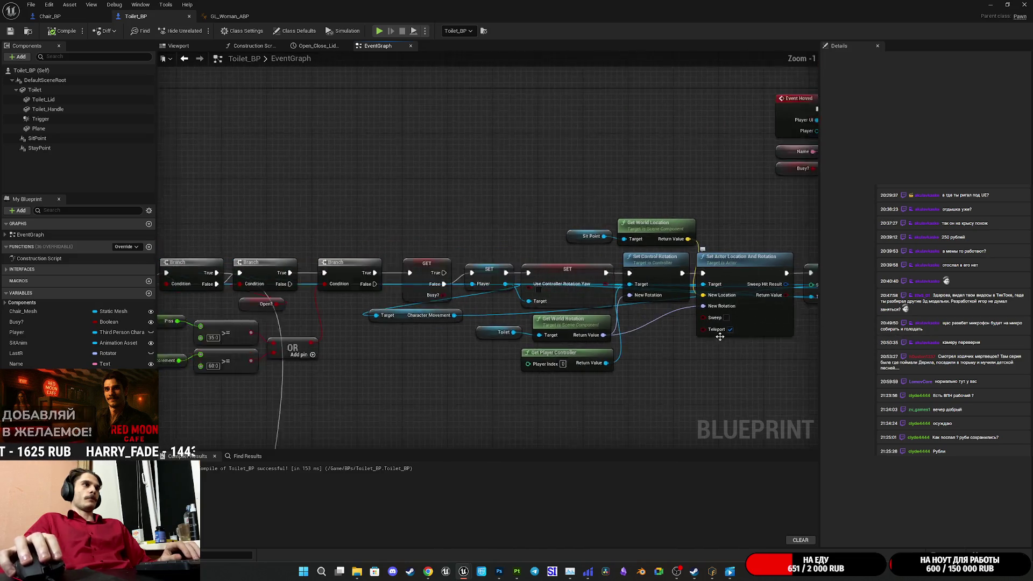
pyautogui.moveTo(706, 343)
pyautogui.mouseDown()
pyautogui.moveTo(438, 339)
pyautogui.moveTo(685, 346)
pyautogui.moveTo(493, 315)
pyautogui.mouseUp()
pyautogui.moveTo(470, 276)
pyautogui.mouseDown()
pyautogui.moveTo(766, 306)
pyautogui.moveTo(560, 287)
pyautogui.moveTo(359, 342)
pyautogui.mouseUp()
pyautogui.scroll(2, 729, 295)
pyautogui.scroll(-5, 329, 315)
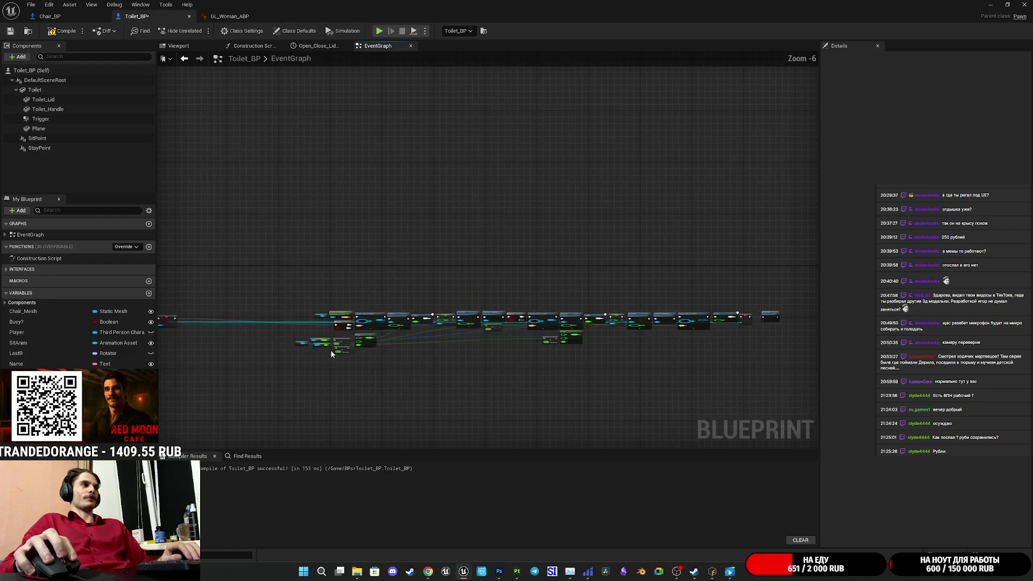
pyautogui.moveTo(235, 382); pyautogui.dragTo(775, 232)
pyautogui.scroll(7, 290, 269)
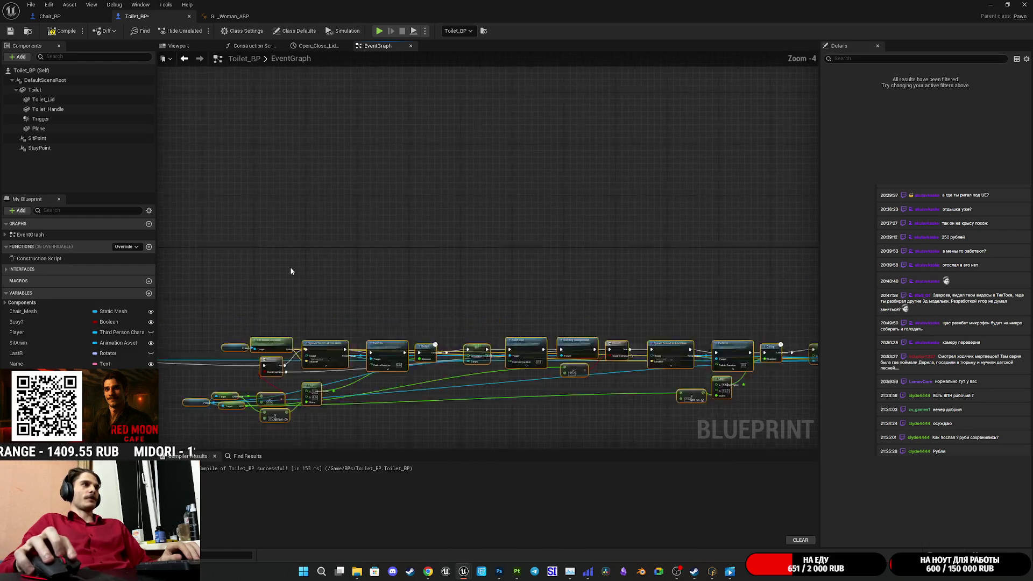
pyautogui.scroll(-2, 523, 283)
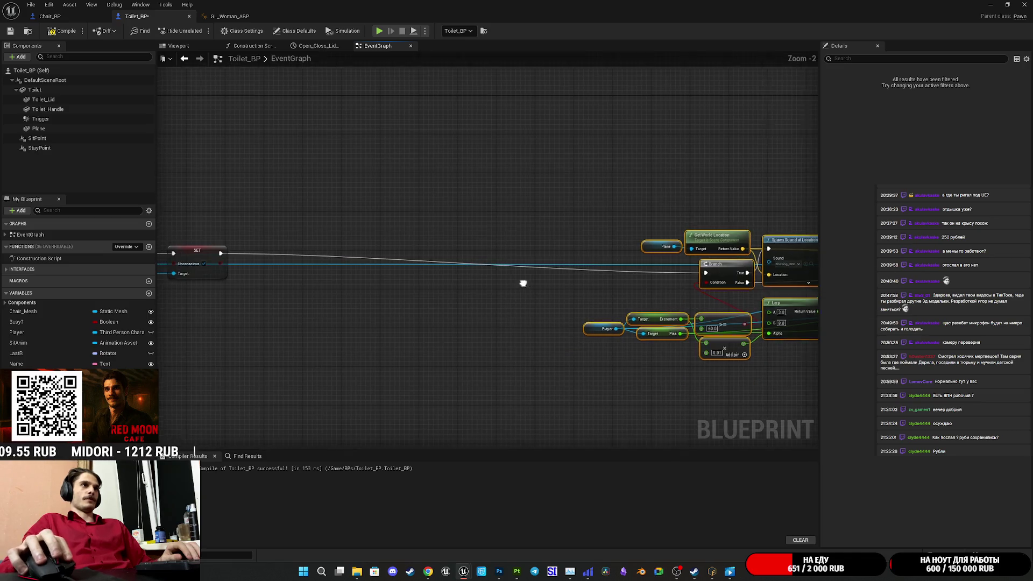
pyautogui.moveTo(369, 247); pyautogui.dragTo(335, 240)
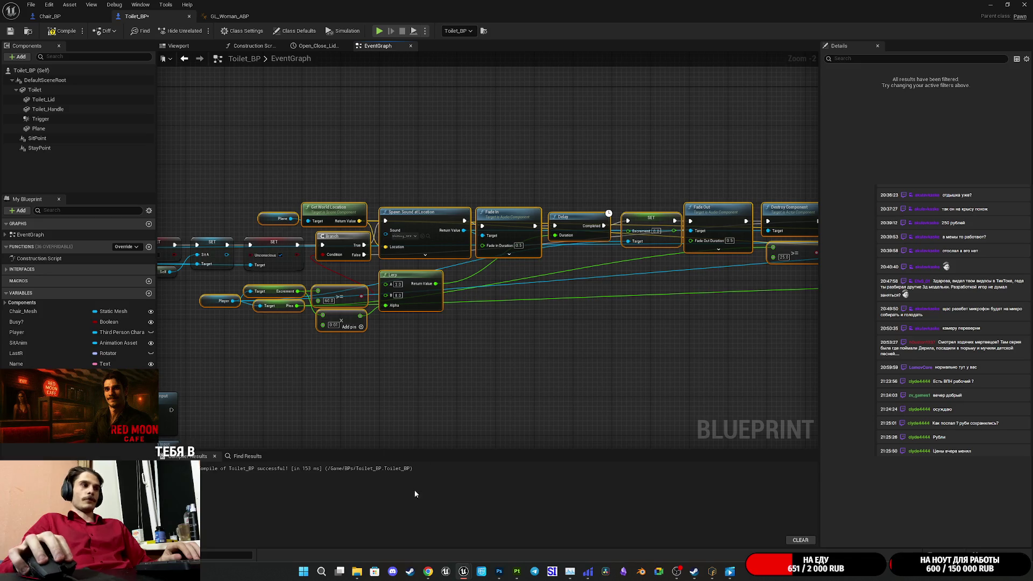
pyautogui.click(437, 163)
pyautogui.moveTo(437, 163); pyautogui.dragTo(678, 165)
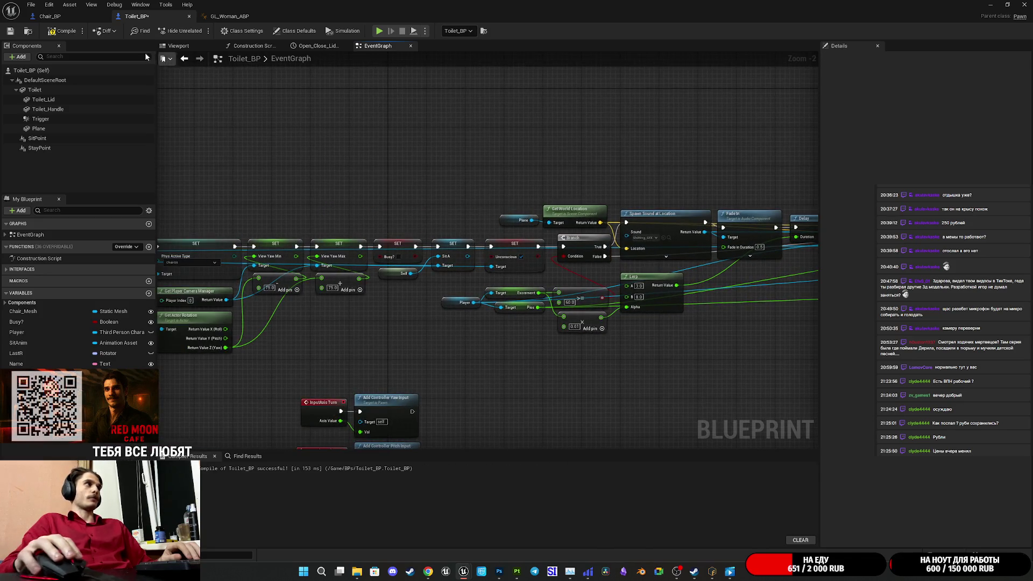
pyautogui.click(65, 32)
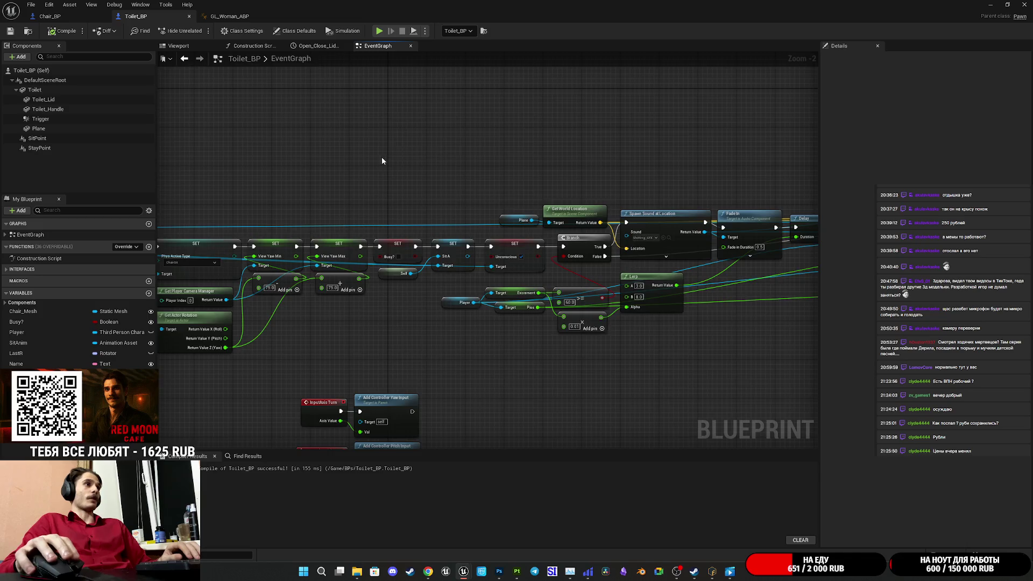
# Step: Review the chain from Set Movement Mode to the StandUp row, then bring up Chair_BP
pyautogui.scroll(2, 382, 156)
pyautogui.moveTo(636, 334); pyautogui.dragTo(763, 353)
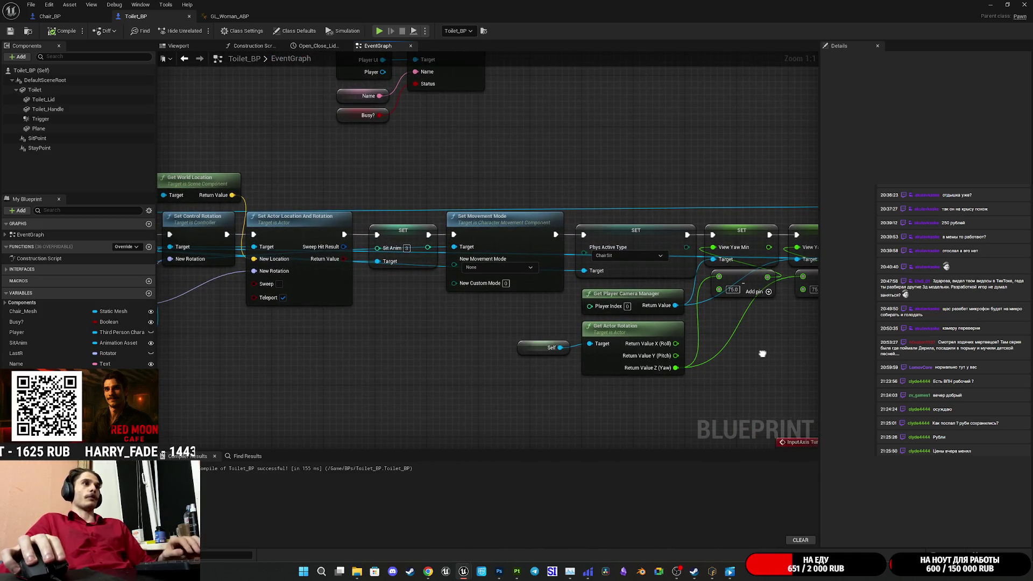
pyautogui.moveTo(434, 388)
pyautogui.mouseDown()
pyautogui.moveTo(441, 396)
pyautogui.moveTo(643, 353)
pyautogui.moveTo(483, 387)
pyautogui.moveTo(363, 368)
pyautogui.mouseUp()
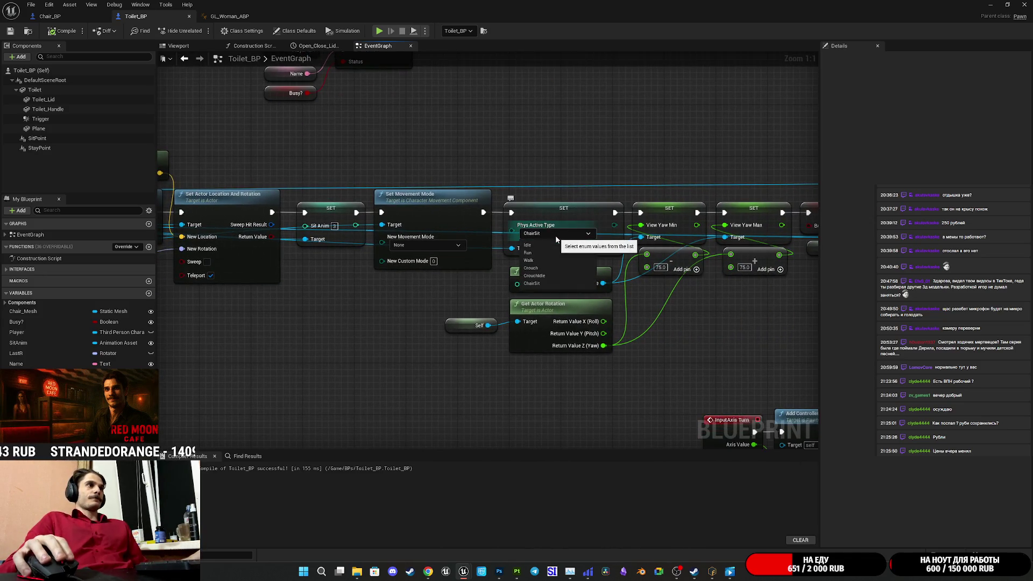
pyautogui.moveTo(434, 339); pyautogui.dragTo(582, 331)
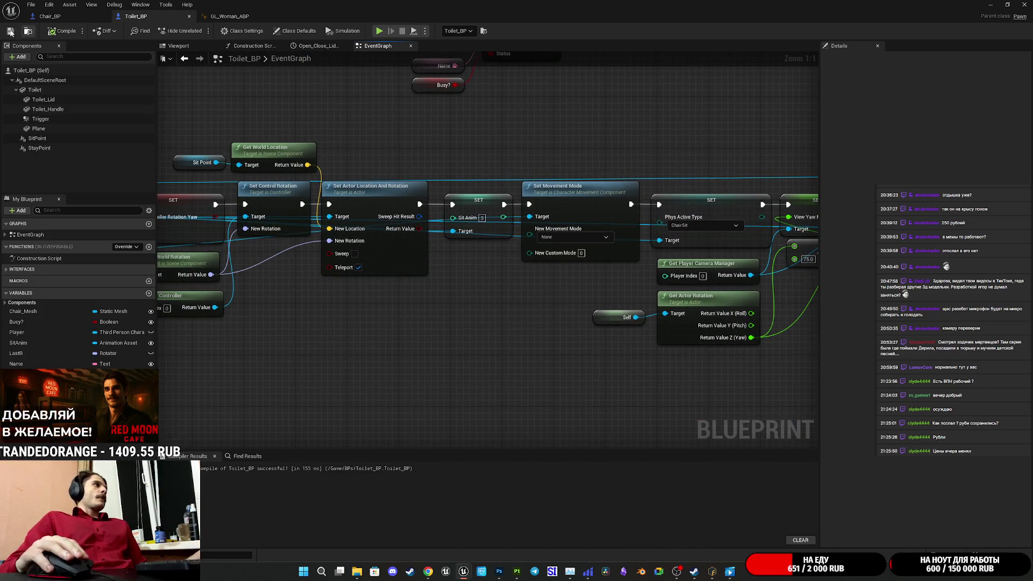
pyautogui.scroll(-5, 491, 210)
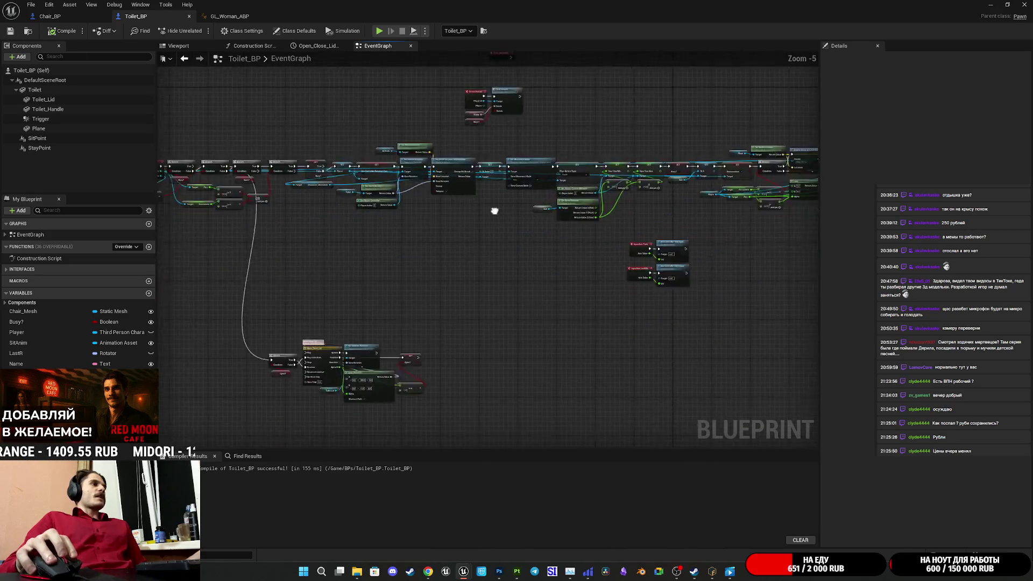
pyautogui.moveTo(516, 177); pyautogui.dragTo(358, 307)
pyautogui.scroll(-2, 358, 314)
pyautogui.scroll(4, 535, 208)
pyautogui.moveTo(770, 176)
pyautogui.mouseDown()
pyautogui.moveTo(801, 154)
pyautogui.moveTo(767, 60)
pyautogui.mouseUp()
pyautogui.scroll(4, 532, 244)
pyautogui.moveTo(532, 244); pyautogui.dragTo(636, 178)
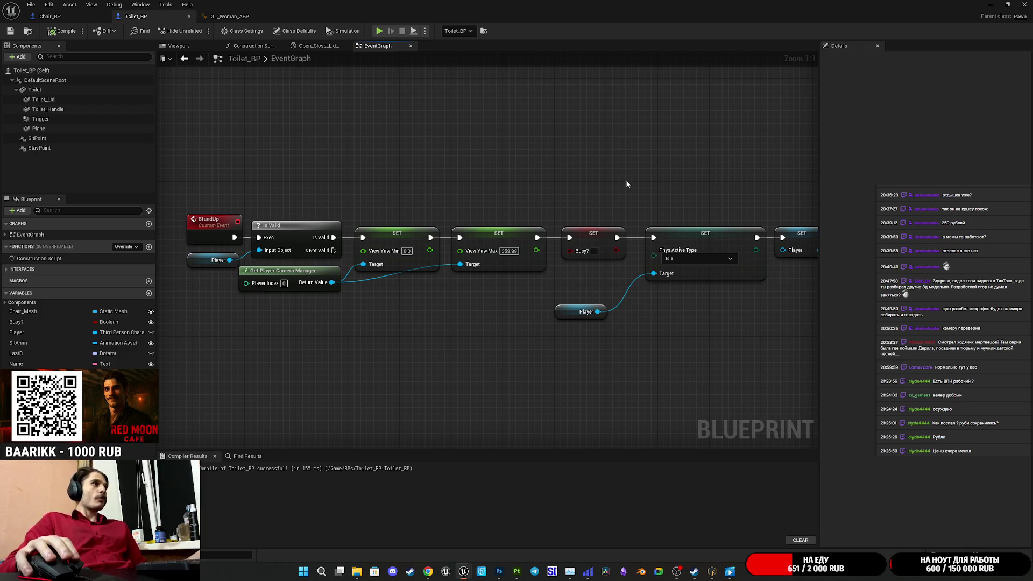
pyautogui.click(49, 16)
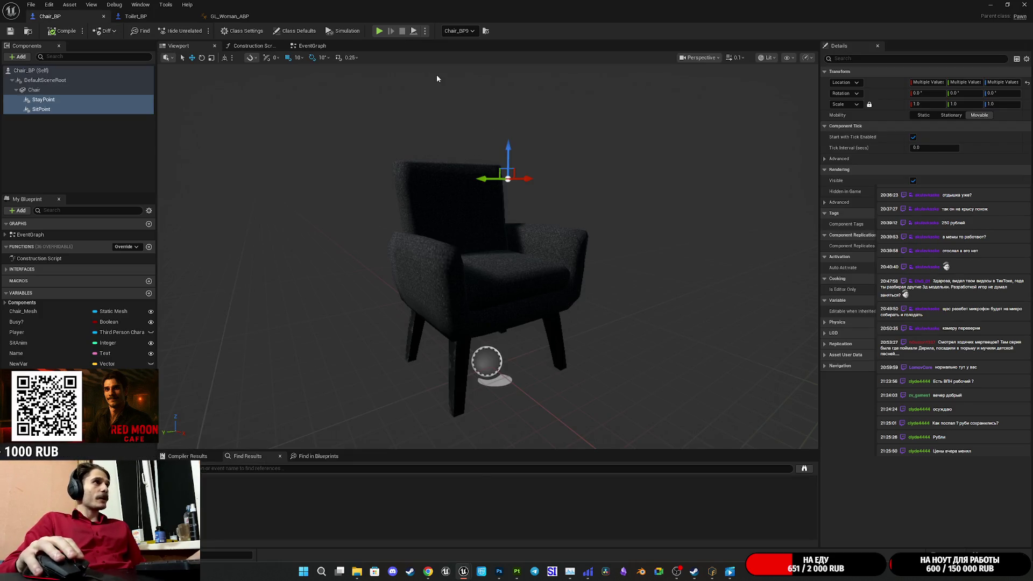
# Step: Pan Chair_BP's event graph from Event Hovered through the Event UnUse chain, then return to Toilet_BP
pyautogui.click(310, 46)
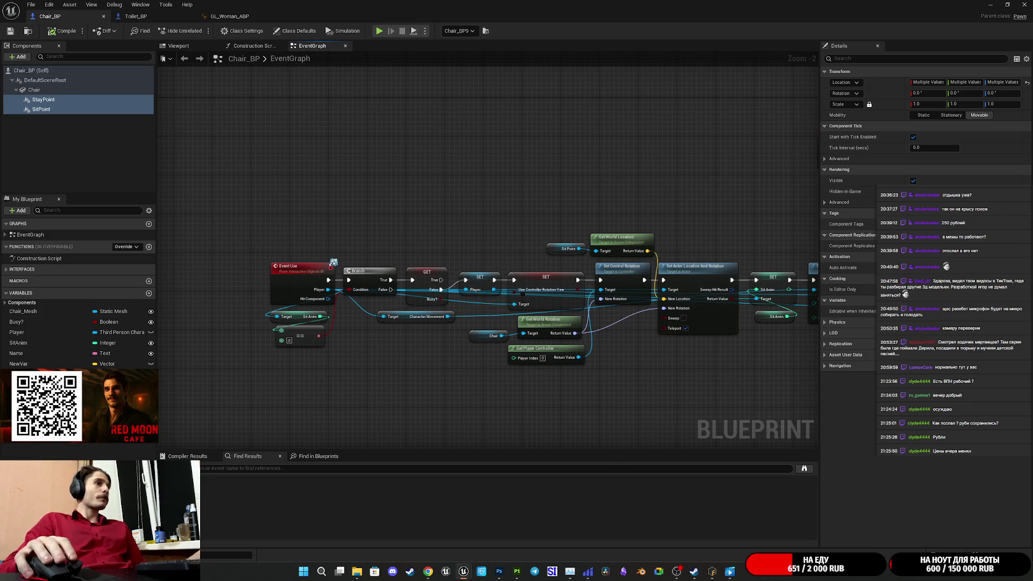
pyautogui.moveTo(619, 175); pyautogui.dragTo(543, 173)
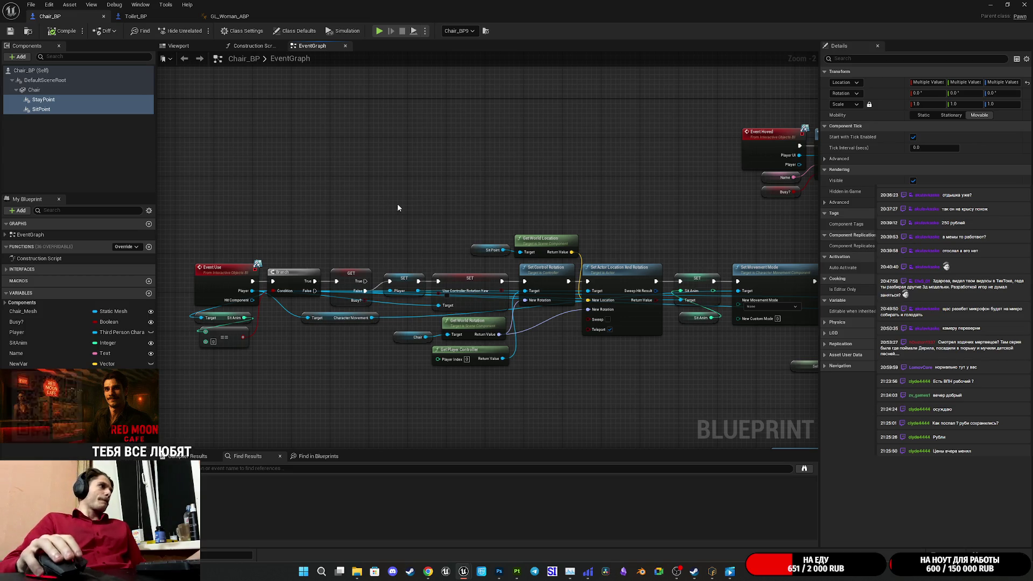
pyautogui.scroll(-5, 561, 295)
pyautogui.moveTo(547, 223); pyautogui.dragTo(640, 196)
pyautogui.scroll(5, 275, 232)
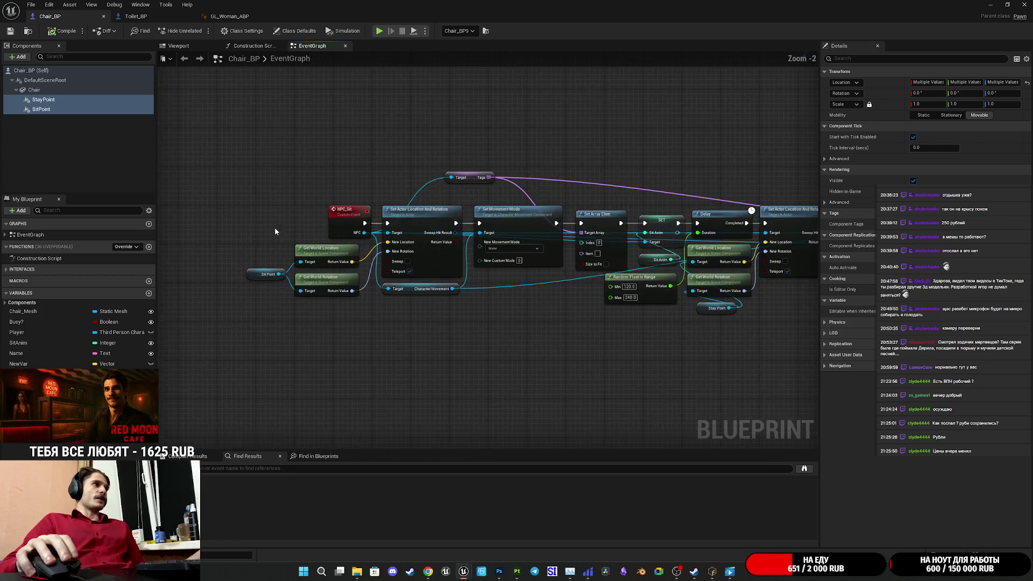
pyautogui.moveTo(427, 270)
pyautogui.mouseDown()
pyautogui.moveTo(291, 247)
pyautogui.moveTo(185, 159)
pyautogui.moveTo(541, 207)
pyautogui.mouseUp()
pyautogui.scroll(2, 380, 227)
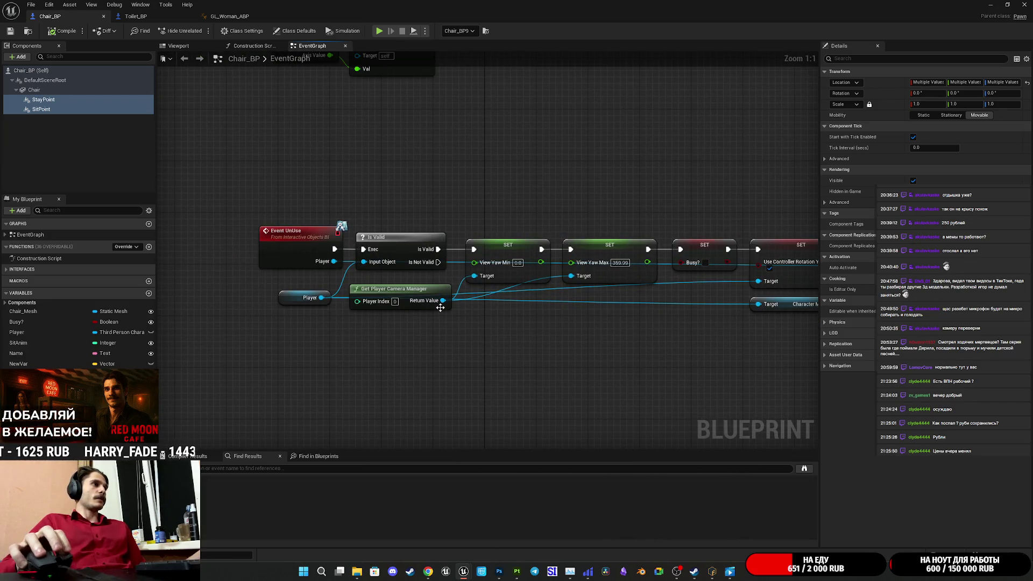
pyautogui.moveTo(502, 333); pyautogui.dragTo(305, 330)
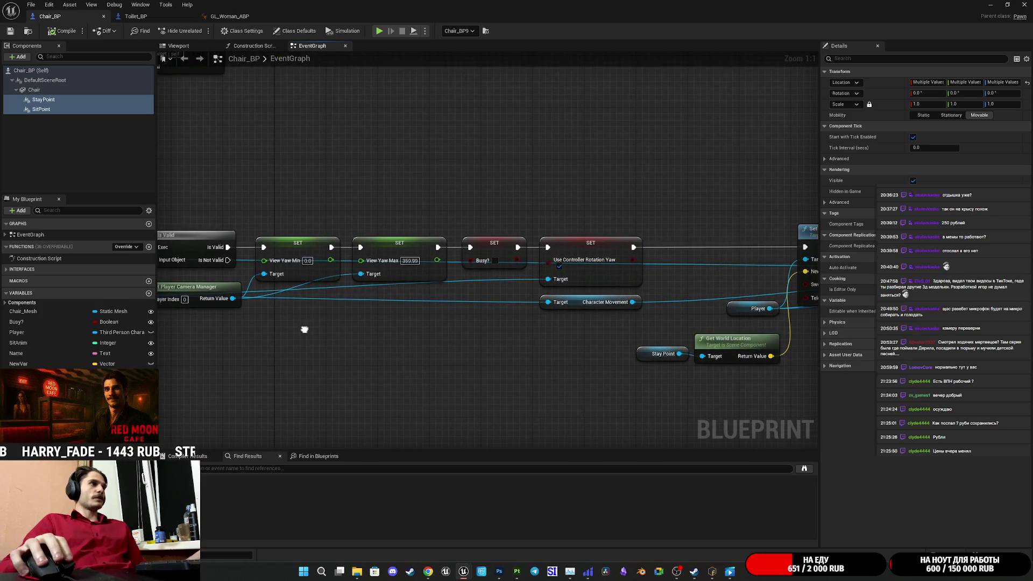
pyautogui.moveTo(389, 200); pyautogui.dragTo(537, 212)
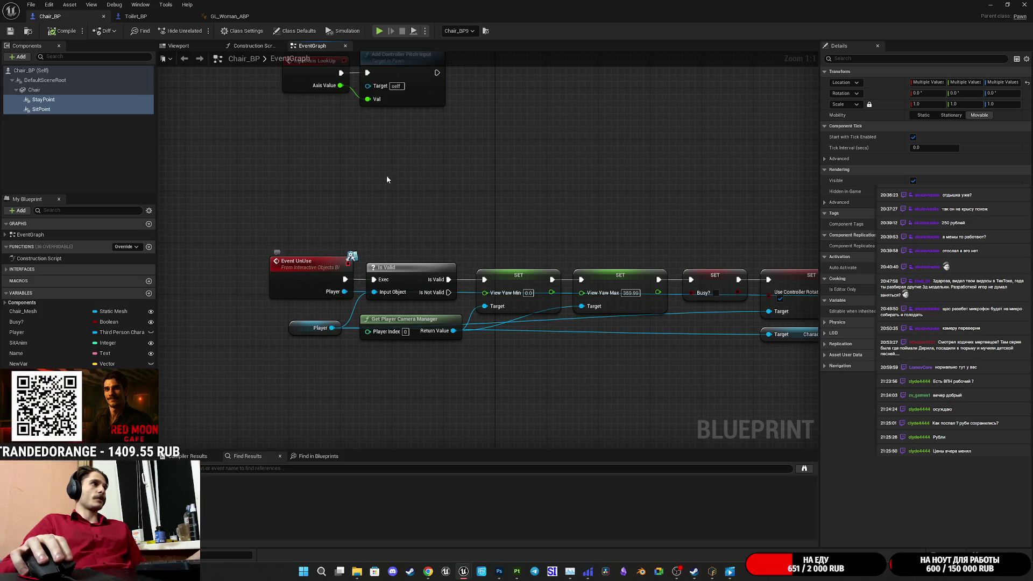
pyautogui.click(154, 18)
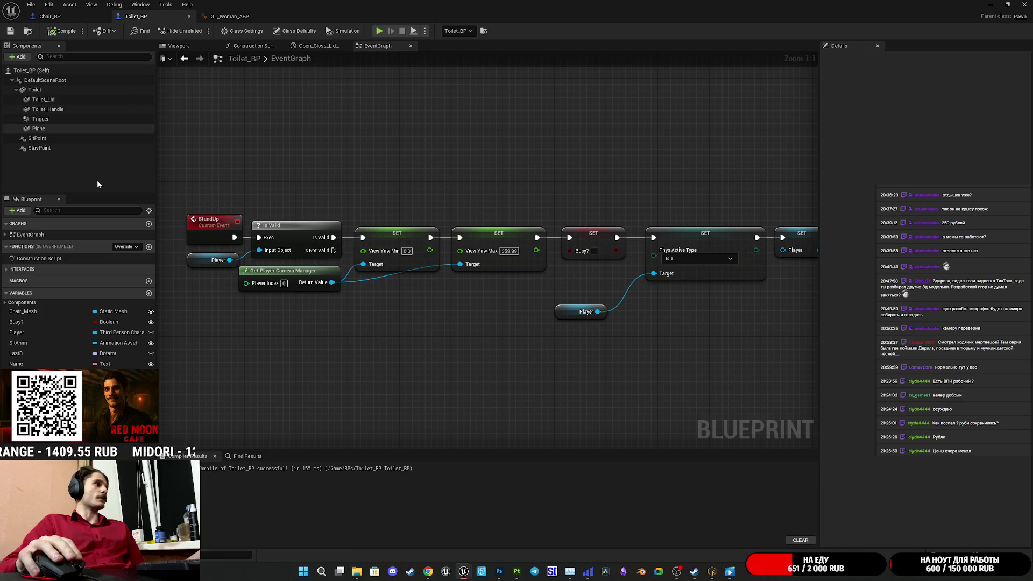
# Step: Expand Interfaces, try placing the UnUse function in Toilet_BP's graph, then return to Chair_BP
pyautogui.click(6, 270)
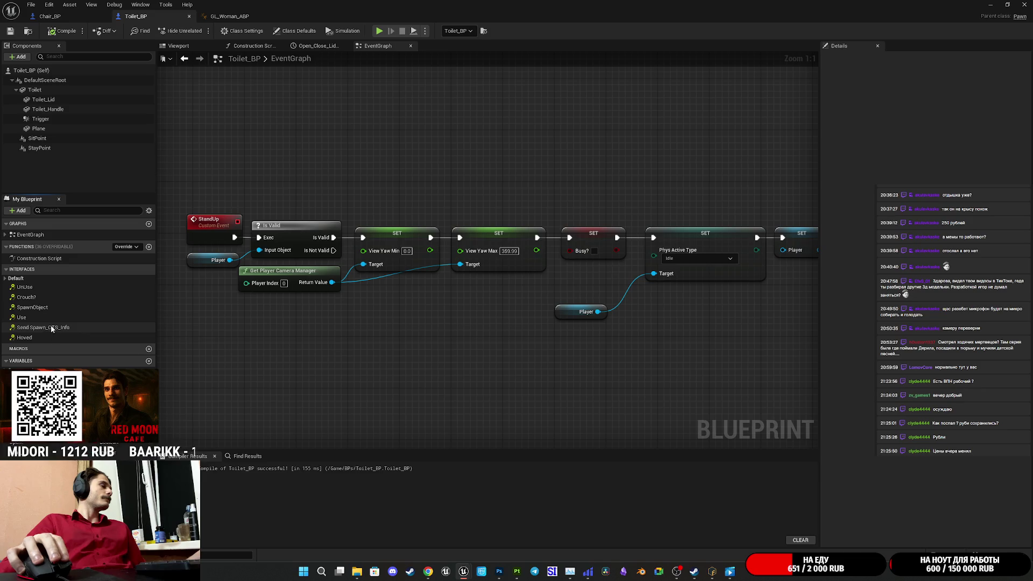
pyautogui.moveTo(24, 287)
pyautogui.mouseDown()
pyautogui.moveTo(243, 336)
pyautogui.moveTo(252, 372)
pyautogui.moveTo(204, 348)
pyautogui.moveTo(270, 364)
pyautogui.moveTo(50, 299)
pyautogui.moveTo(253, 356)
pyautogui.mouseUp()
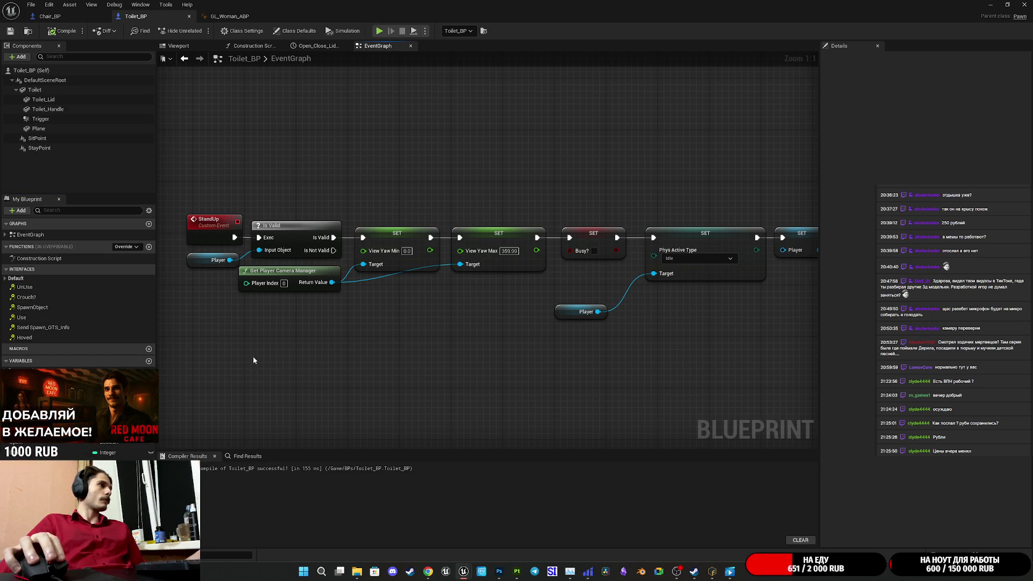
pyautogui.scroll(-6, 253, 357)
pyautogui.scroll(2, 253, 356)
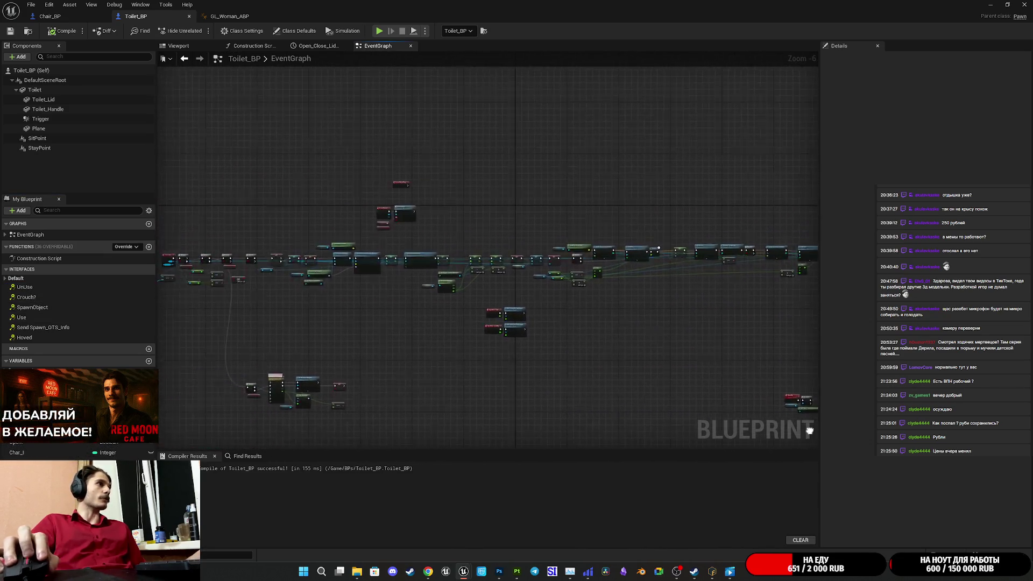
pyautogui.scroll(4, 409, 291)
pyautogui.scroll(-2, 404, 323)
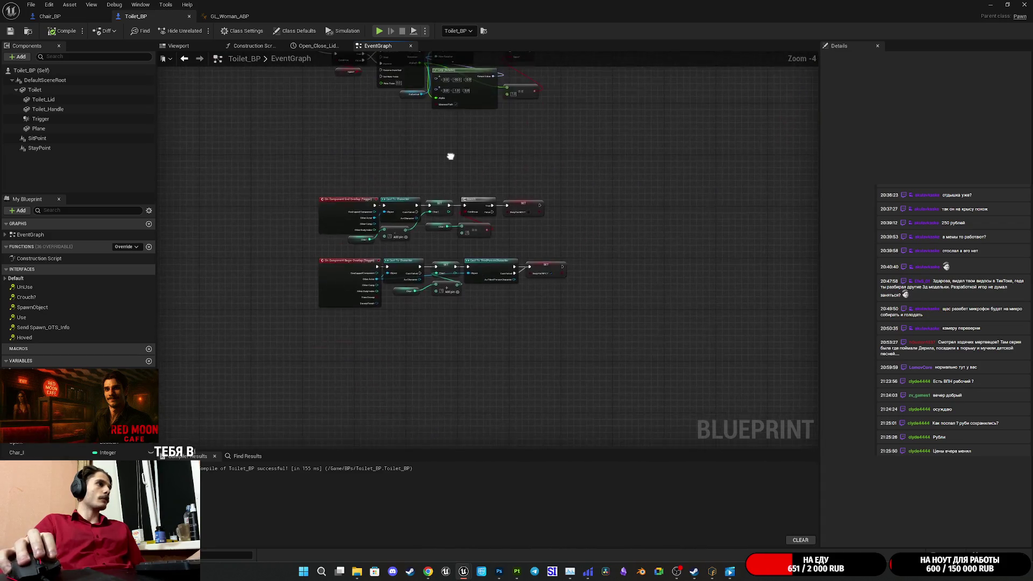
pyautogui.scroll(-2, 496, 110)
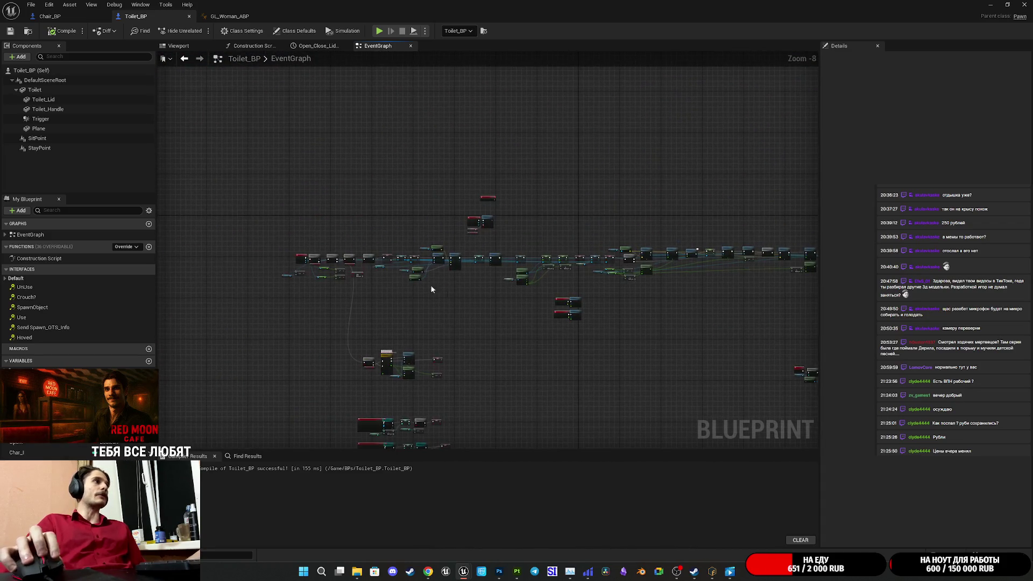
pyautogui.scroll(4, 314, 280)
pyautogui.scroll(-2, 646, 355)
pyautogui.scroll(4, 619, 323)
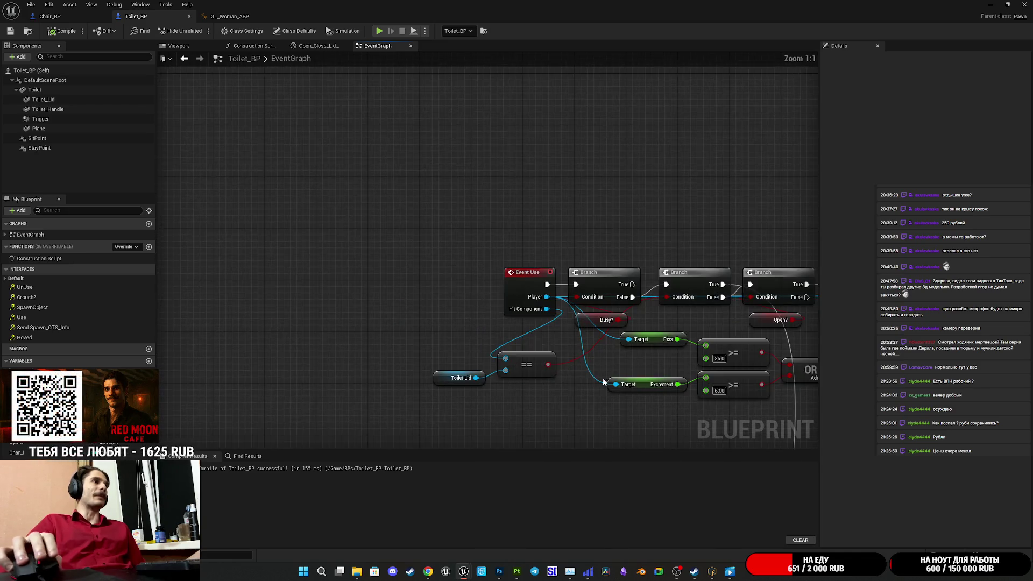
pyautogui.scroll(-7, 497, 220)
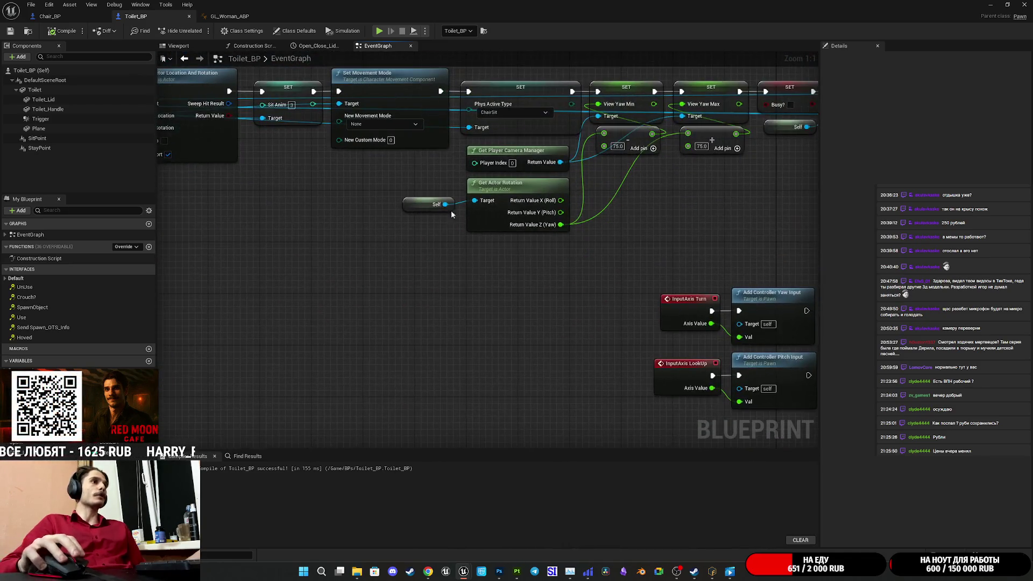
pyautogui.scroll(7, 497, 220)
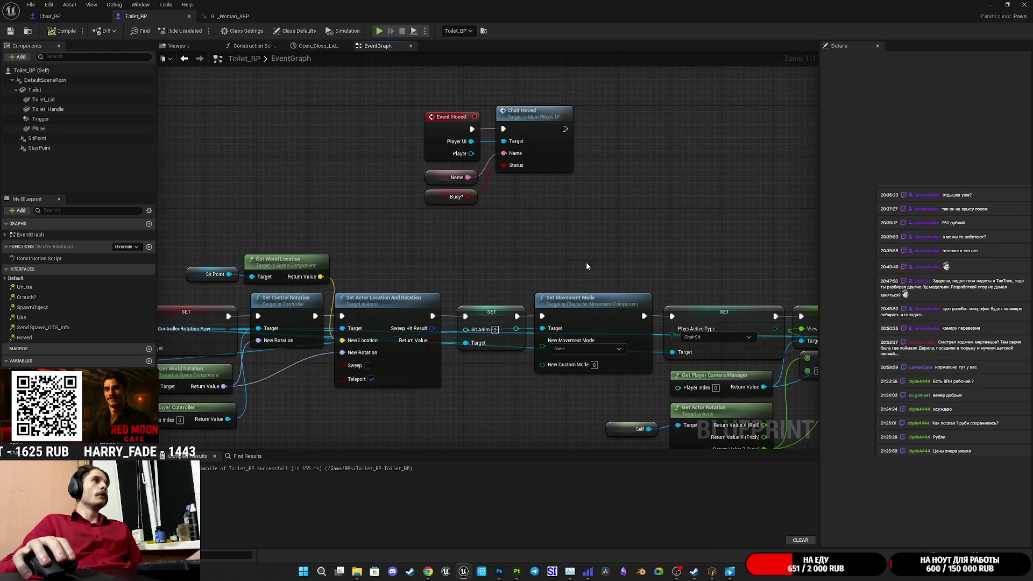
pyautogui.scroll(-6, 323, 247)
pyautogui.scroll(1, 372, 302)
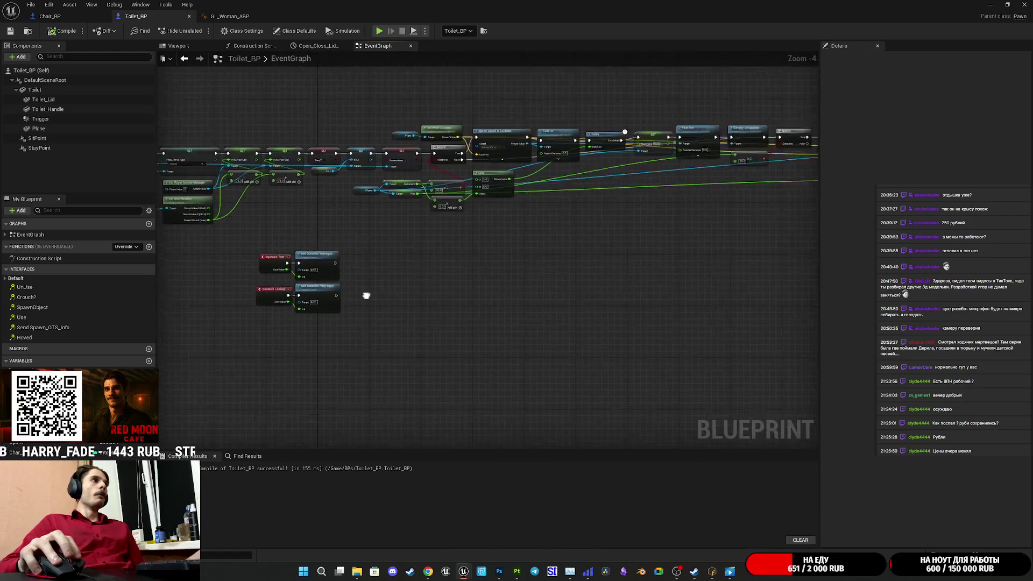
pyautogui.scroll(4, 622, 296)
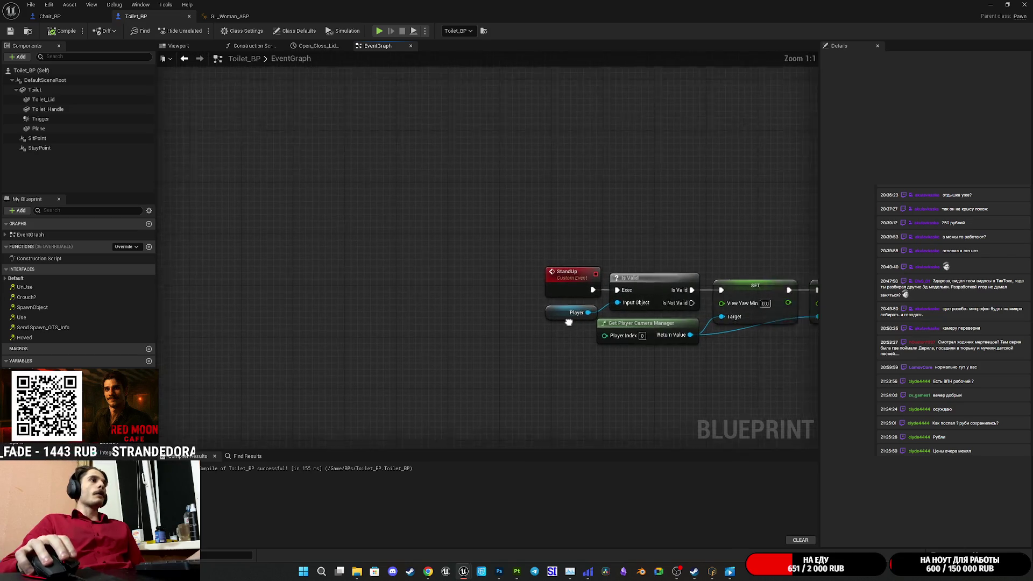
pyautogui.scroll(-3, 569, 322)
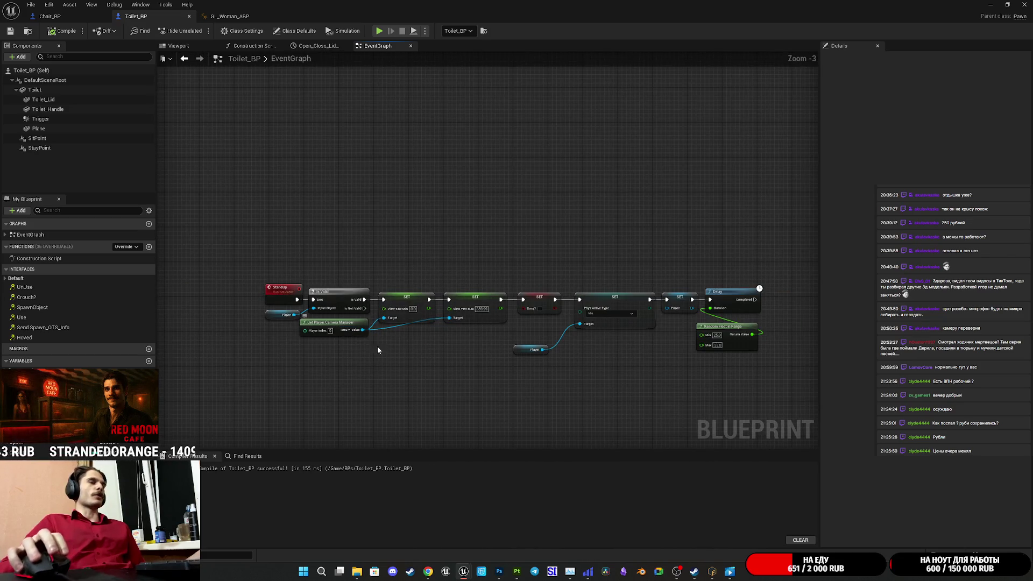
pyautogui.scroll(1, 382, 344)
pyautogui.scroll(-1, 372, 224)
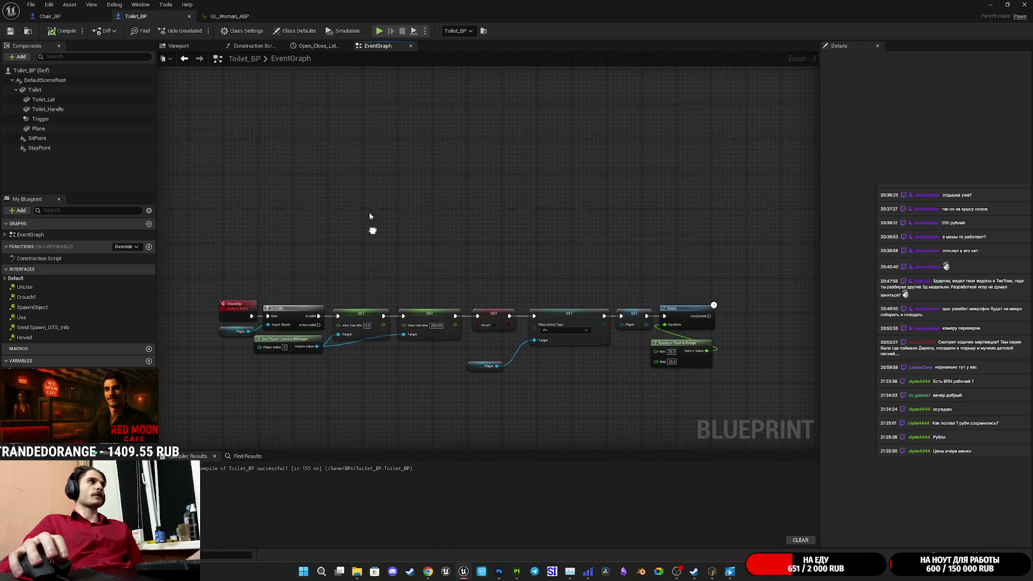
pyautogui.click(241, 19)
pyautogui.click(60, 19)
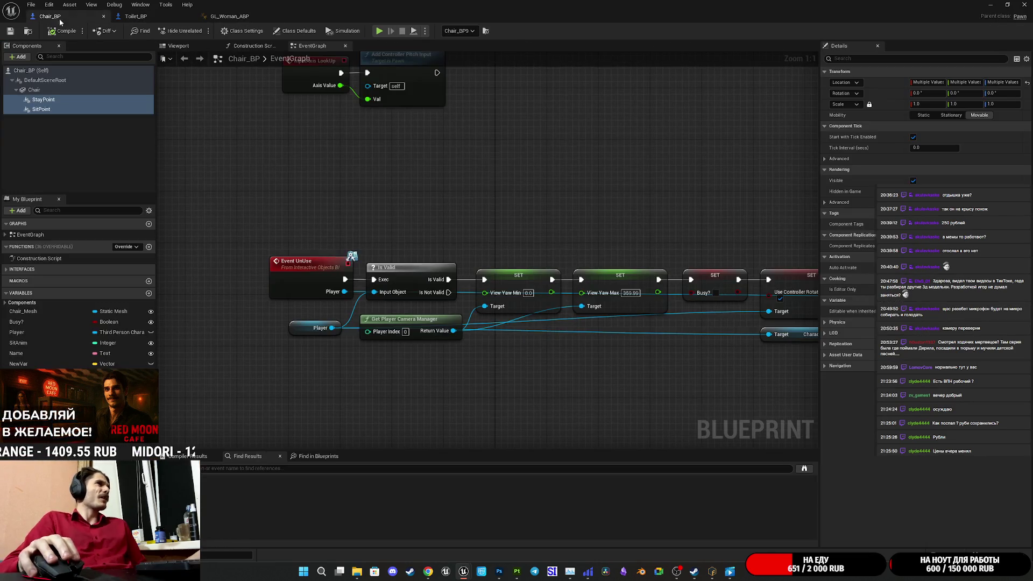
# Step: Select Chair_BP's View Yaw SET nodes through Character Movement, plus Get Player Camera Manager
pyautogui.moveTo(546, 233); pyautogui.dragTo(308, 231)
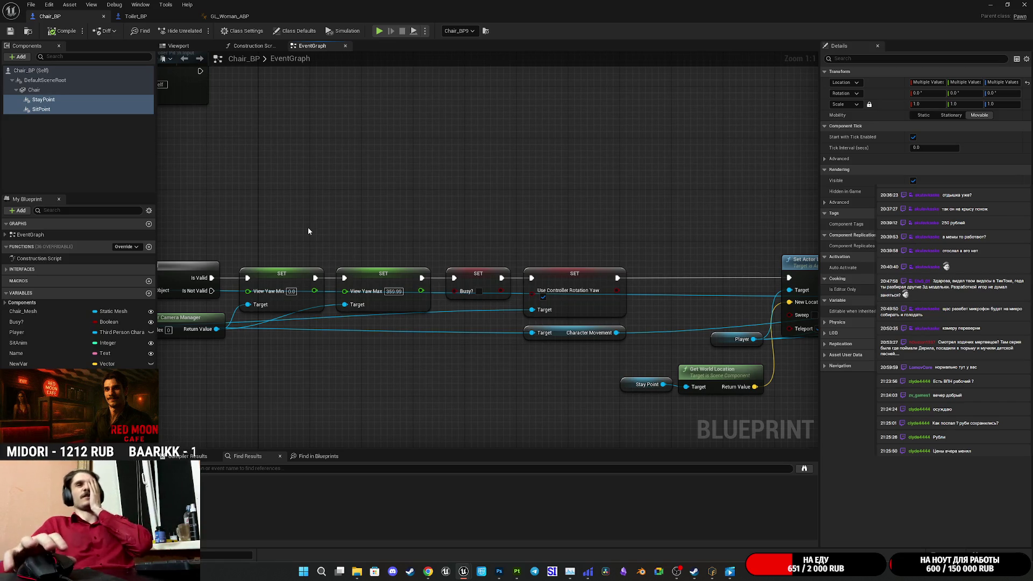
pyautogui.moveTo(537, 207)
pyautogui.mouseDown()
pyautogui.moveTo(463, 162)
pyautogui.moveTo(673, 134)
pyautogui.moveTo(671, 152)
pyautogui.mouseUp()
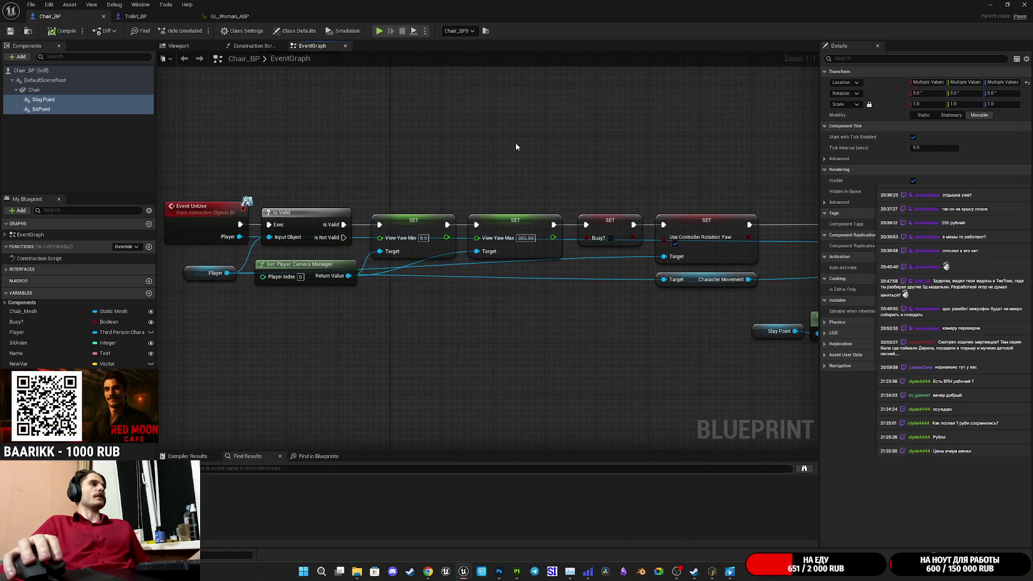
pyautogui.moveTo(413, 158); pyautogui.dragTo(572, 256)
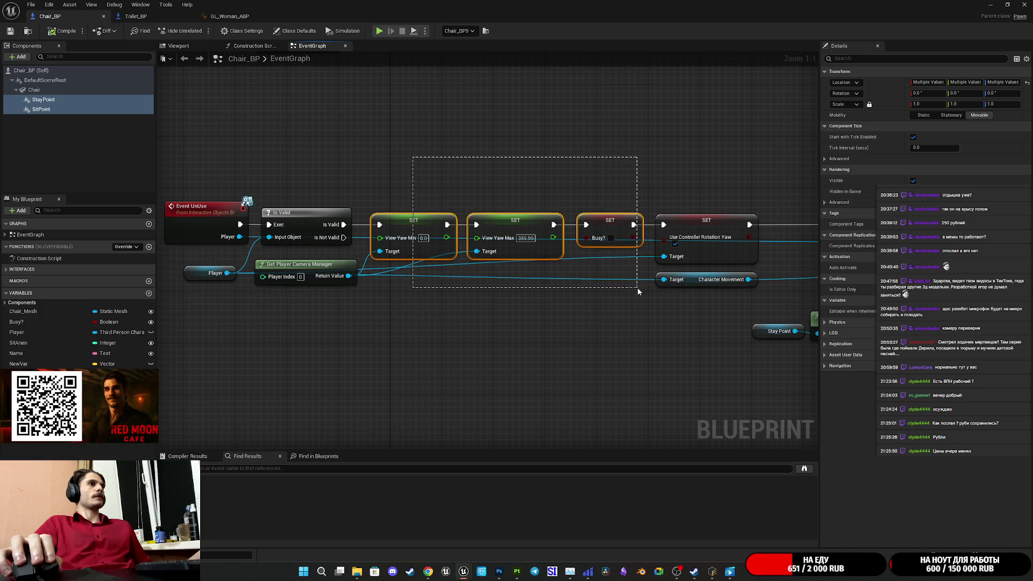
pyautogui.moveTo(639, 291); pyautogui.dragTo(689, 289)
pyautogui.keyDown('ctrl'); pyautogui.click(301, 263); pyautogui.keyUp('ctrl')
# Step: Extend the selection through Set Actor Location and the Sit A SET nodes, then return to Toilet_BP
pyautogui.moveTo(509, 322); pyautogui.dragTo(237, 352)
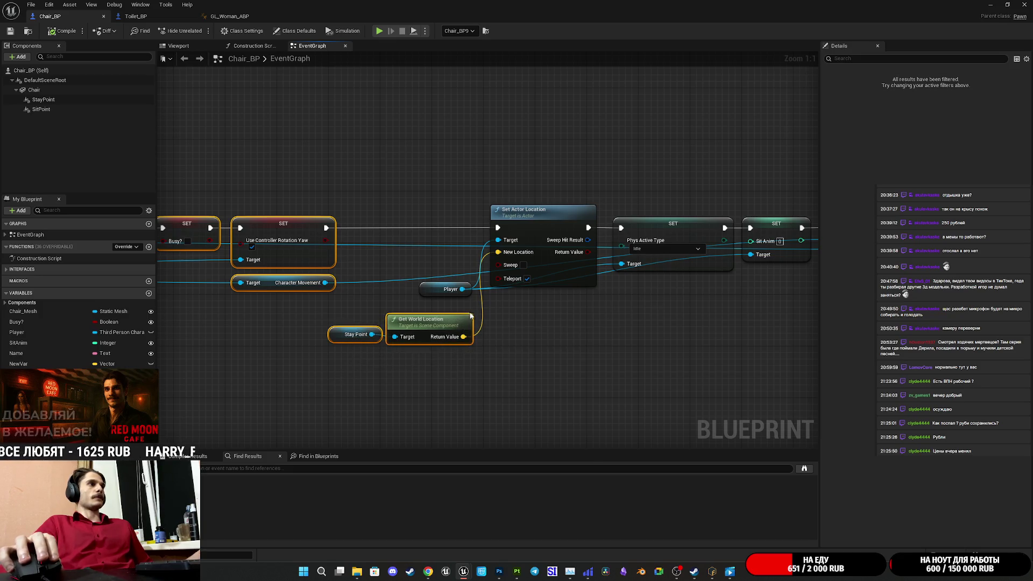
pyautogui.moveTo(452, 306); pyautogui.dragTo(582, 243)
pyautogui.moveTo(681, 300); pyautogui.dragTo(424, 343)
pyautogui.moveTo(483, 308); pyautogui.dragTo(531, 278)
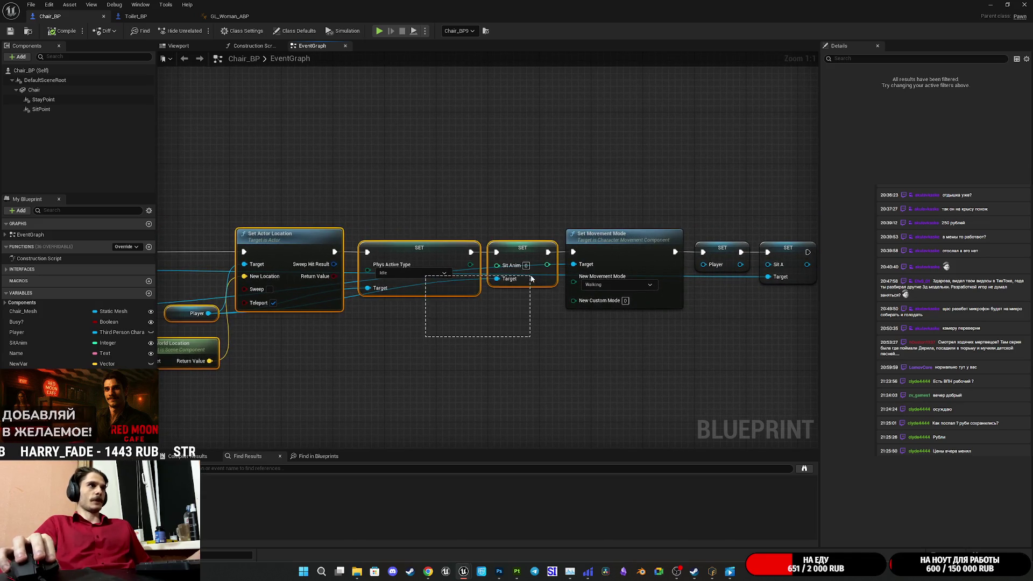
pyautogui.moveTo(632, 342); pyautogui.dragTo(375, 348)
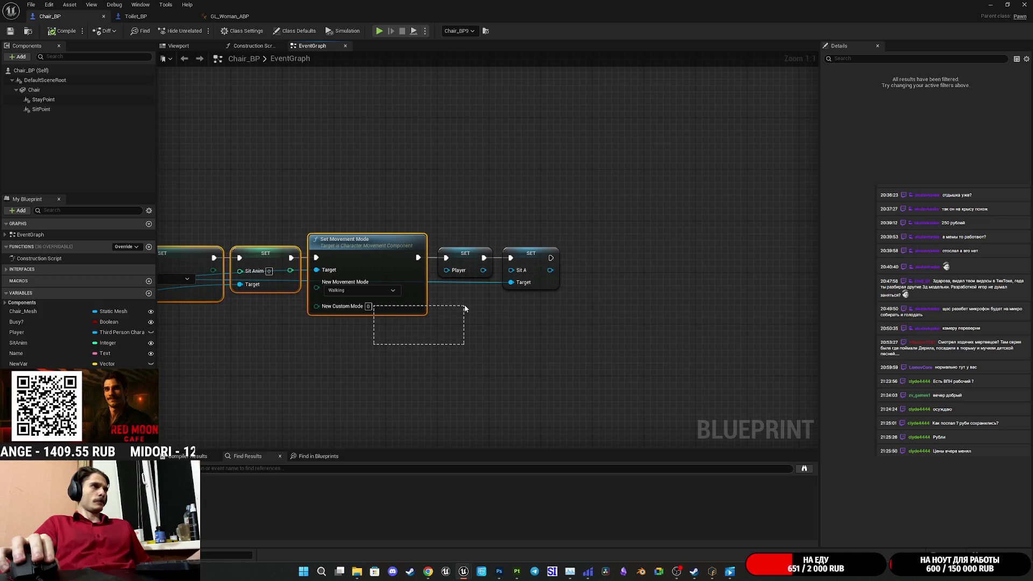
pyautogui.moveTo(466, 308); pyautogui.dragTo(527, 273)
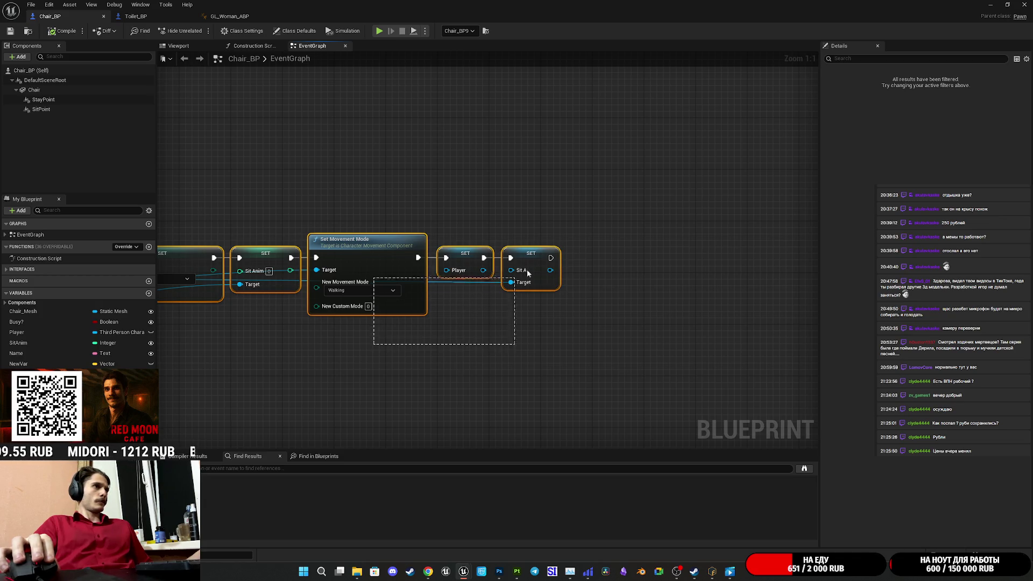
pyautogui.scroll(-3, 382, 352)
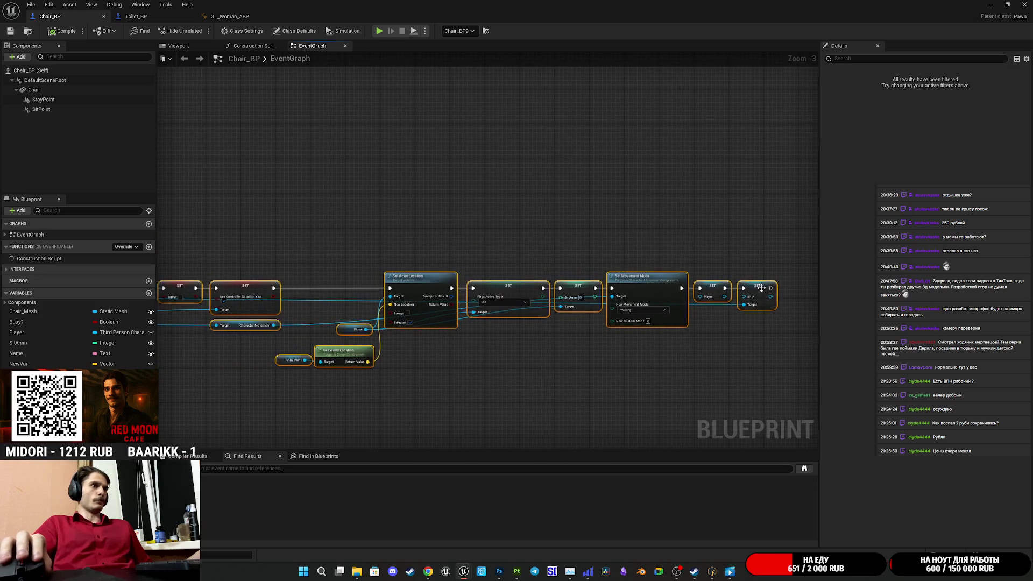
pyautogui.moveTo(549, 228)
pyautogui.mouseDown()
pyautogui.moveTo(945, 243)
pyautogui.moveTo(352, 246)
pyautogui.moveTo(367, 246)
pyautogui.mouseUp()
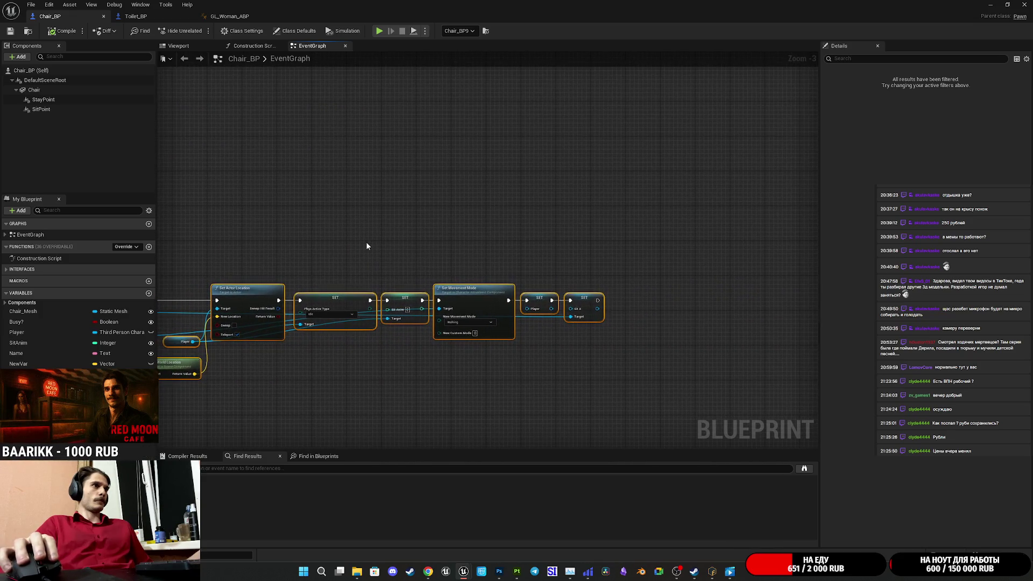
pyautogui.click(144, 17)
pyautogui.moveTo(519, 254); pyautogui.dragTo(446, 109)
# Step: Paste the copied chain and delete its Delay and Random Float in Range nodes
pyautogui.hotkey('ctrl', 'v')
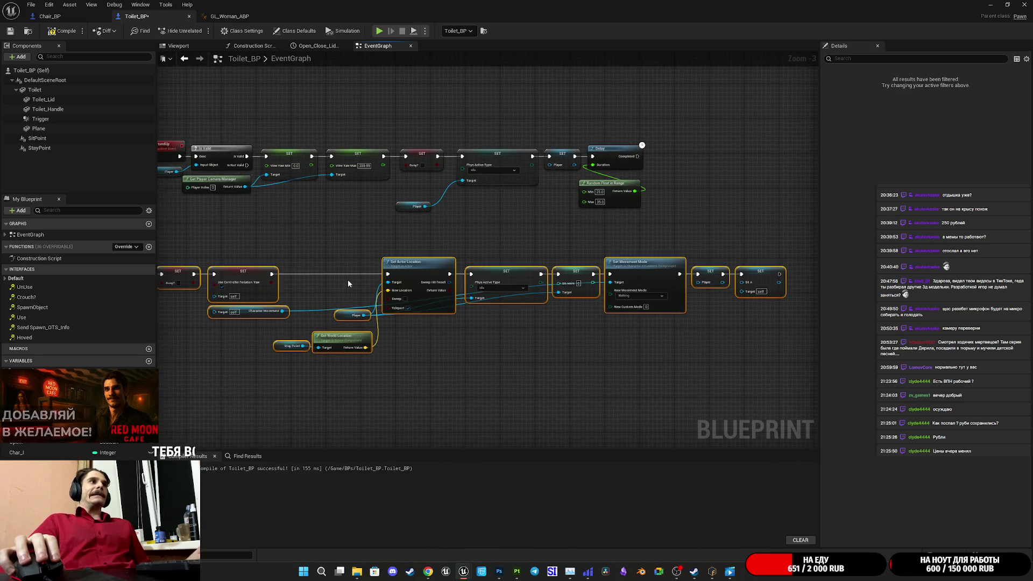
pyautogui.moveTo(527, 221)
pyautogui.mouseDown()
pyautogui.moveTo(568, 226)
pyautogui.moveTo(641, 273)
pyautogui.moveTo(716, 182)
pyautogui.moveTo(579, 250)
pyautogui.mouseUp()
pyautogui.press('Delete')
# Step: Shift the four pasted SET nodes right and place Character Movement below Get World Location
pyautogui.moveTo(562, 213); pyautogui.dragTo(585, 222)
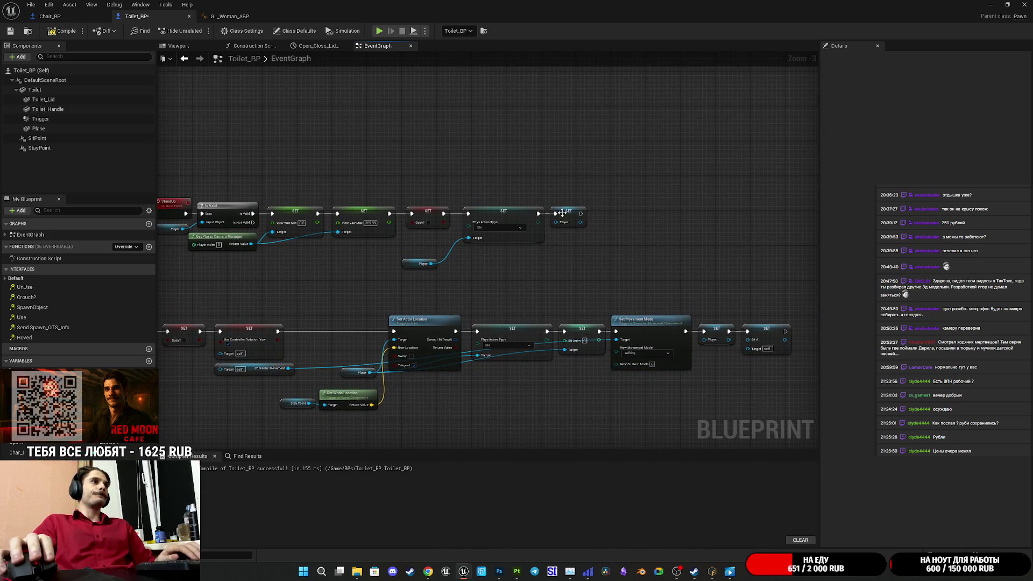
pyautogui.scroll(2, 508, 289)
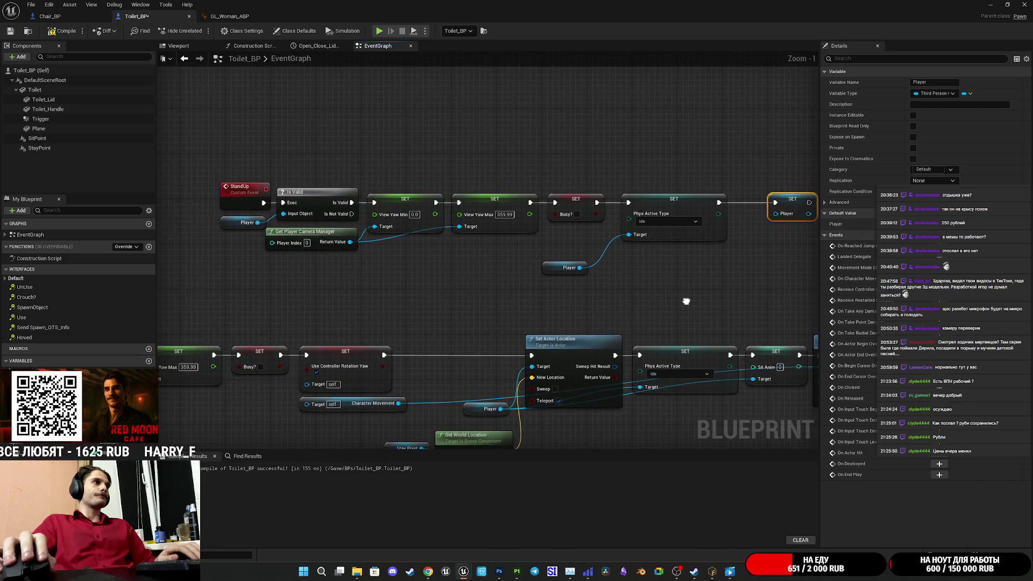
pyautogui.moveTo(537, 239); pyautogui.dragTo(543, 240)
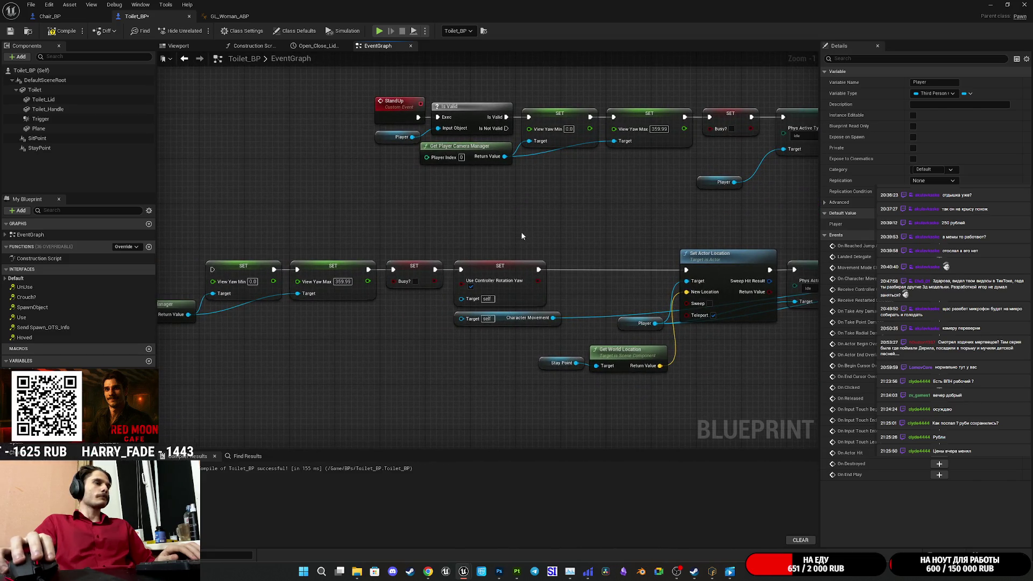
pyautogui.moveTo(445, 286); pyautogui.dragTo(283, 278)
pyautogui.moveTo(511, 268); pyautogui.dragTo(636, 267)
pyautogui.click(571, 304)
pyautogui.moveTo(510, 324)
pyautogui.mouseDown()
pyautogui.moveTo(550, 331)
pyautogui.moveTo(566, 400)
pyautogui.moveTo(684, 386)
pyautogui.moveTo(428, 367)
pyautogui.moveTo(645, 304)
pyautogui.mouseUp()
pyautogui.click(606, 334)
pyautogui.moveTo(606, 334); pyautogui.dragTo(737, 344)
# Step: Wire the Player node into Character Movement's Target pin
pyautogui.moveTo(530, 313)
pyautogui.mouseDown()
pyautogui.moveTo(714, 324)
pyautogui.moveTo(736, 314)
pyautogui.mouseUp()
pyautogui.moveTo(606, 342)
pyautogui.mouseDown()
pyautogui.moveTo(231, 349)
pyautogui.moveTo(296, 346)
pyautogui.mouseUp()
pyautogui.moveTo(222, 316); pyautogui.dragTo(631, 308)
# Step: Delete the extra Get Player Camera Manager and the old SET chain with its Player node
pyautogui.moveTo(232, 320)
pyautogui.mouseDown()
pyautogui.moveTo(634, 295)
pyautogui.moveTo(555, 266)
pyautogui.moveTo(572, 292)
pyautogui.moveTo(167, 322)
pyautogui.moveTo(177, 344)
pyautogui.moveTo(595, 332)
pyautogui.moveTo(534, 325)
pyautogui.moveTo(389, 405)
pyautogui.moveTo(259, 427)
pyautogui.mouseUp()
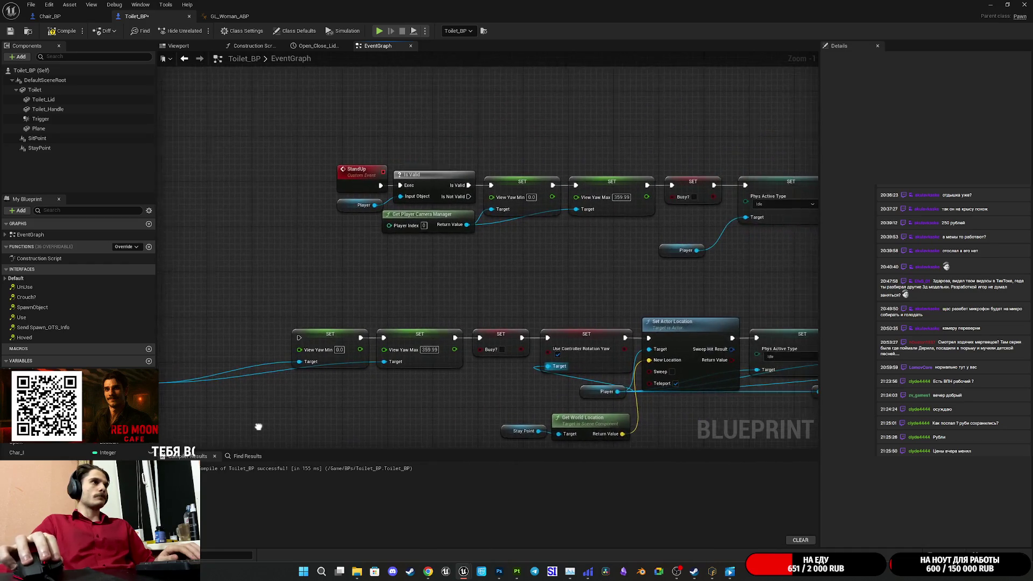
pyautogui.scroll(1, 402, 250)
pyautogui.moveTo(401, 250)
pyautogui.mouseDown()
pyautogui.moveTo(341, 293)
pyautogui.moveTo(335, 287)
pyautogui.moveTo(385, 300)
pyautogui.mouseUp()
pyautogui.press('Delete')
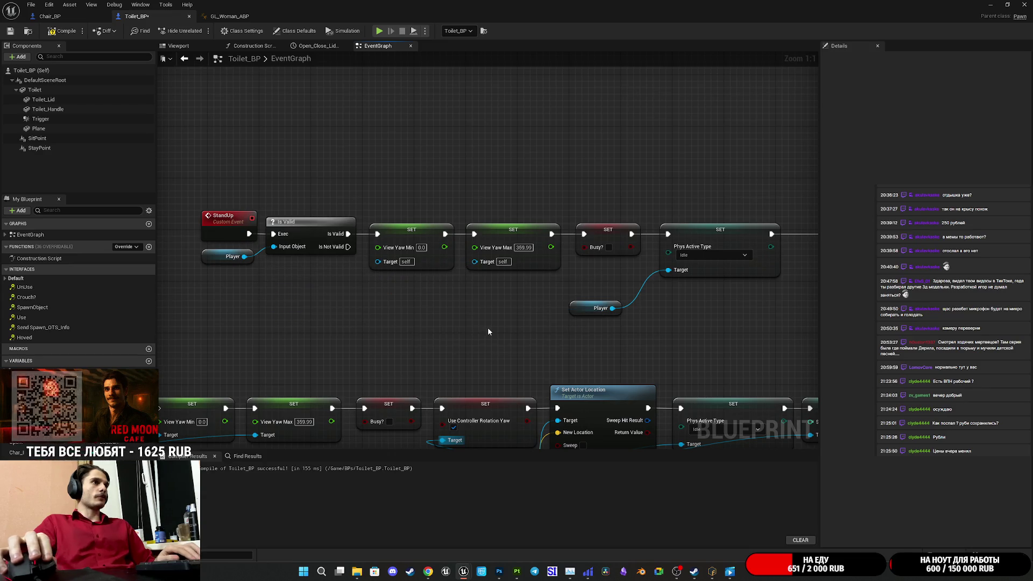
pyautogui.moveTo(487, 329); pyautogui.dragTo(385, 349)
pyautogui.scroll(-2, 386, 348)
pyautogui.moveTo(325, 329)
pyautogui.mouseDown()
pyautogui.moveTo(627, 261)
pyautogui.moveTo(689, 229)
pyautogui.mouseUp()
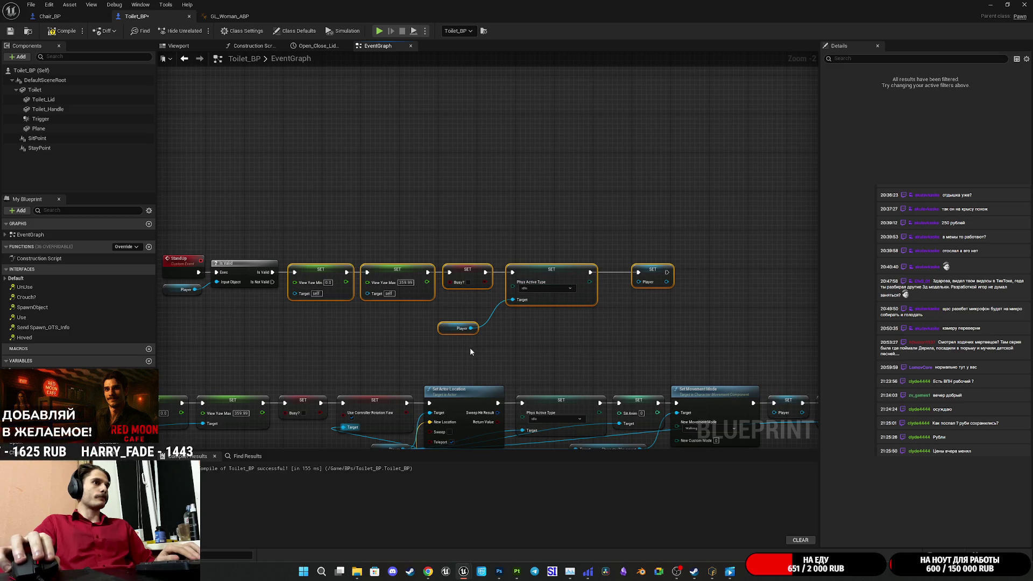
pyautogui.press('Delete')
# Step: Move the whole copied stand-up chain into line after the Is Valid node
pyautogui.scroll(-1, 508, 351)
pyautogui.scroll(-1, 517, 332)
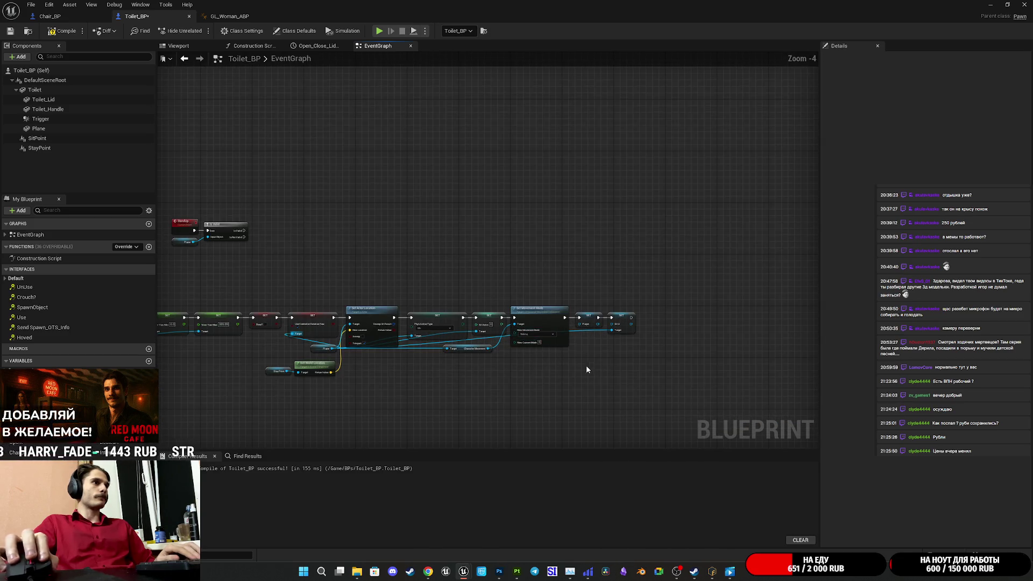
pyautogui.moveTo(594, 373)
pyautogui.mouseDown()
pyautogui.moveTo(142, 303)
pyautogui.moveTo(264, 304)
pyautogui.mouseUp()
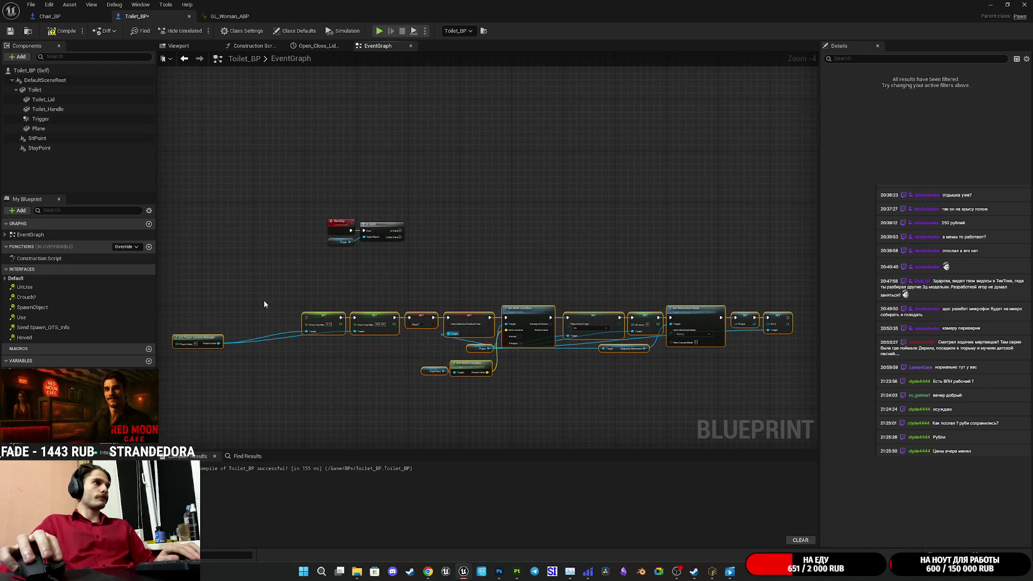
pyautogui.moveTo(326, 317); pyautogui.dragTo(431, 229)
pyautogui.scroll(4, 386, 233)
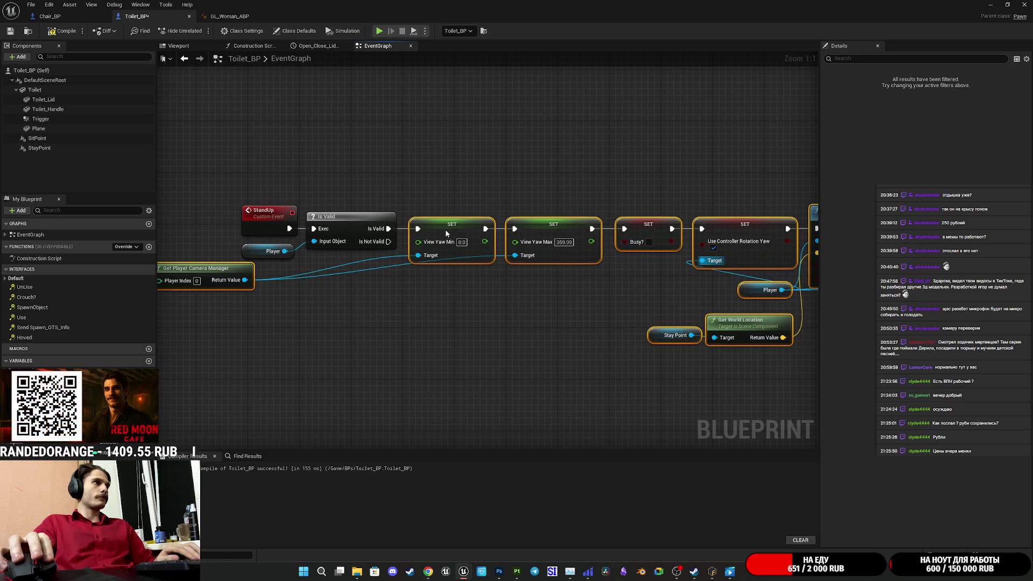
# Step: Place Get Player Camera Manager below Player and reposition the Stay Point and Get World Location nodes
pyautogui.click(397, 295)
pyautogui.moveTo(250, 271)
pyautogui.mouseDown()
pyautogui.moveTo(527, 304)
pyautogui.moveTo(390, 279)
pyautogui.mouseUp()
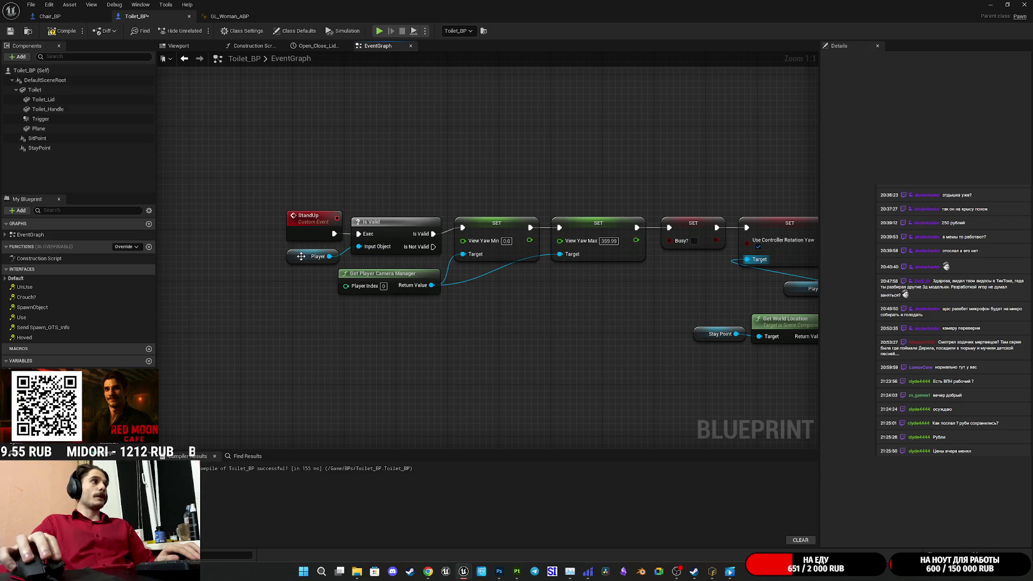
pyautogui.moveTo(296, 259); pyautogui.dragTo(295, 256)
pyautogui.click(233, 193)
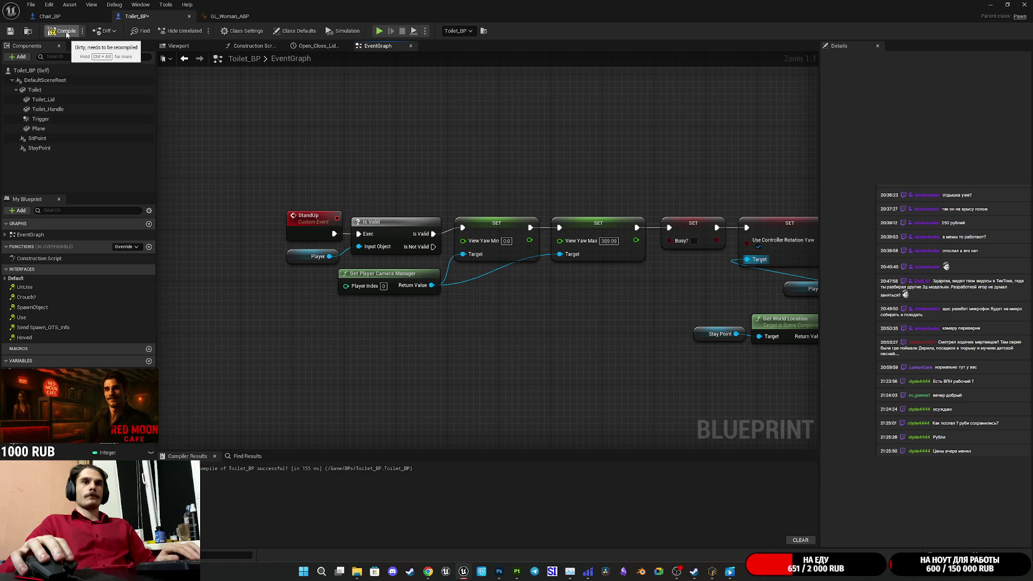
pyautogui.moveTo(452, 171); pyautogui.dragTo(222, 168)
pyautogui.moveTo(549, 176)
pyautogui.mouseDown()
pyautogui.moveTo(302, 180)
pyautogui.moveTo(524, 177)
pyautogui.mouseUp()
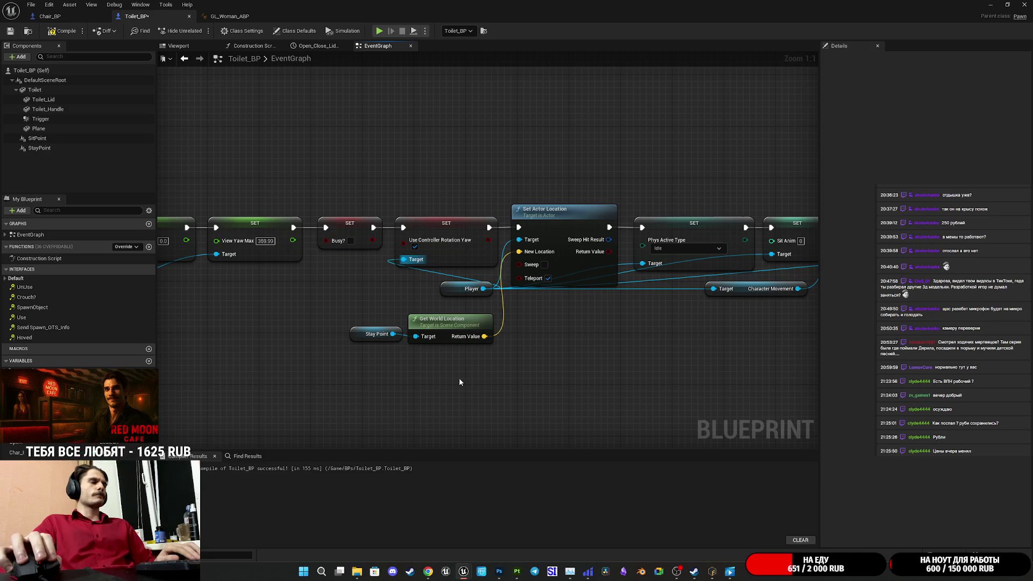
pyautogui.moveTo(469, 327)
pyautogui.mouseDown()
pyautogui.moveTo(348, 285)
pyautogui.moveTo(394, 315)
pyautogui.moveTo(476, 315)
pyautogui.mouseUp()
pyautogui.moveTo(625, 333); pyautogui.dragTo(330, 341)
pyautogui.moveTo(535, 345); pyautogui.dragTo(307, 355)
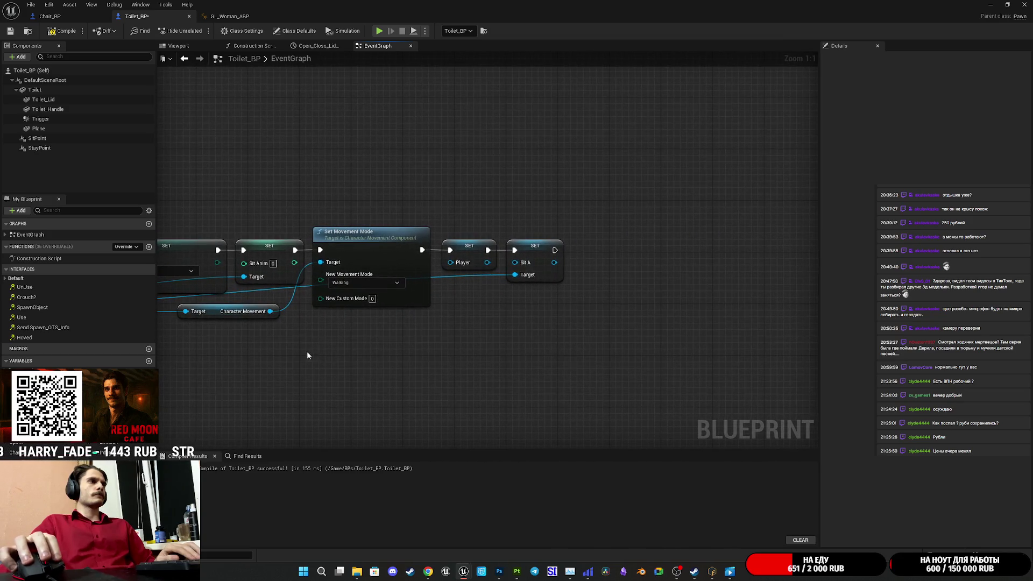
# Step: Compile Toilet_BP, then bring up Chair_BP's event graph
pyautogui.rightClick(416, 305)
pyautogui.click(461, 323)
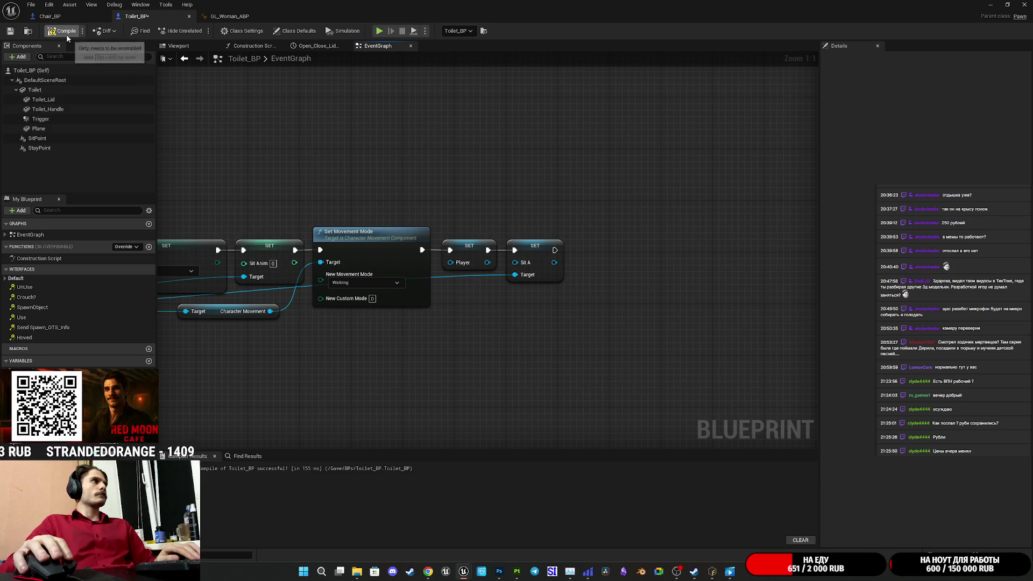
pyautogui.click(12, 33)
pyautogui.scroll(-3, 318, 157)
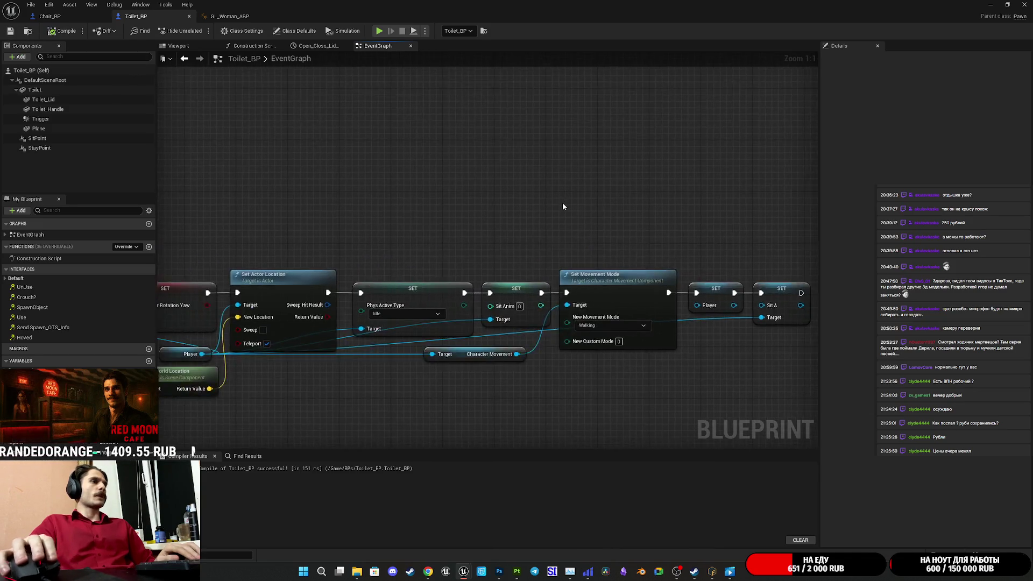
pyautogui.moveTo(510, 207); pyautogui.dragTo(581, 240)
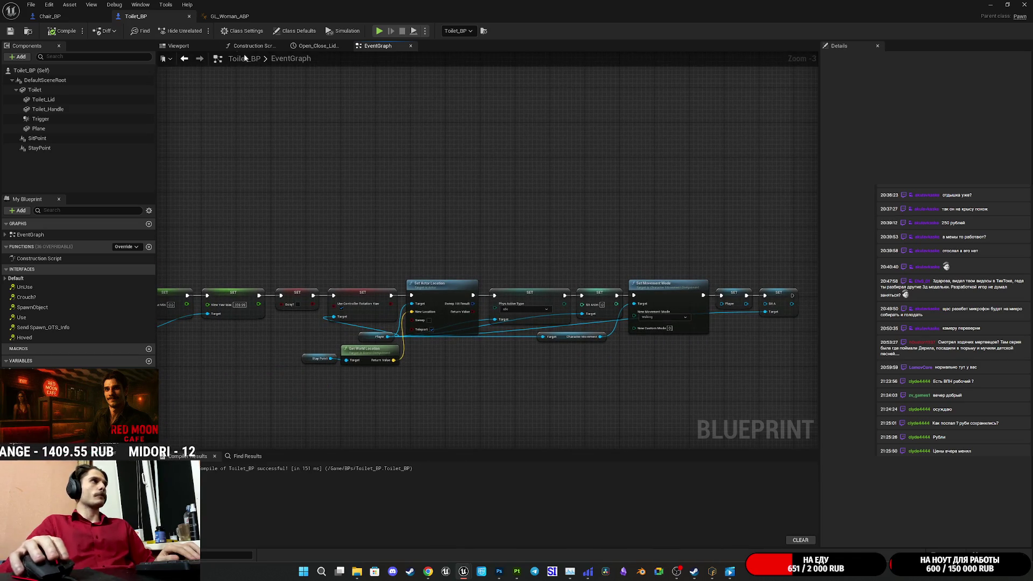
pyautogui.click(86, 17)
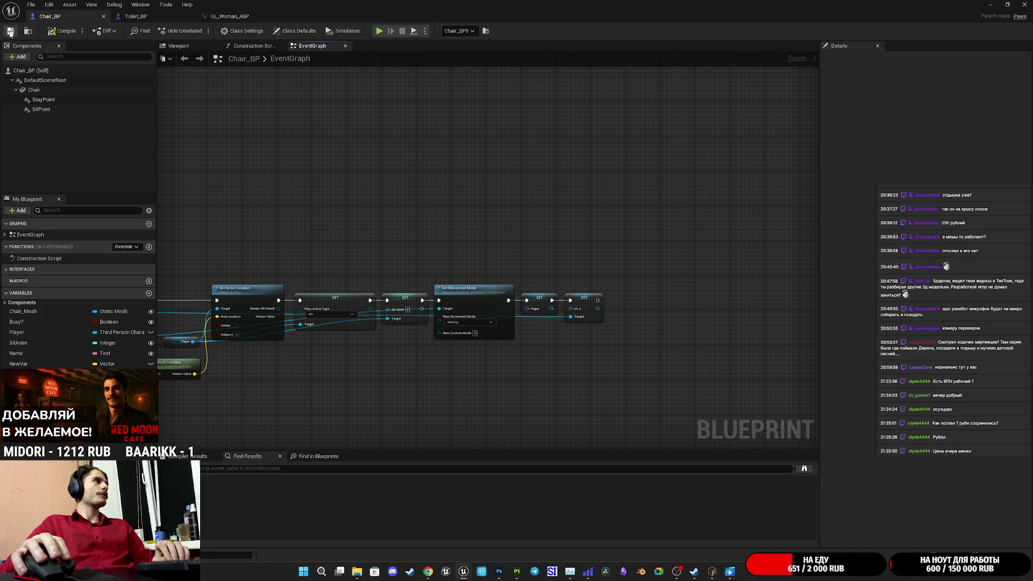
# Step: Close GL_Woman_ABP, check the Excrement variable, and minimize the Toilet_BP and character blueprint windows
pyautogui.click(245, 16)
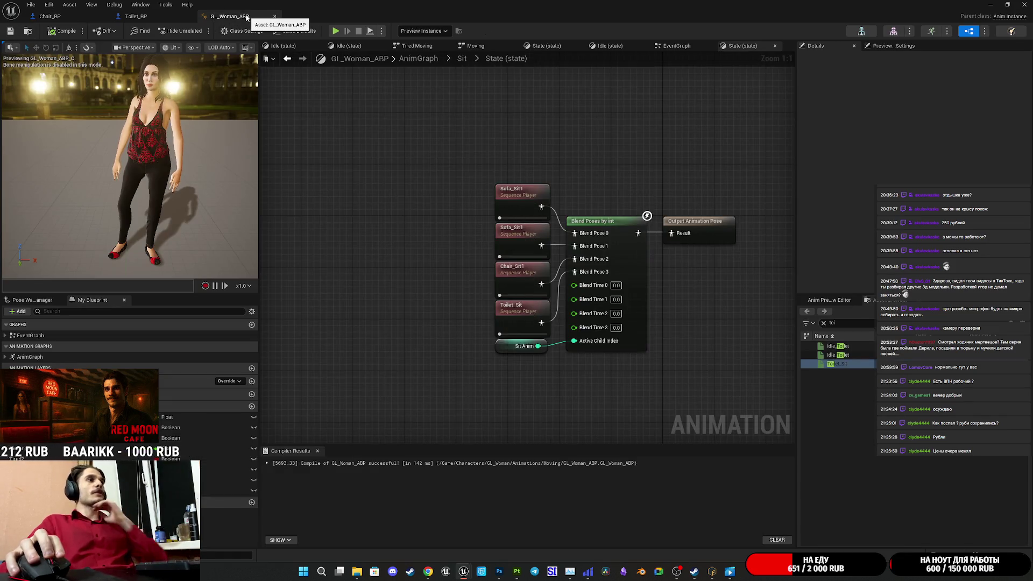
pyautogui.click(274, 16)
pyautogui.click(995, 5)
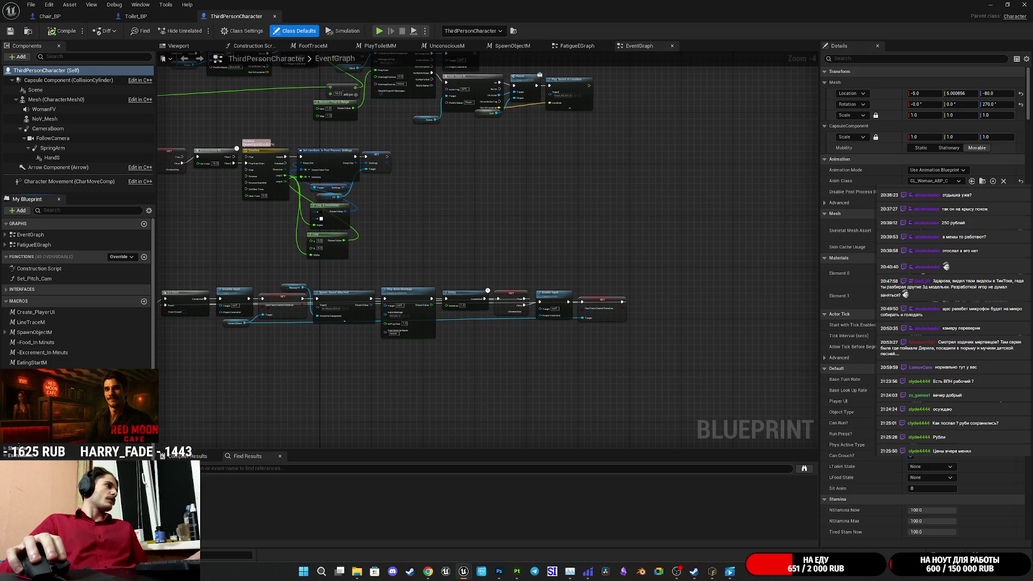
pyautogui.click(32, 414)
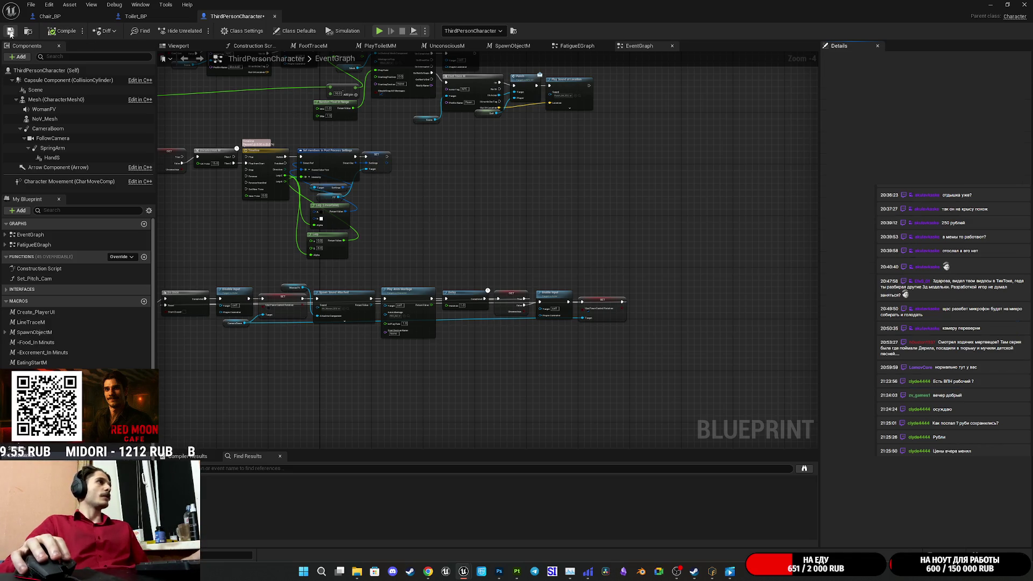
pyautogui.click(991, 4)
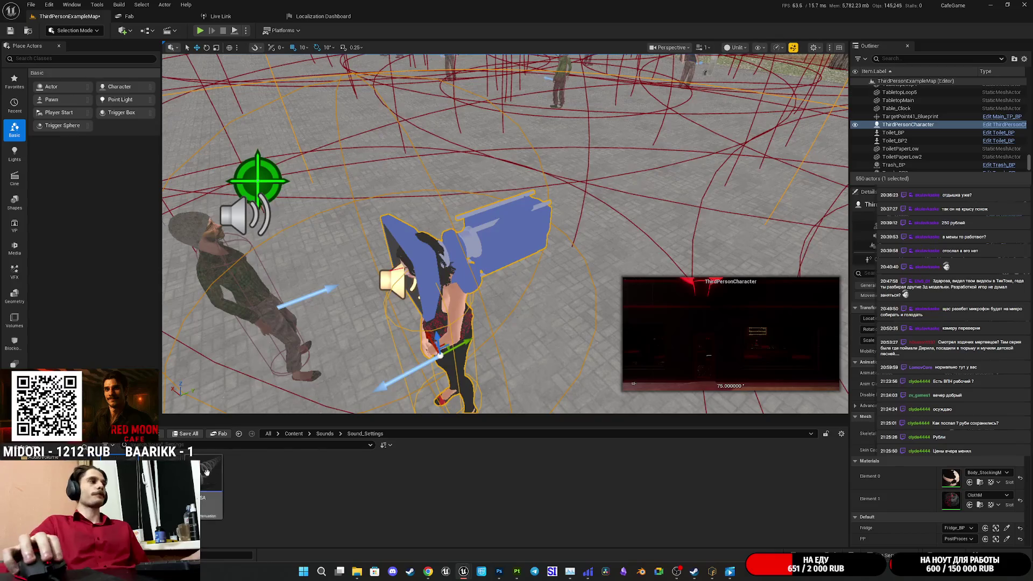
# Step: Save all content via Save Selected and start Play in fullscreen with F11
pyautogui.click(182, 434)
pyautogui.click(581, 379)
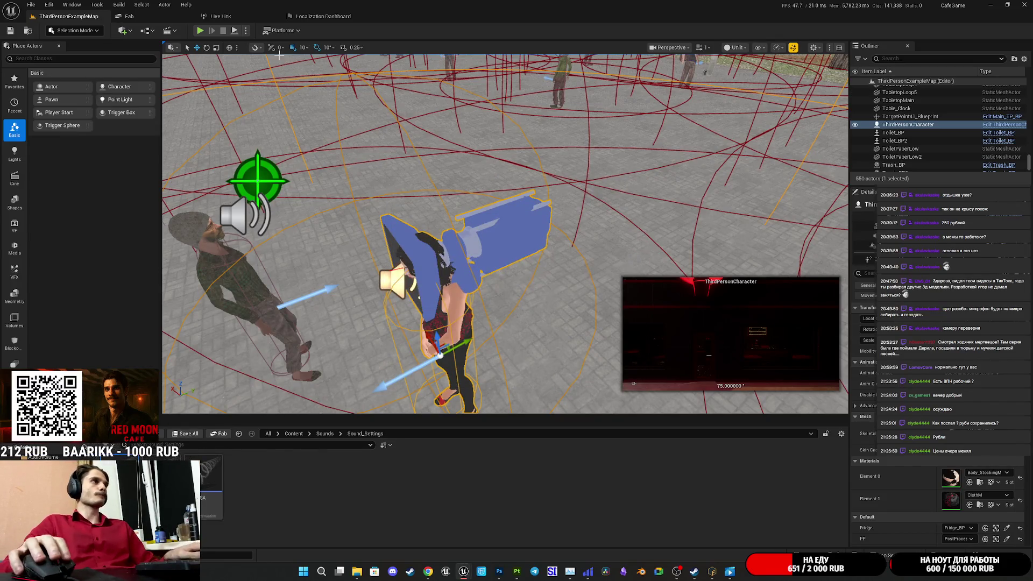
pyautogui.click(201, 30)
pyautogui.press('F11')
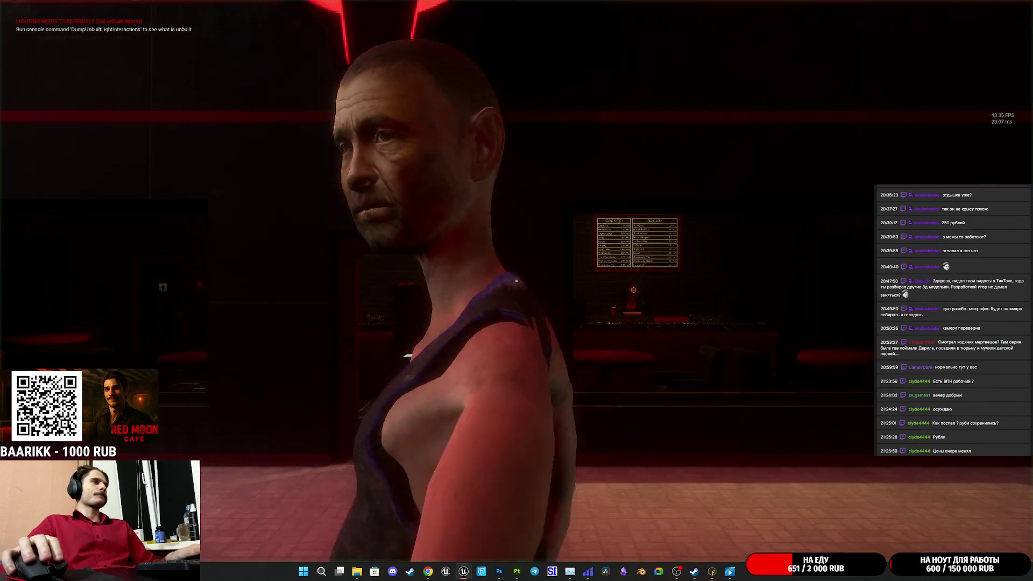
# Step: Walk the character past the counter into the toilet room and up to the toilet
pyautogui.press('w')
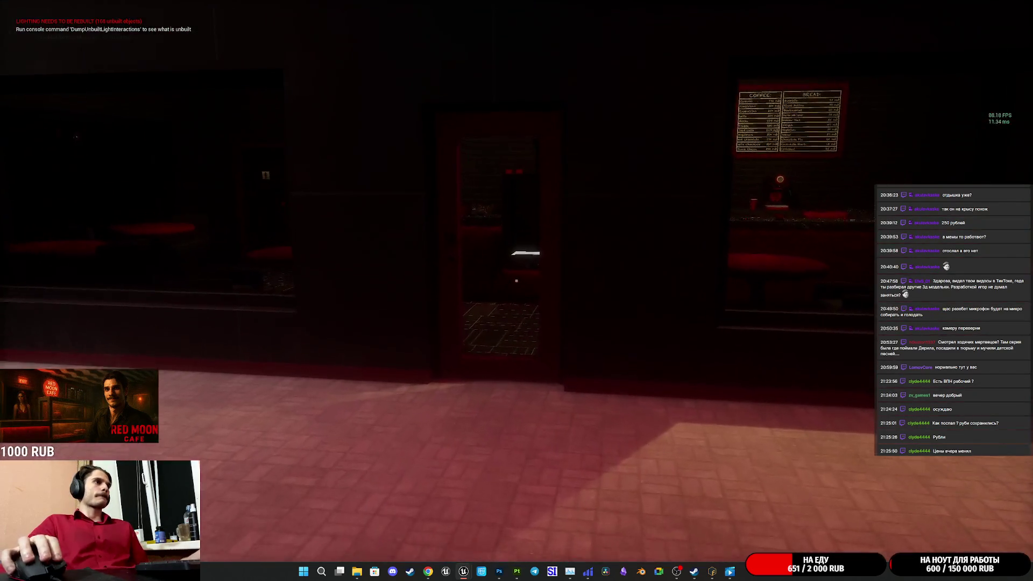
pyautogui.press('w')
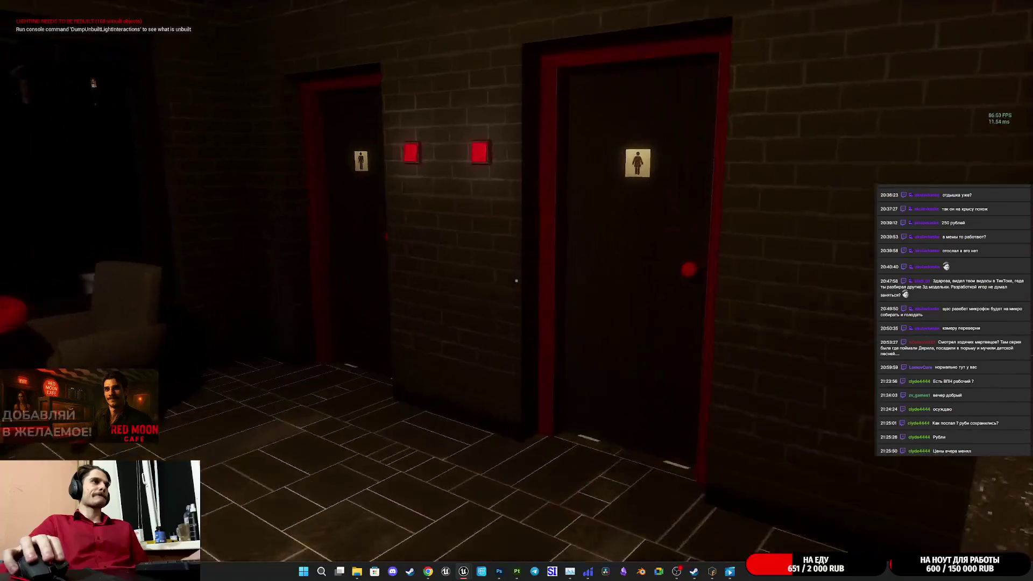
pyautogui.press('w')
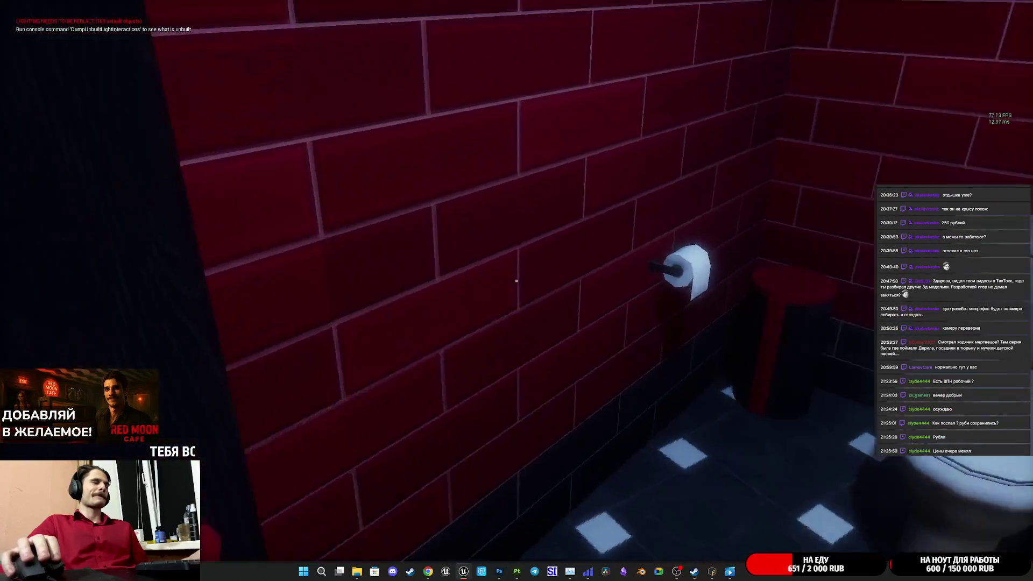
pyautogui.press('w')
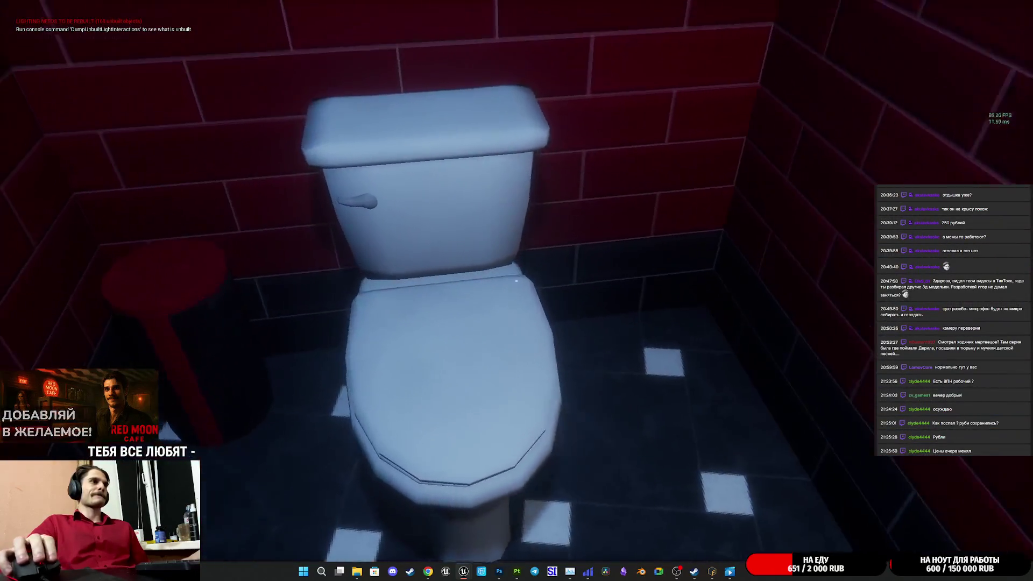
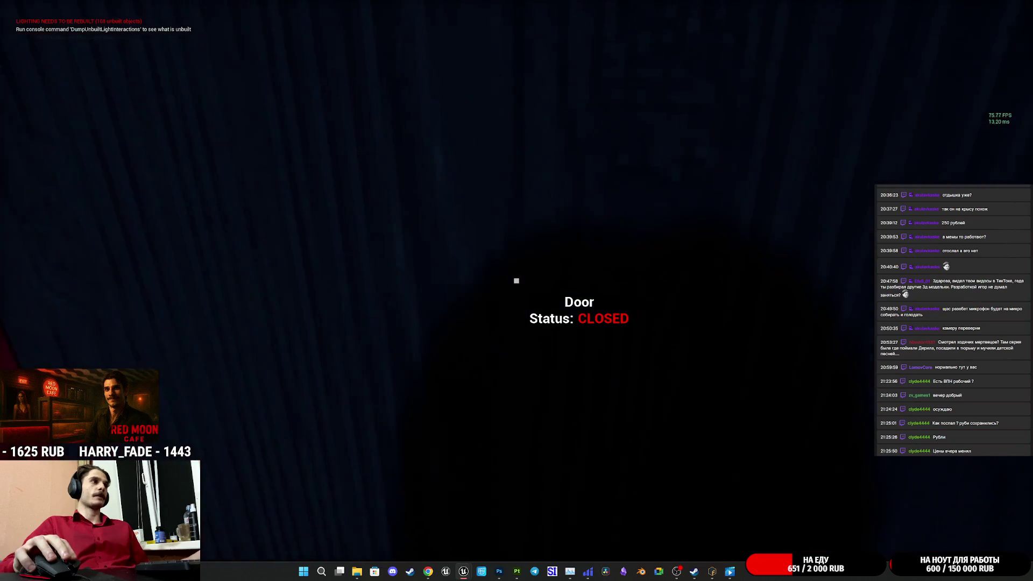
# Step: Enter the café, take a red paper cup and put a lid on it
pyautogui.press('e')
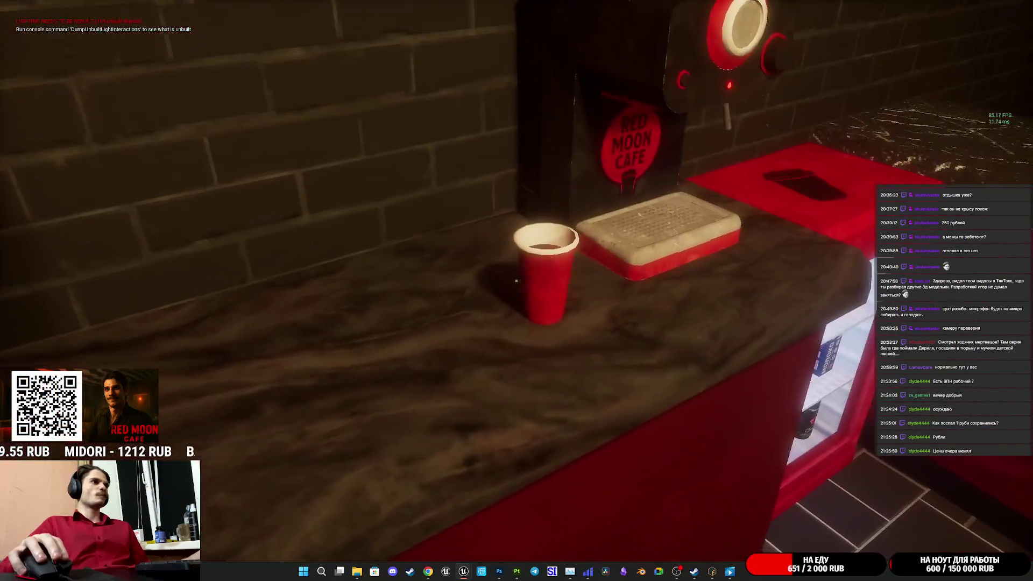
pyautogui.click(517, 280)
pyautogui.click(517, 281)
pyautogui.click(516, 280)
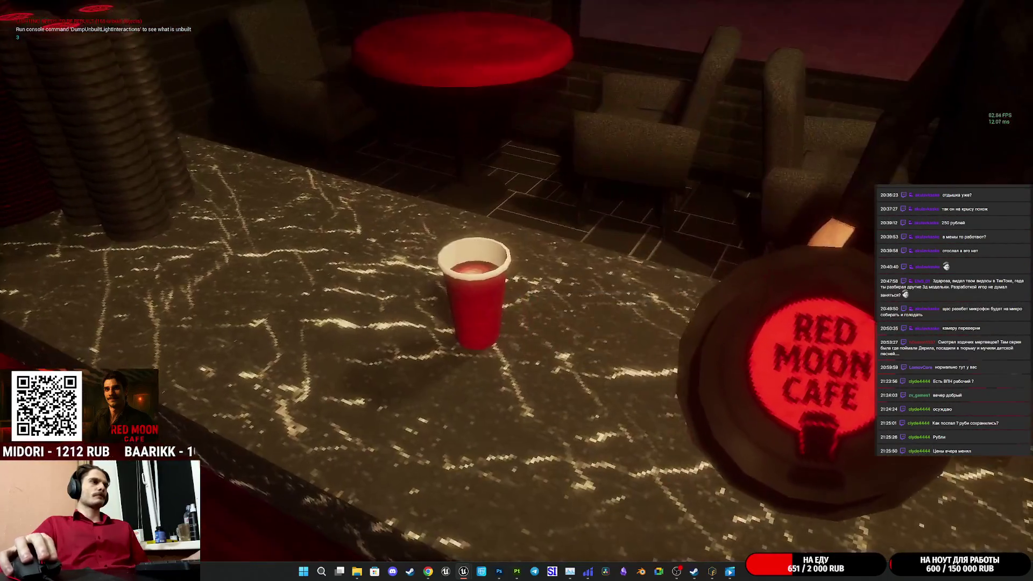
pyautogui.click(517, 281)
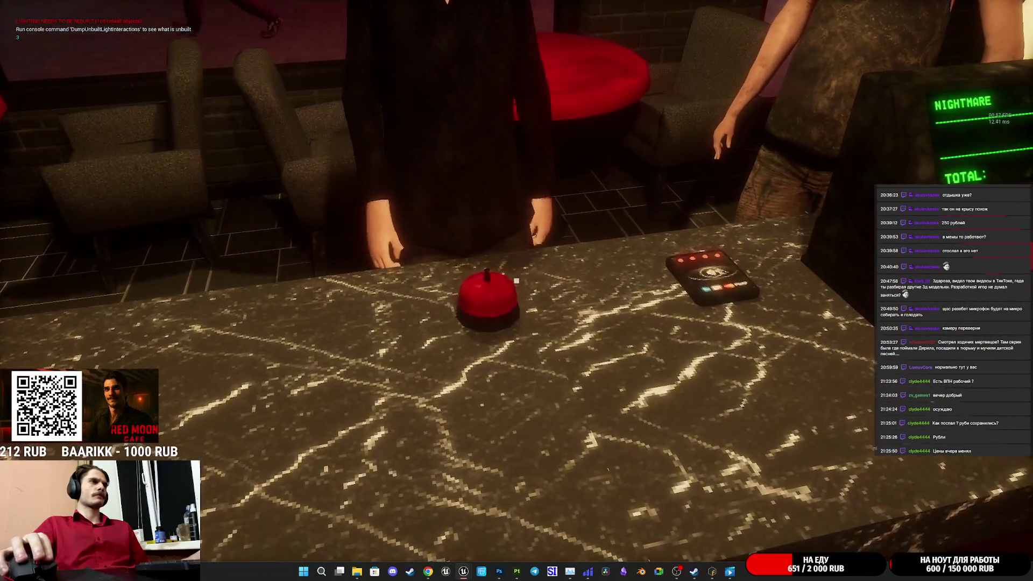
# Step: Ring up the lidded cappuccino with sugar for 250 RUB, walk to the restroom, then stop the playtest
pyautogui.click(516, 280)
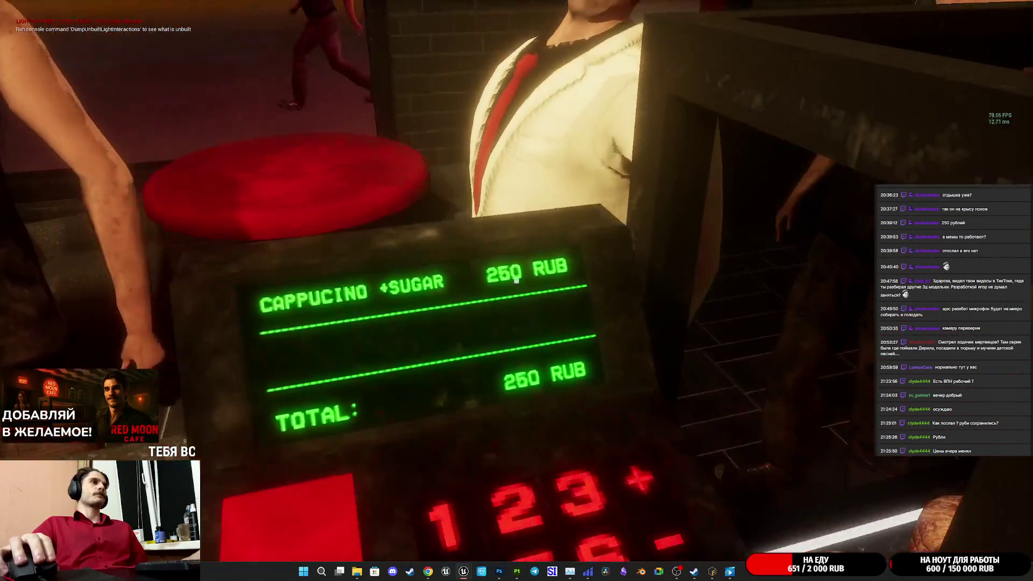
pyautogui.press('e')
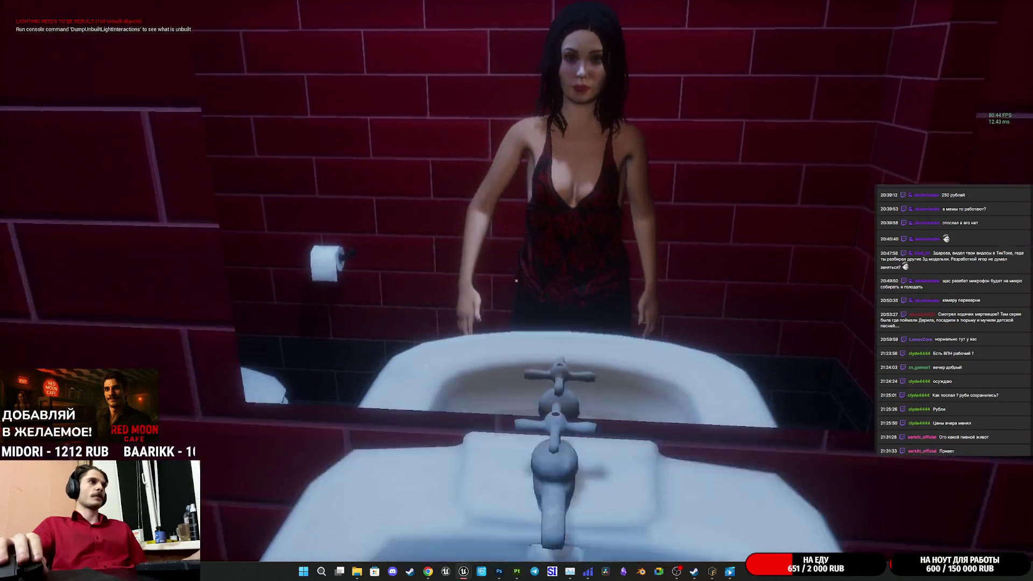
pyautogui.press('Escape')
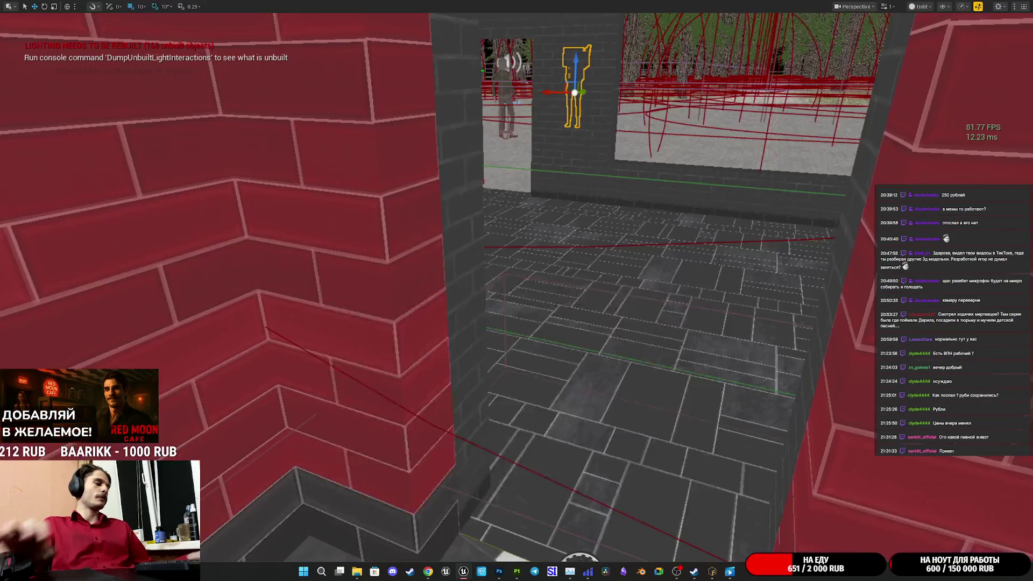
# Step: Follow the Message Log error's link to the SET Sit_A node in Toilet_BP's graph
pyautogui.moveTo(530, 496); pyautogui.dragTo(700, 497)
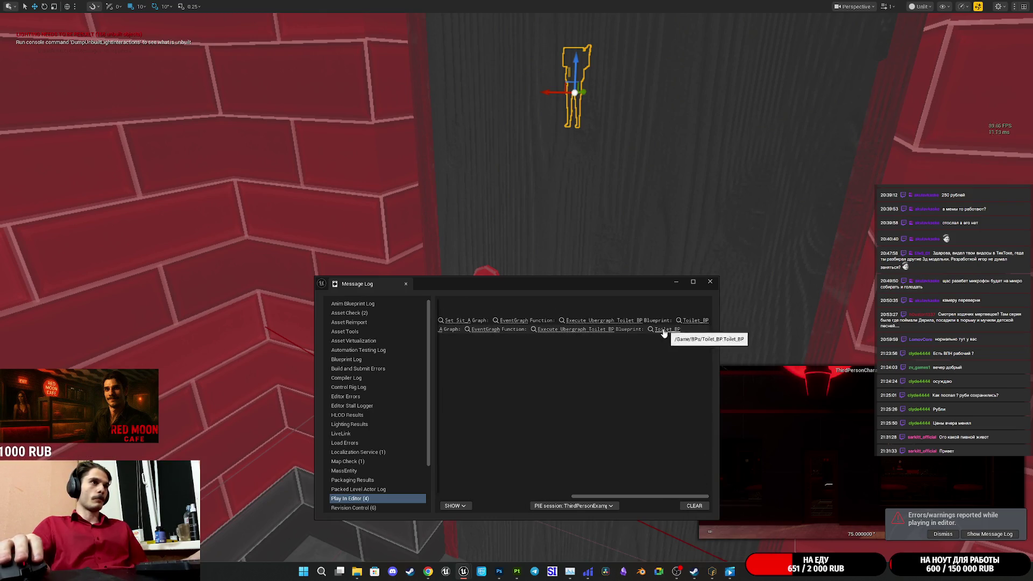
pyautogui.moveTo(602, 495); pyautogui.dragTo(538, 498)
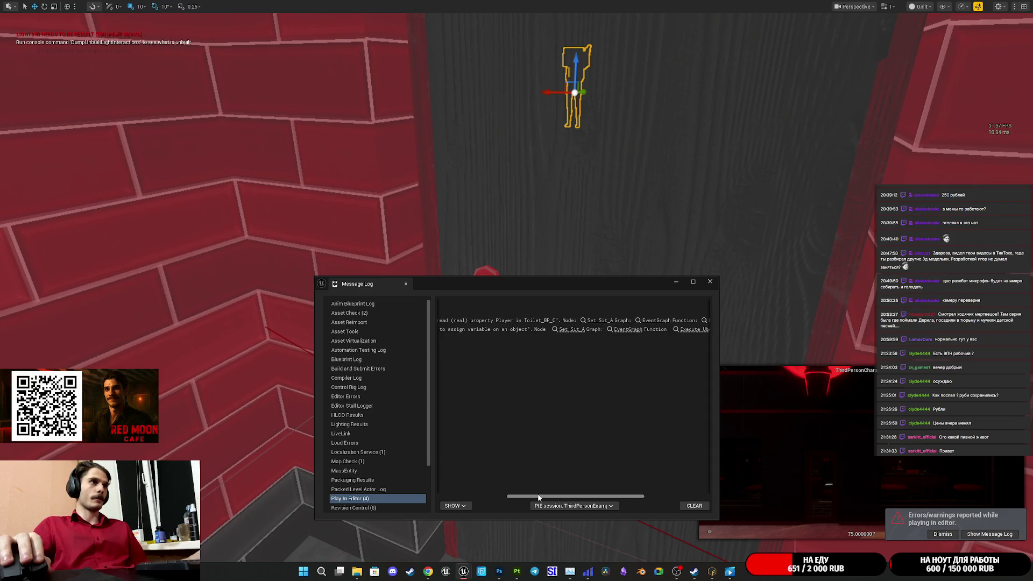
pyautogui.click(584, 321)
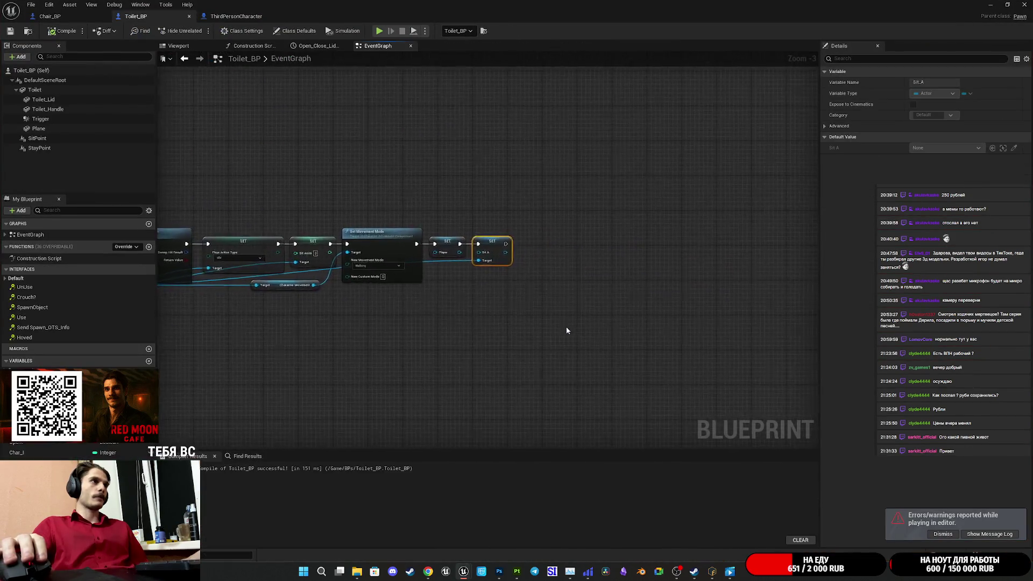
pyautogui.scroll(-2, 558, 316)
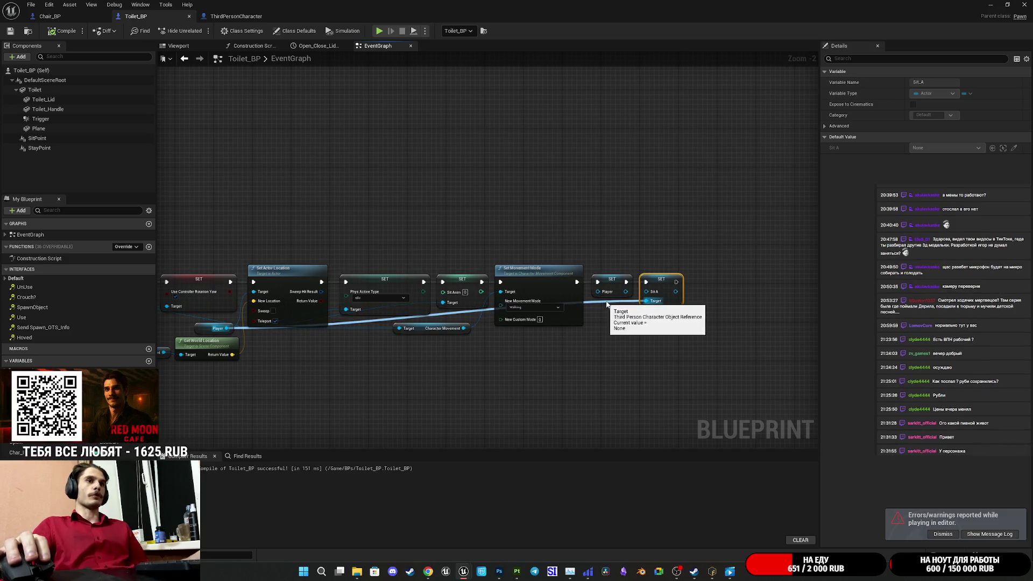
pyautogui.click(1010, 5)
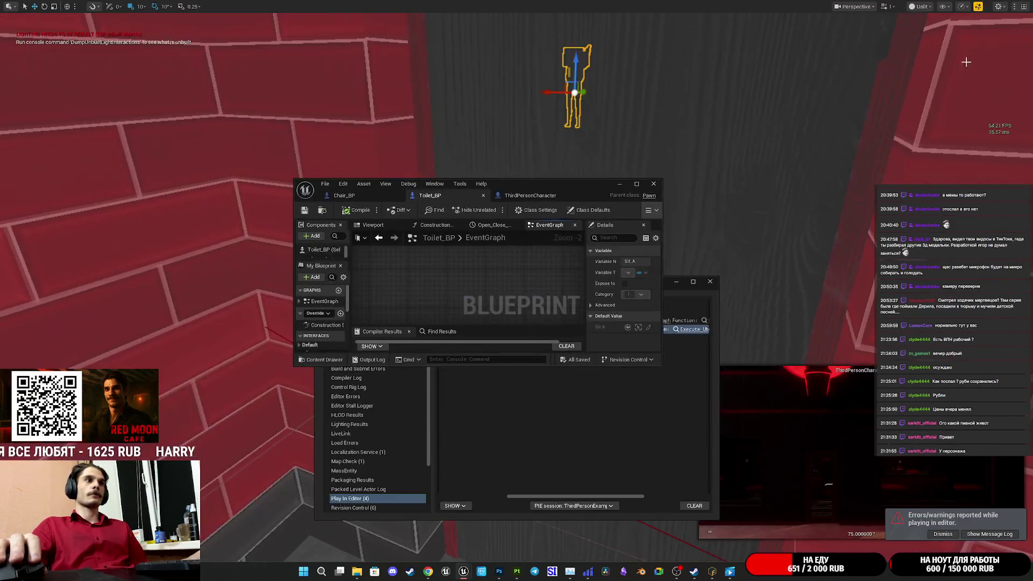
pyautogui.click(631, 413)
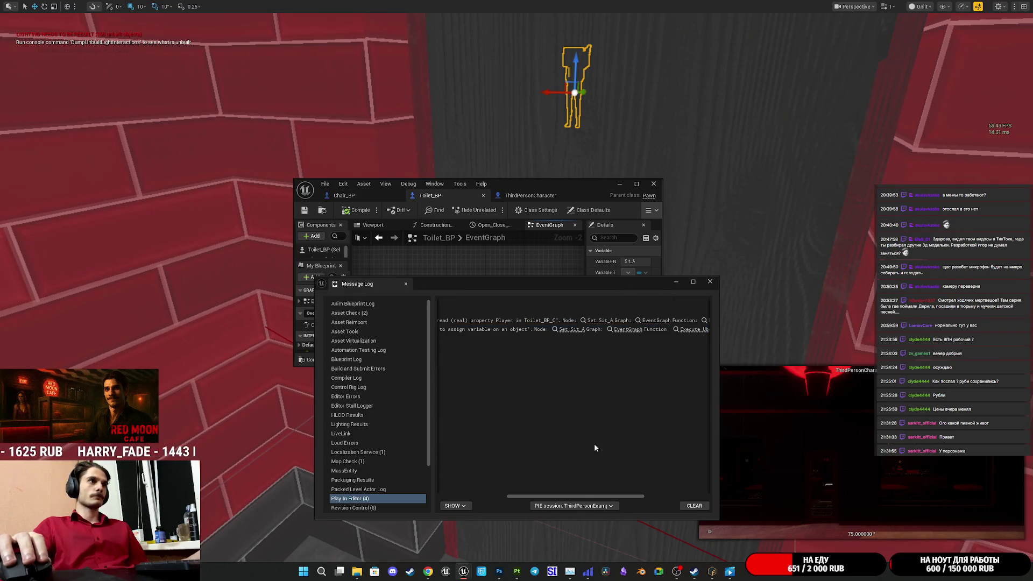
pyautogui.moveTo(524, 493)
pyautogui.mouseDown()
pyautogui.moveTo(428, 495)
pyautogui.moveTo(557, 493)
pyautogui.mouseUp()
pyautogui.click(506, 330)
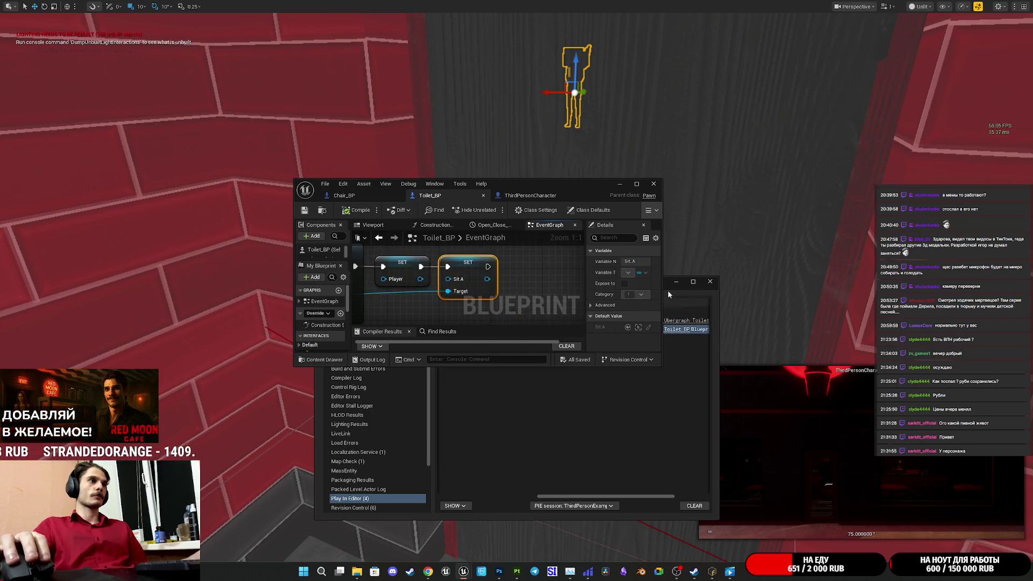
# Step: Maximize Toilet_BP's graph and review the Player getter, Delay, Stand Up, Branch and Fade In nodes
pyautogui.moveTo(586, 190); pyautogui.dragTo(496, 149)
pyautogui.moveTo(603, 282); pyautogui.dragTo(629, 315)
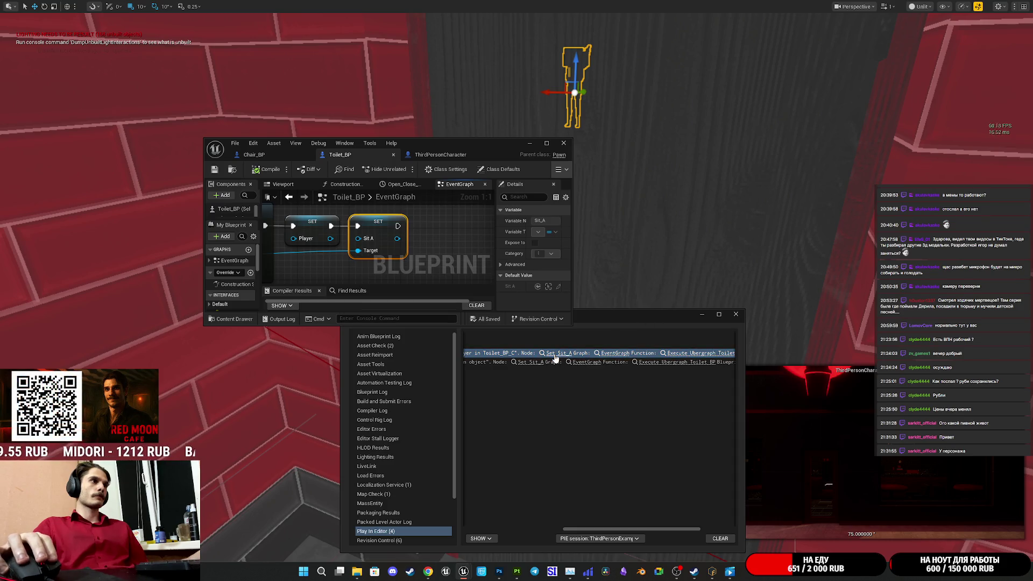
pyautogui.doubleClick(483, 141)
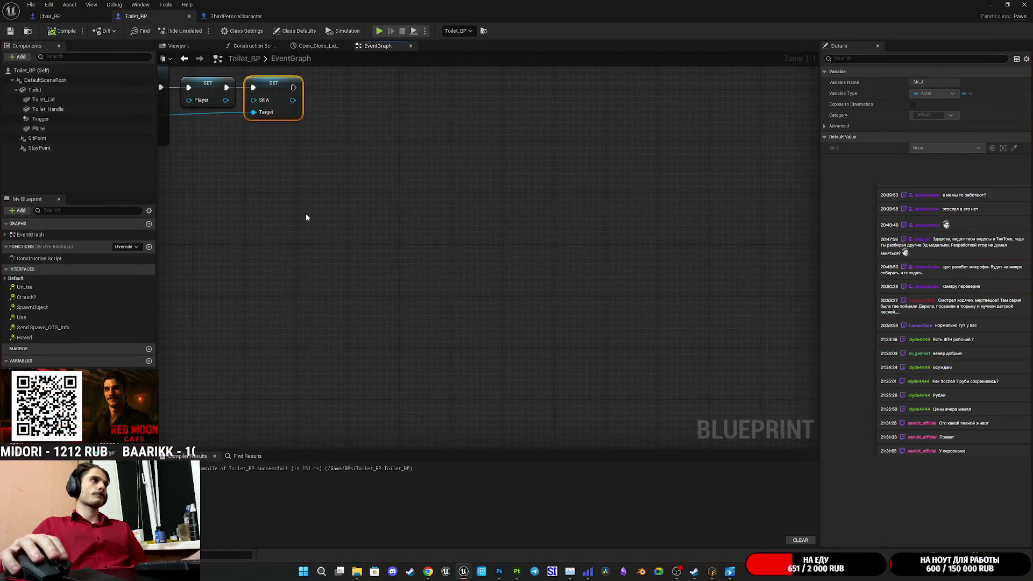
pyautogui.scroll(-1, 305, 213)
pyautogui.scroll(-2, 556, 278)
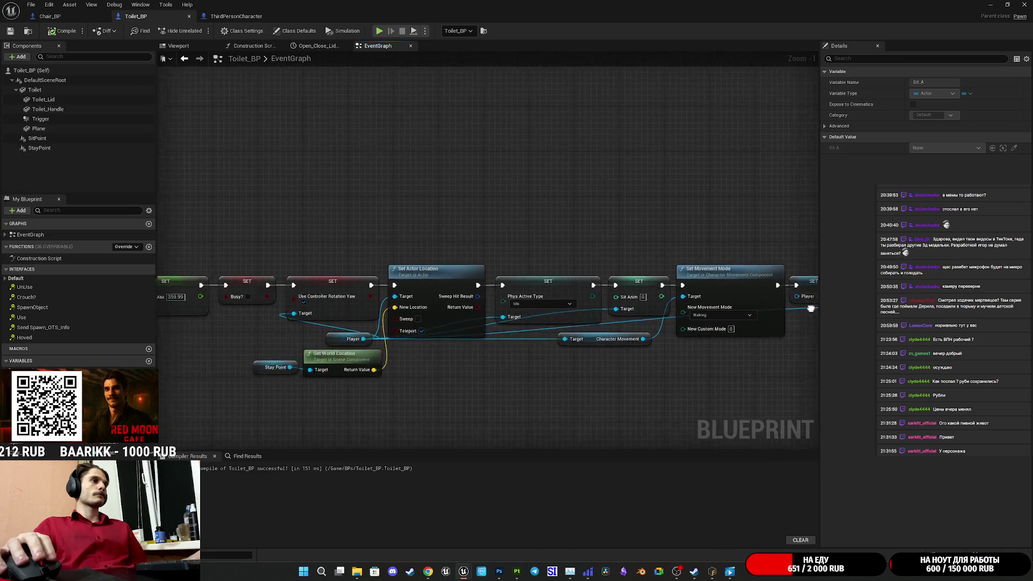
pyautogui.moveTo(284, 358)
pyautogui.mouseDown()
pyautogui.moveTo(202, 352)
pyautogui.moveTo(206, 343)
pyautogui.mouseUp()
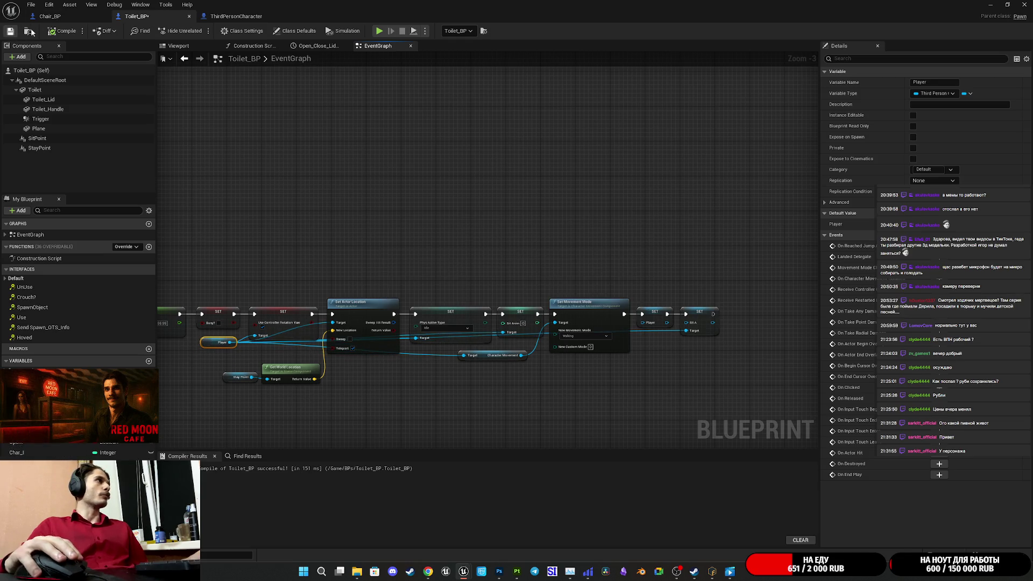
pyautogui.scroll(3, 692, 333)
pyautogui.scroll(-4, 702, 328)
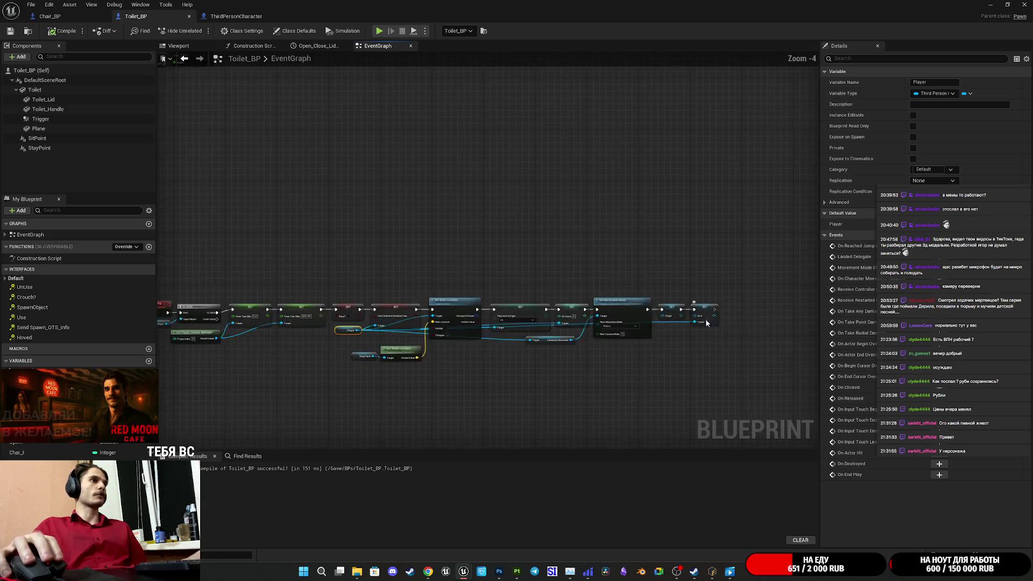
pyautogui.scroll(2, 550, 251)
pyautogui.moveTo(550, 251); pyautogui.dragTo(296, 330)
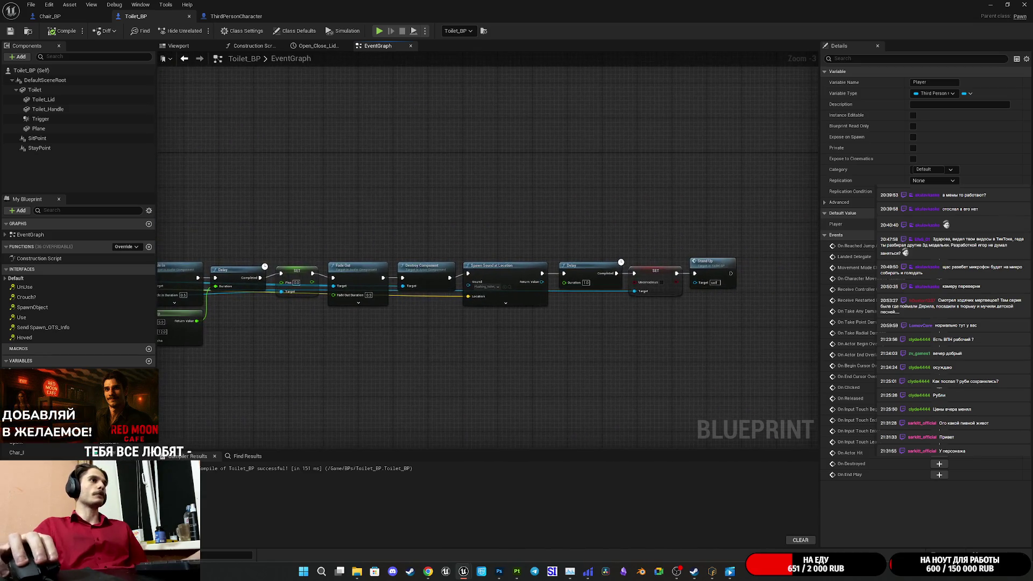
pyautogui.moveTo(663, 447); pyautogui.dragTo(818, 446)
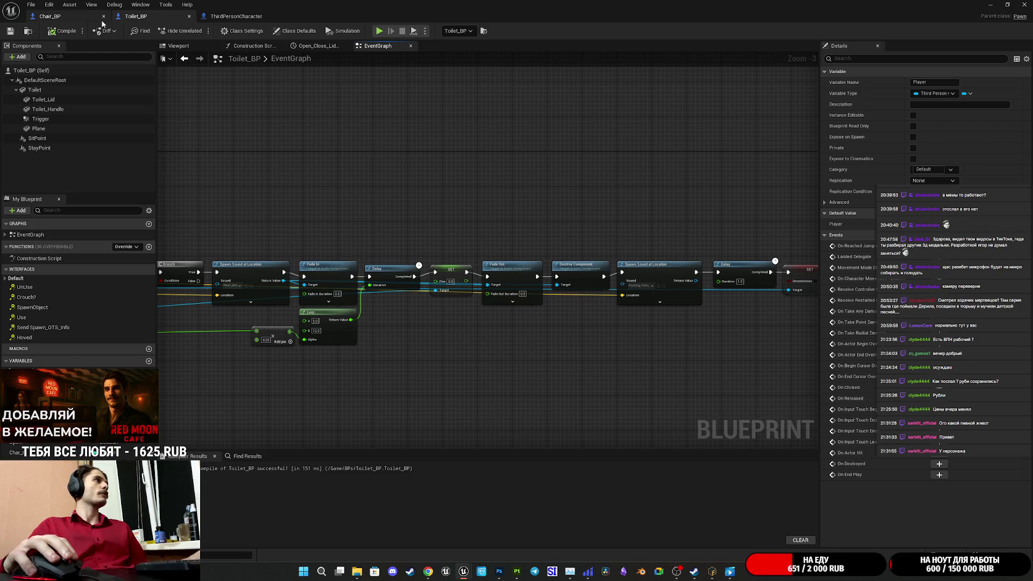
pyautogui.click(232, 16)
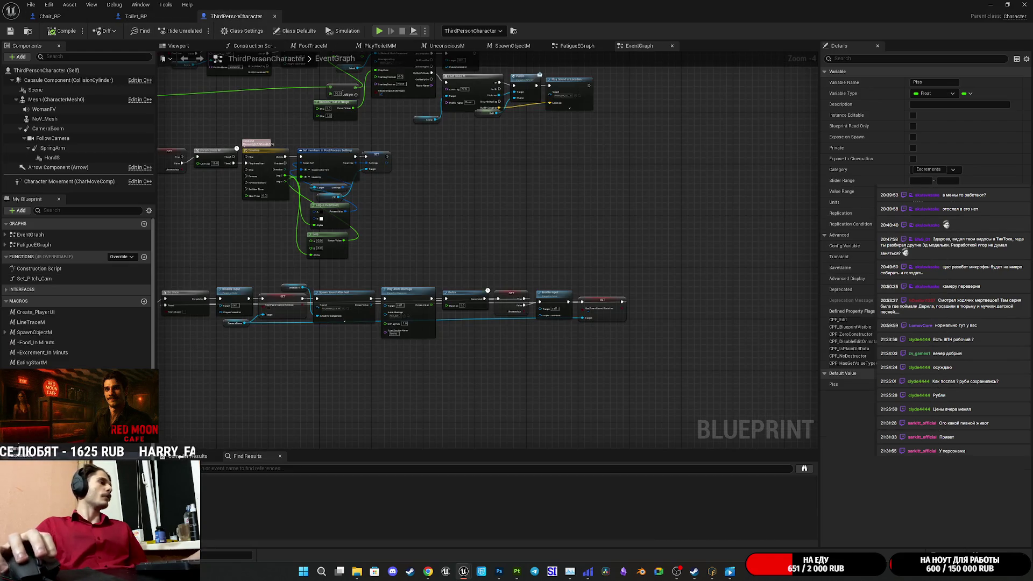
# Step: Show the Sit_A variable's details in ThirdPersonCharacter and look over the Un Use input nodes
pyautogui.scroll(-3, 78, 291)
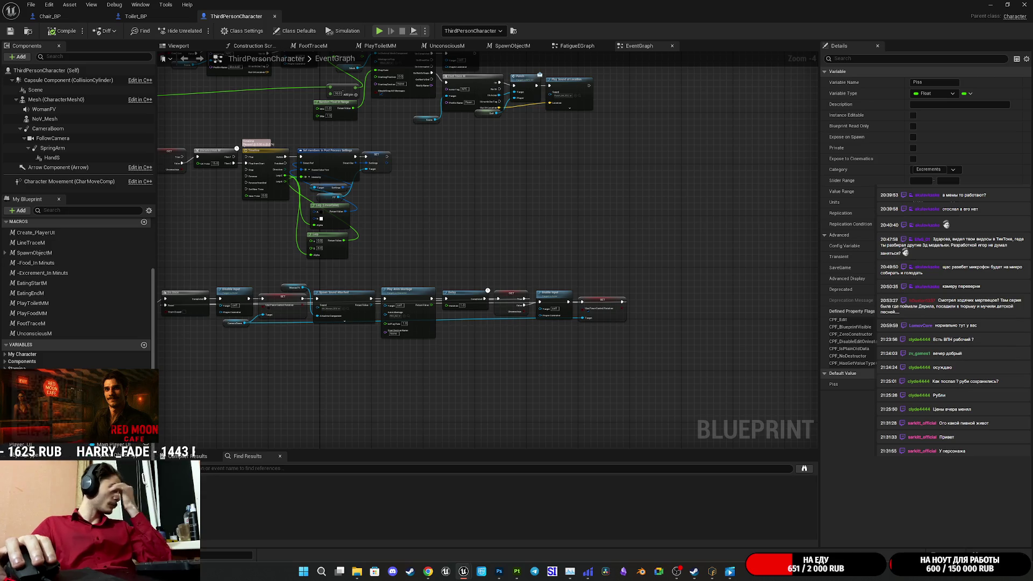
pyautogui.scroll(-2, 78, 291)
pyautogui.click(471, 427)
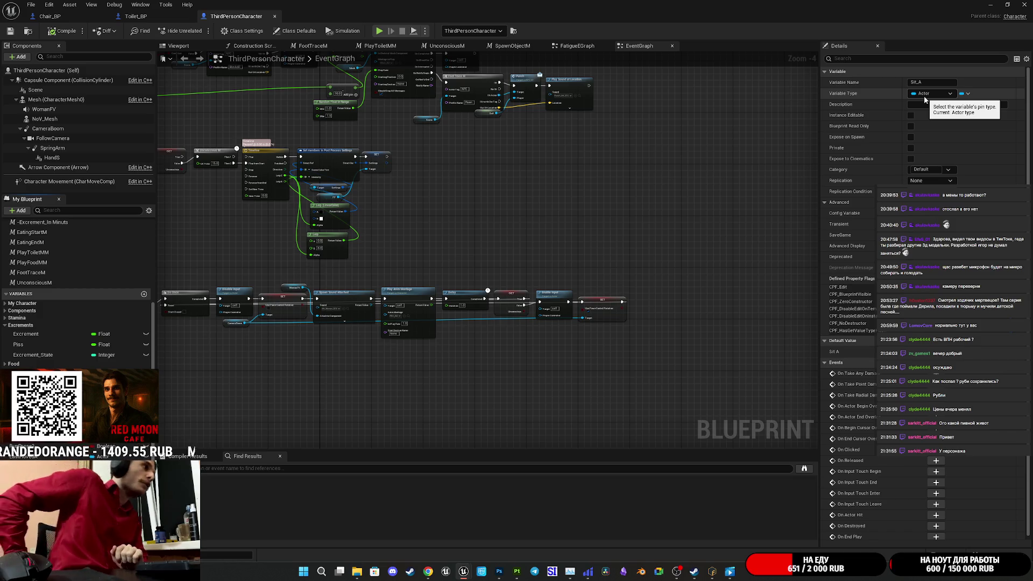
pyautogui.moveTo(404, 249); pyautogui.dragTo(706, 216)
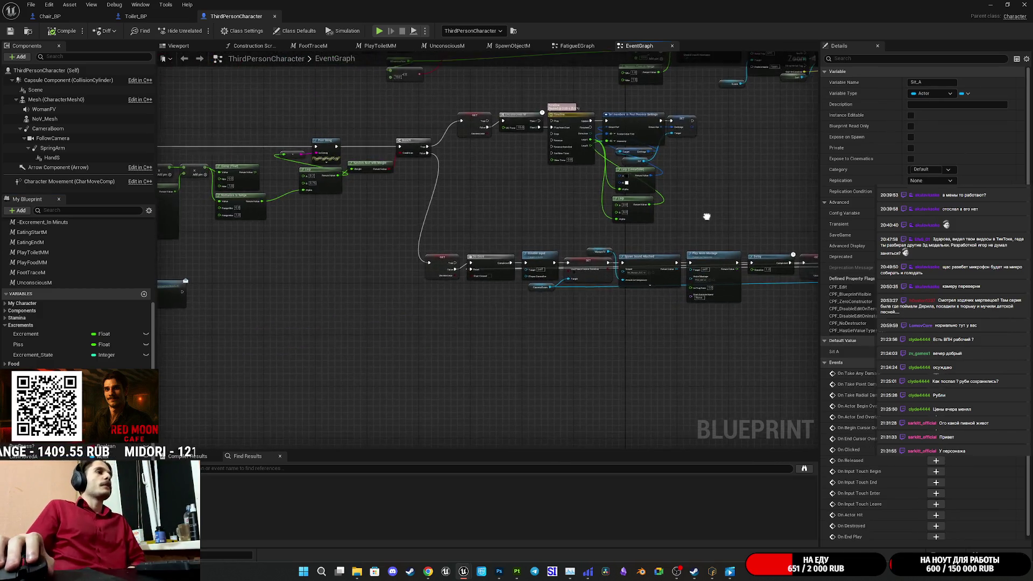
pyautogui.moveTo(466, 226)
pyautogui.mouseDown()
pyautogui.moveTo(492, 260)
pyautogui.moveTo(582, 282)
pyautogui.mouseUp()
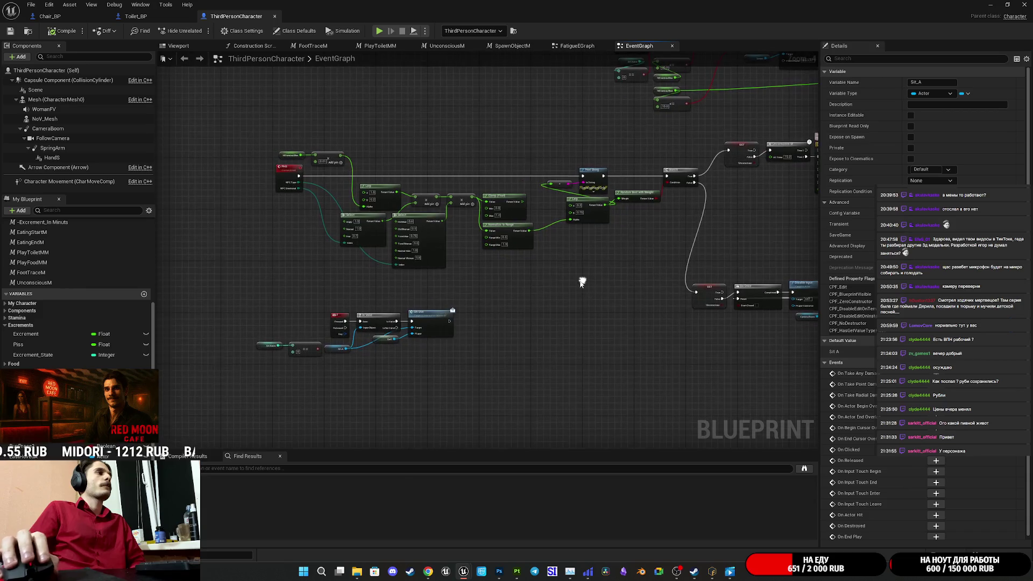
# Step: Nudge the Sit A getter node upward and save the ThirdPersonCharacter blueprint
pyautogui.scroll(3, 345, 313)
pyautogui.scroll(-2, 425, 294)
pyautogui.scroll(2, 425, 290)
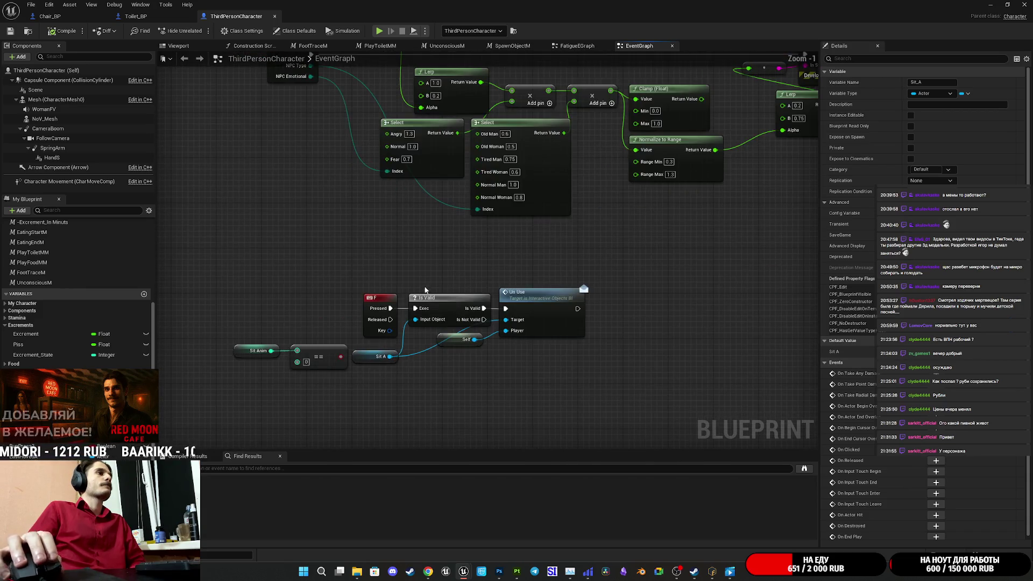
pyautogui.scroll(-1, 425, 293)
pyautogui.scroll(1, 456, 233)
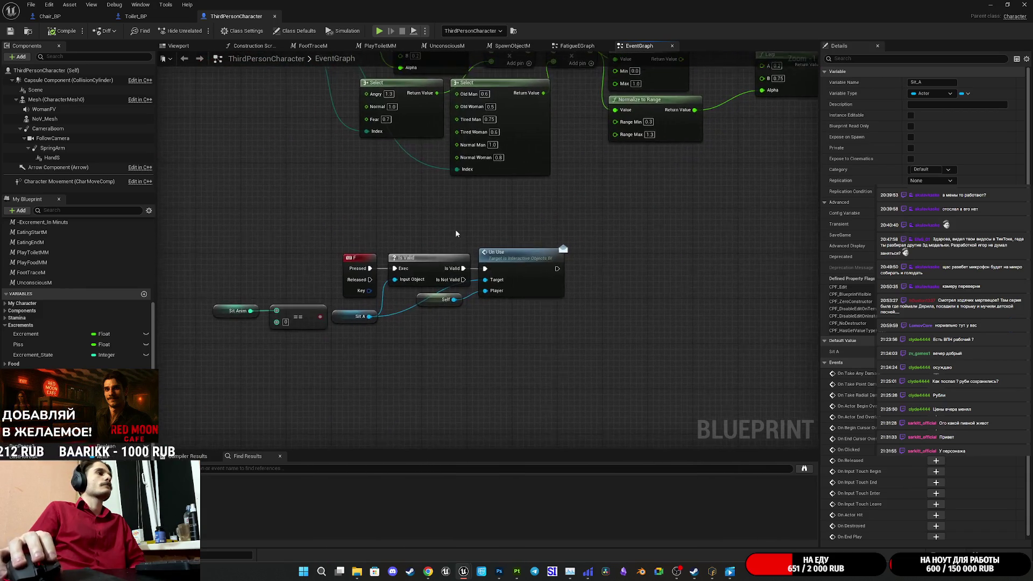
pyautogui.scroll(1, 389, 318)
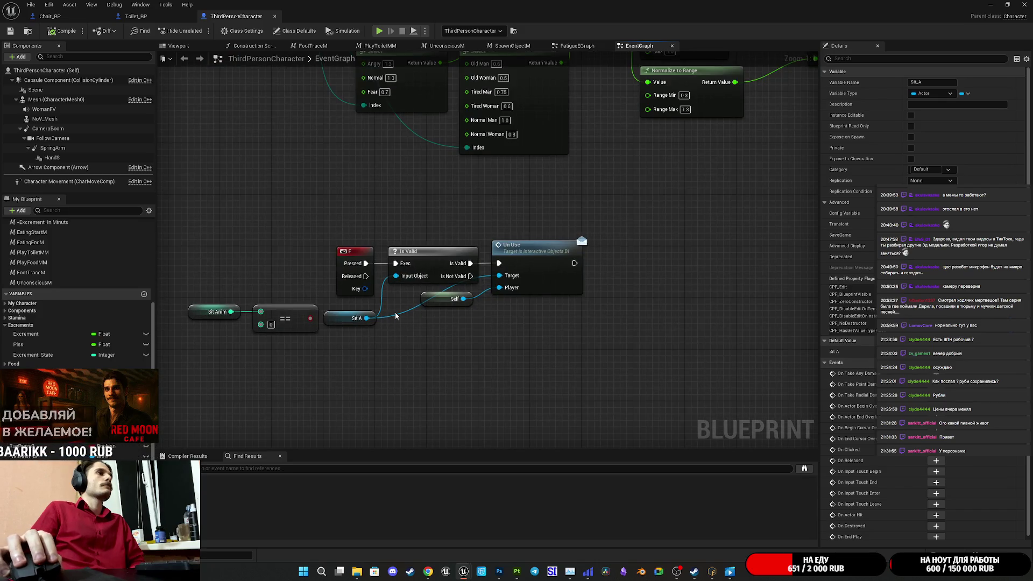
pyautogui.moveTo(338, 321); pyautogui.dragTo(339, 314)
pyautogui.click(396, 326)
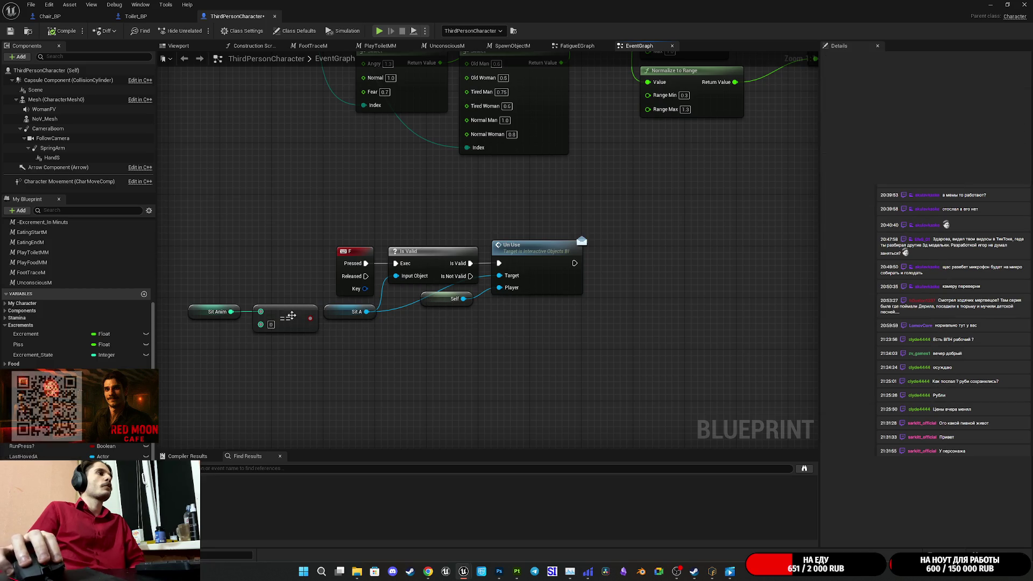
pyautogui.click(10, 31)
pyautogui.click(152, 17)
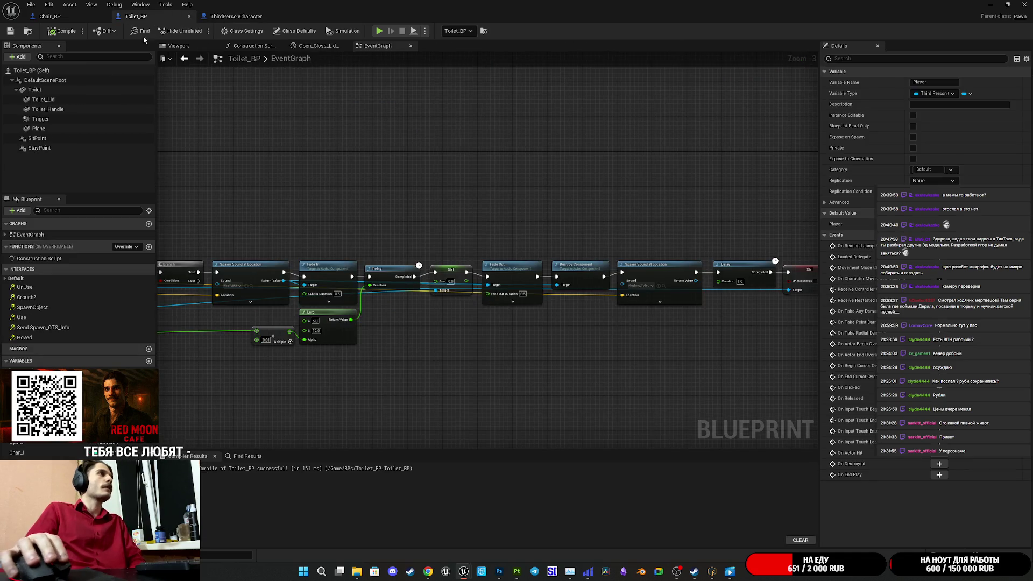
pyautogui.moveTo(556, 198)
pyautogui.mouseDown()
pyautogui.moveTo(380, 201)
pyautogui.moveTo(556, 235)
pyautogui.moveTo(340, 225)
pyautogui.mouseUp()
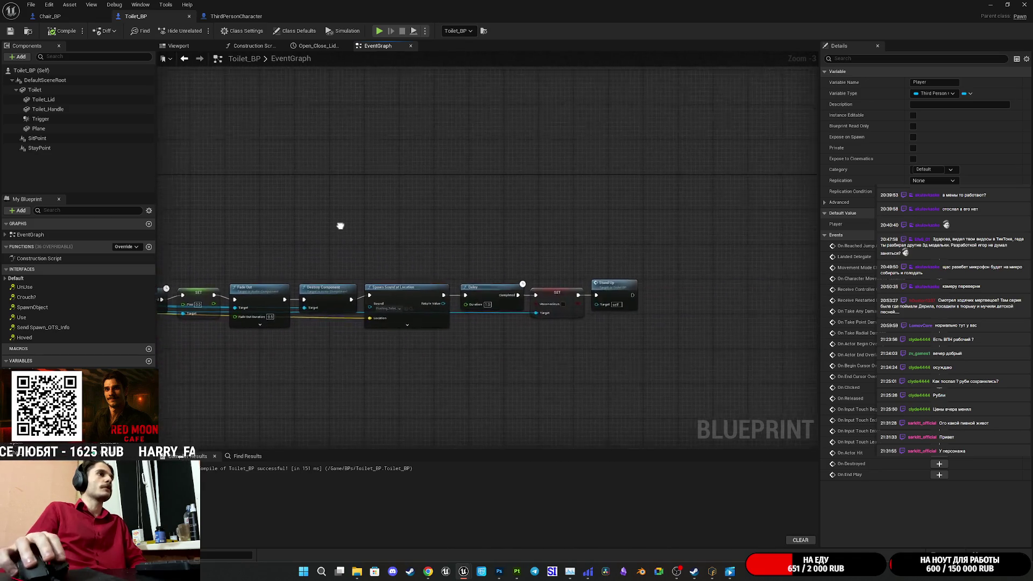
pyautogui.scroll(-1, 340, 226)
pyautogui.scroll(3, 511, 323)
pyautogui.moveTo(511, 323); pyautogui.dragTo(591, 203)
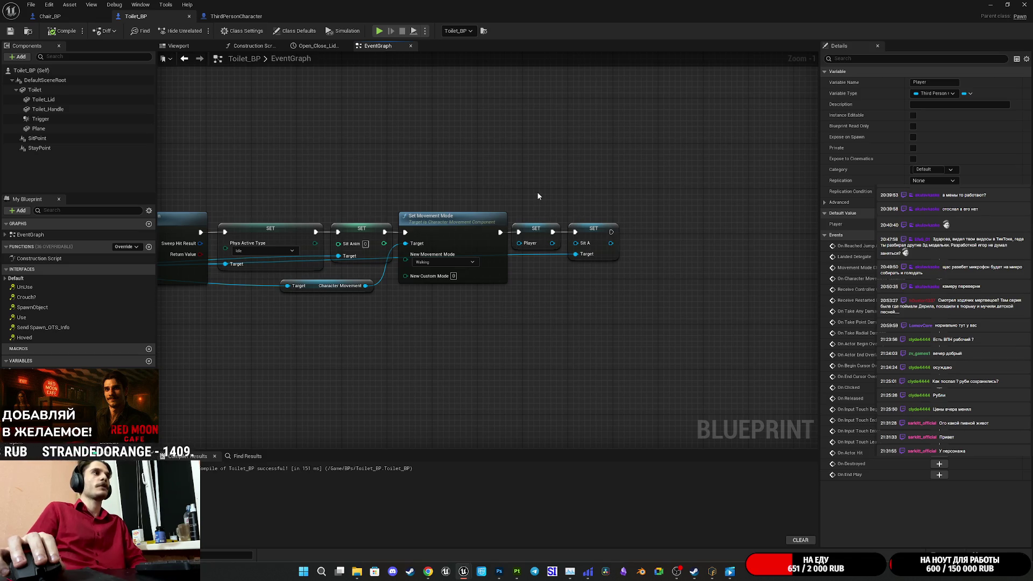
pyautogui.moveTo(540, 196); pyautogui.dragTo(670, 195)
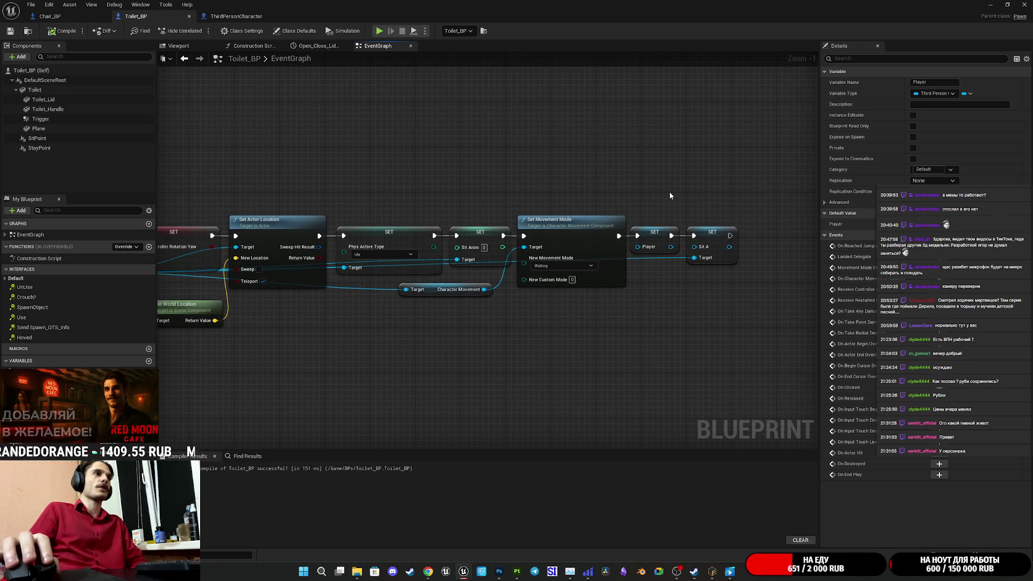
pyautogui.scroll(-4, 693, 202)
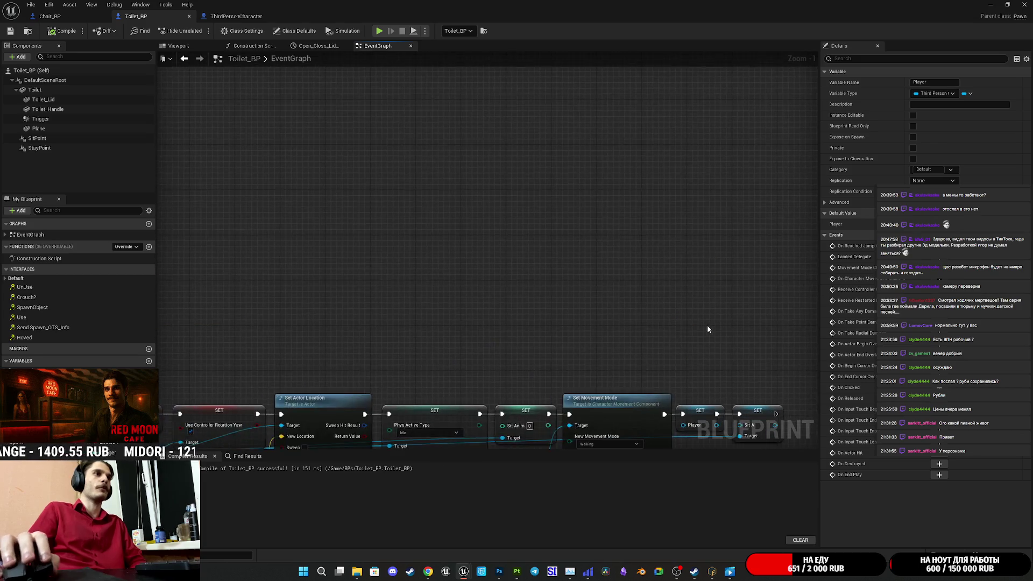
pyautogui.scroll(4, 590, 163)
pyautogui.moveTo(590, 163)
pyautogui.mouseDown()
pyautogui.moveTo(678, 284)
pyautogui.moveTo(275, 300)
pyautogui.mouseUp()
pyautogui.moveTo(194, 314); pyautogui.dragTo(510, 328)
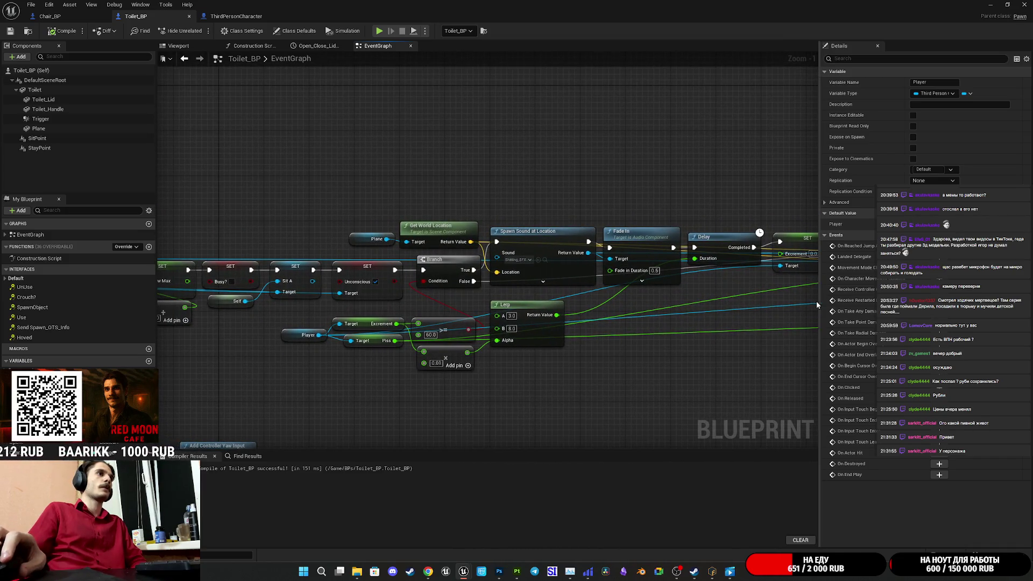
pyautogui.moveTo(253, 323); pyautogui.dragTo(443, 298)
pyautogui.scroll(1, 443, 299)
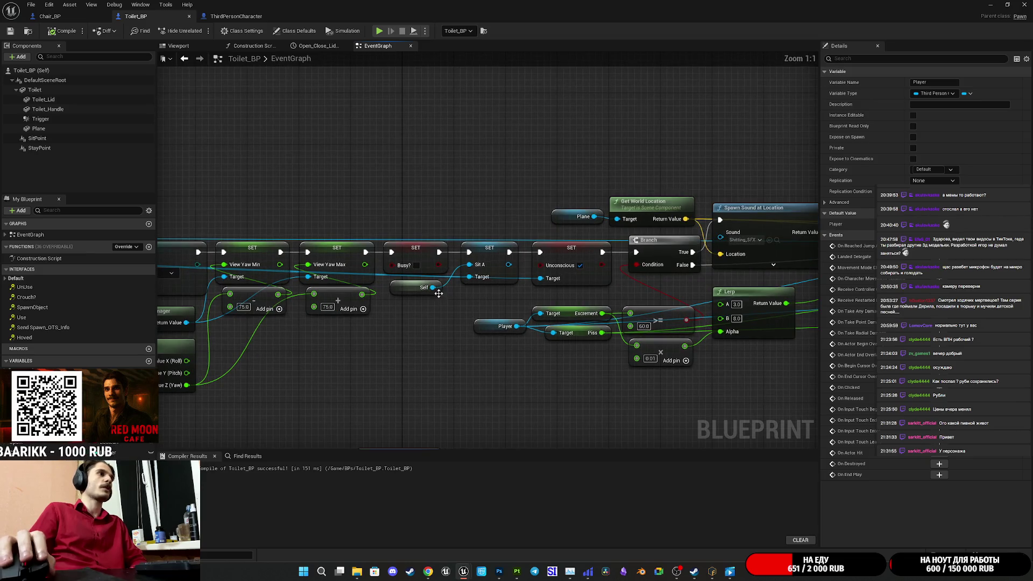
# Step: Add a Self node below the Busy? setter and wire it into SET Sit A's Target
pyautogui.rightClick(393, 327)
pyautogui.write('se')
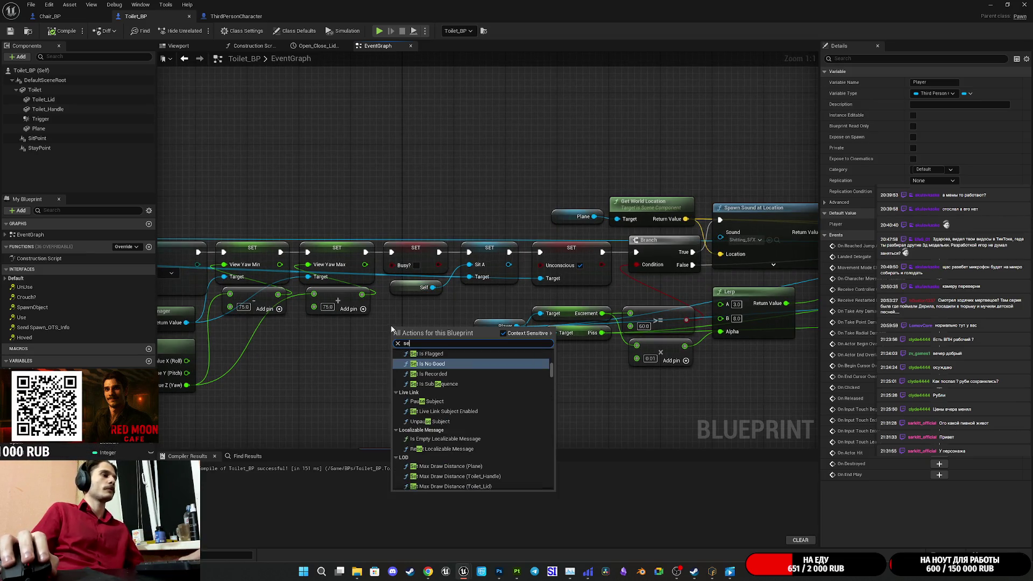
pyautogui.write('lf')
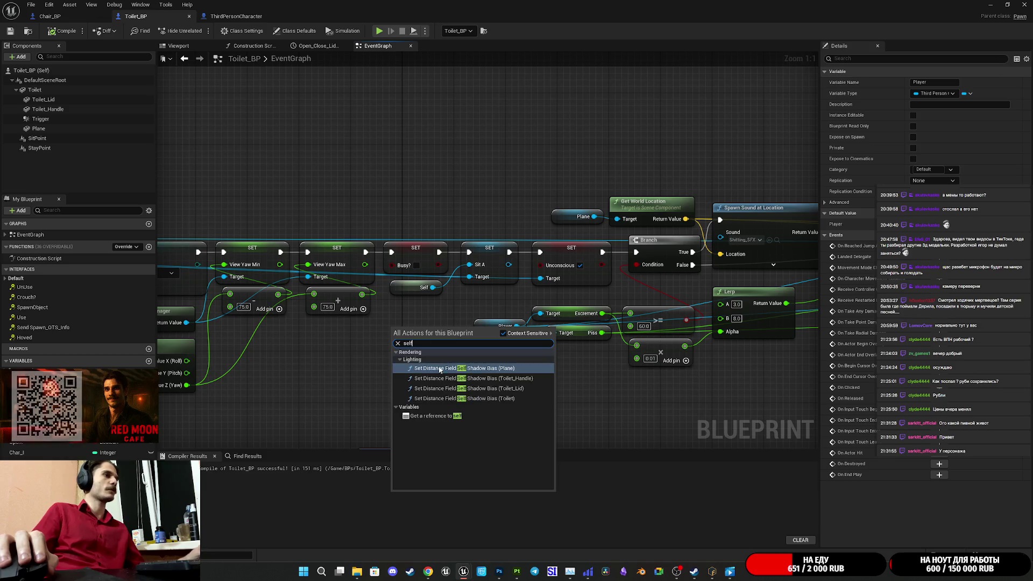
pyautogui.click(431, 412)
pyautogui.moveTo(433, 333)
pyautogui.mouseDown()
pyautogui.moveTo(479, 353)
pyautogui.moveTo(457, 298)
pyautogui.moveTo(481, 272)
pyautogui.mouseUp()
pyautogui.moveTo(424, 290); pyautogui.dragTo(398, 303)
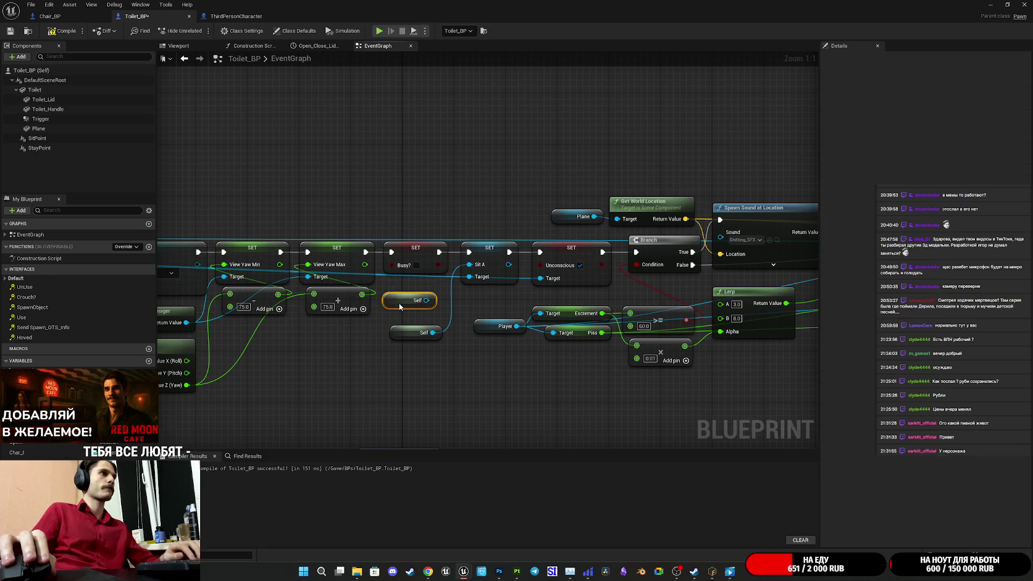
pyautogui.moveTo(403, 337); pyautogui.dragTo(407, 292)
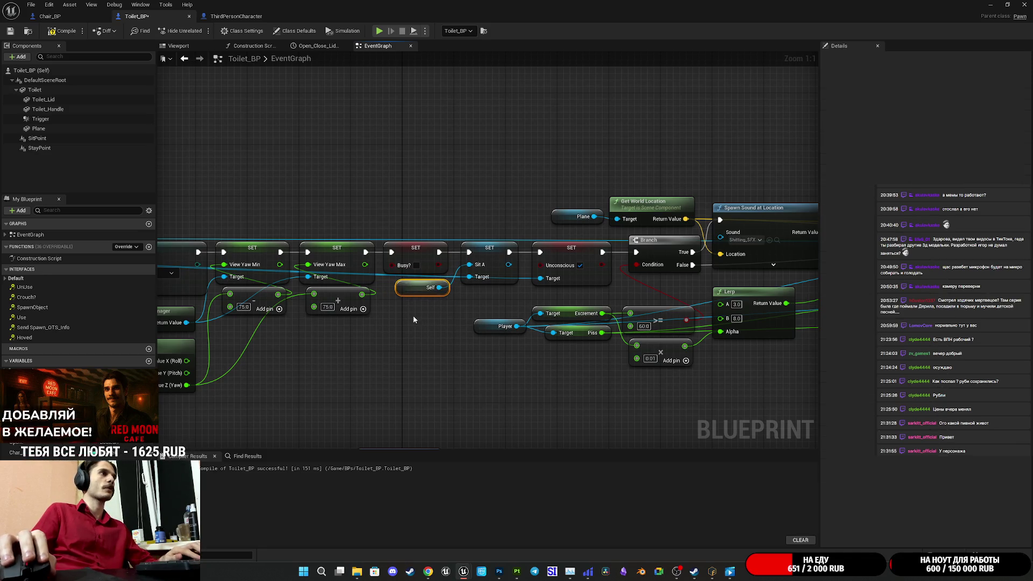
# Step: Compile Toilet_BP and return to the level viewport with the Message Log closed
pyautogui.click(72, 34)
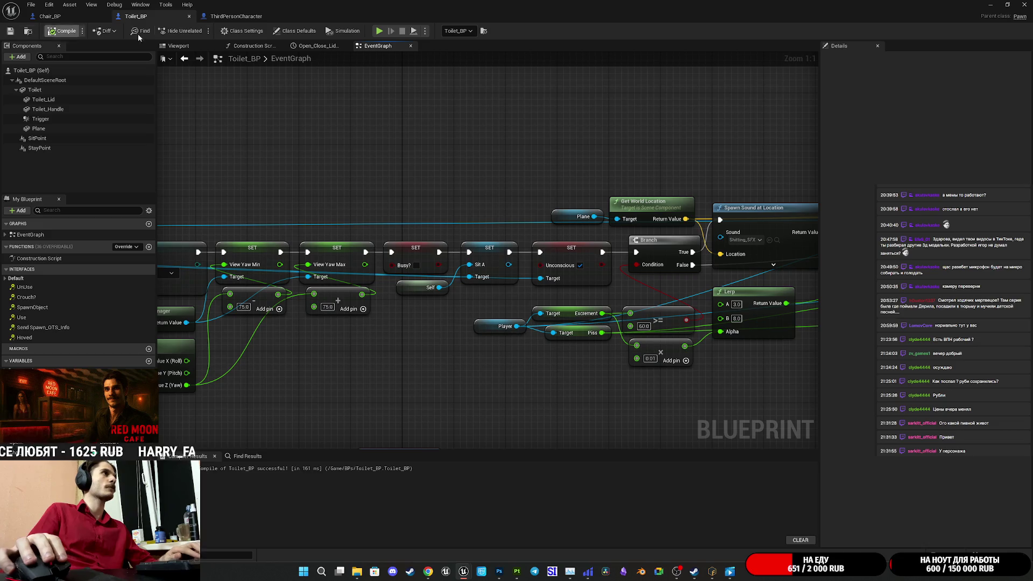
pyautogui.scroll(-7, 673, 184)
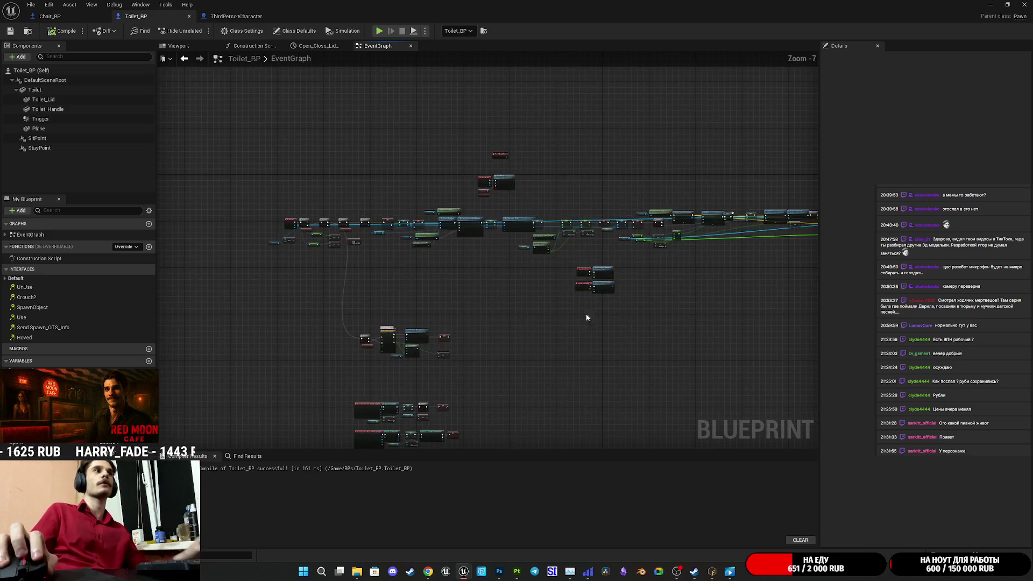
pyautogui.scroll(6, 473, 215)
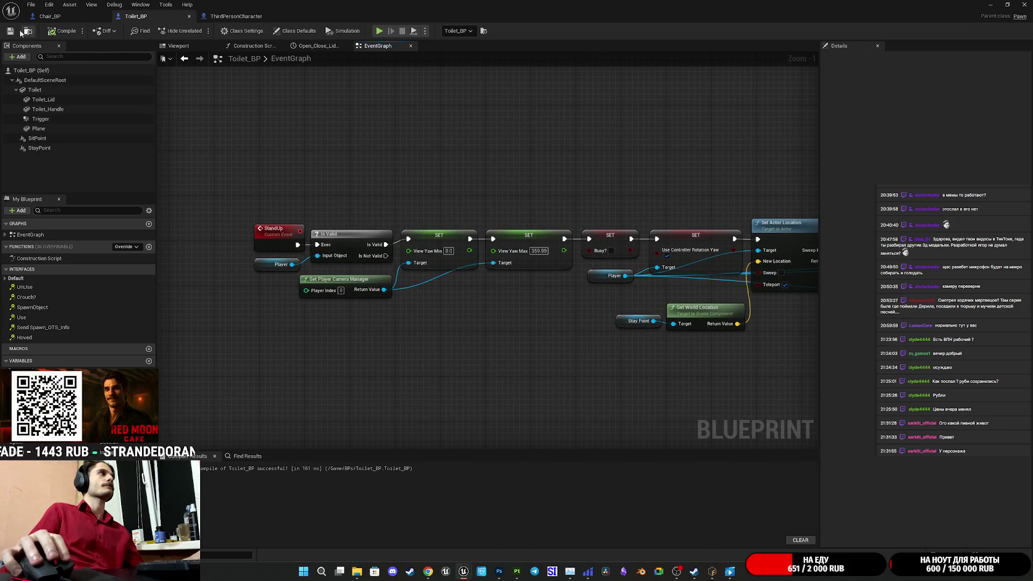
pyautogui.click(989, 4)
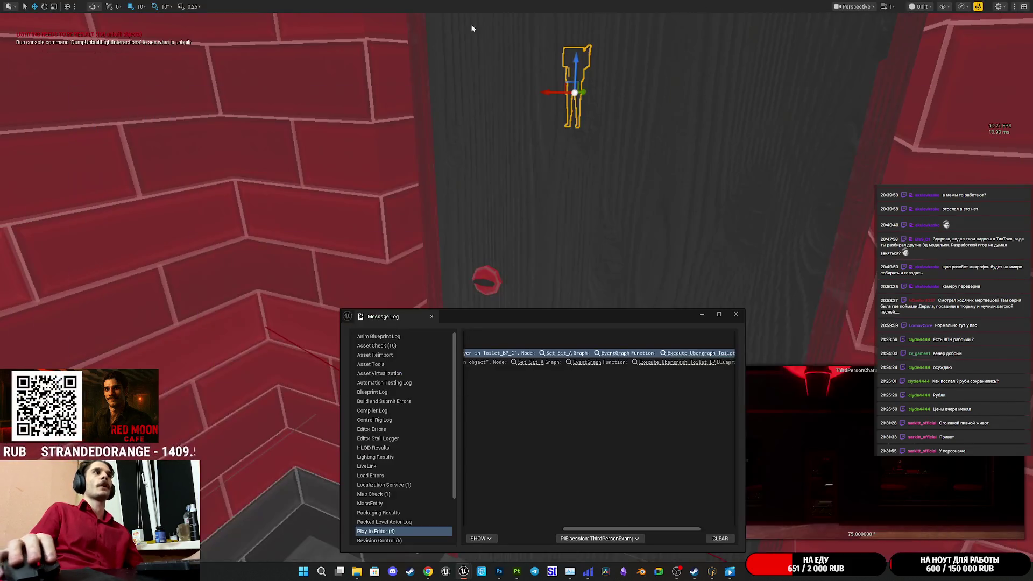
pyautogui.click(735, 315)
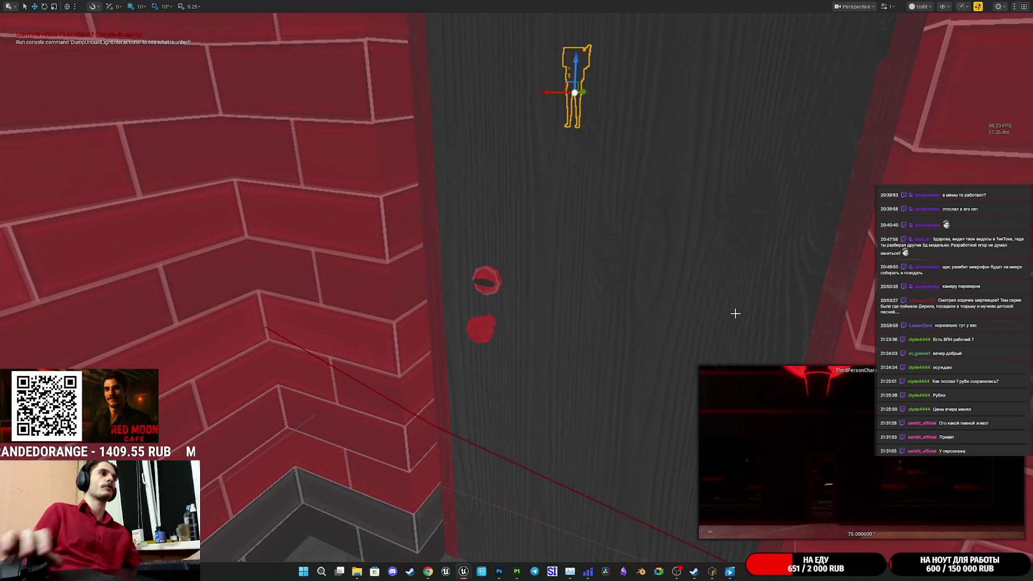
# Step: Start a playtest, walk into the toilet stall and shut the door behind the player
pyautogui.hotkey('alt', 'p')
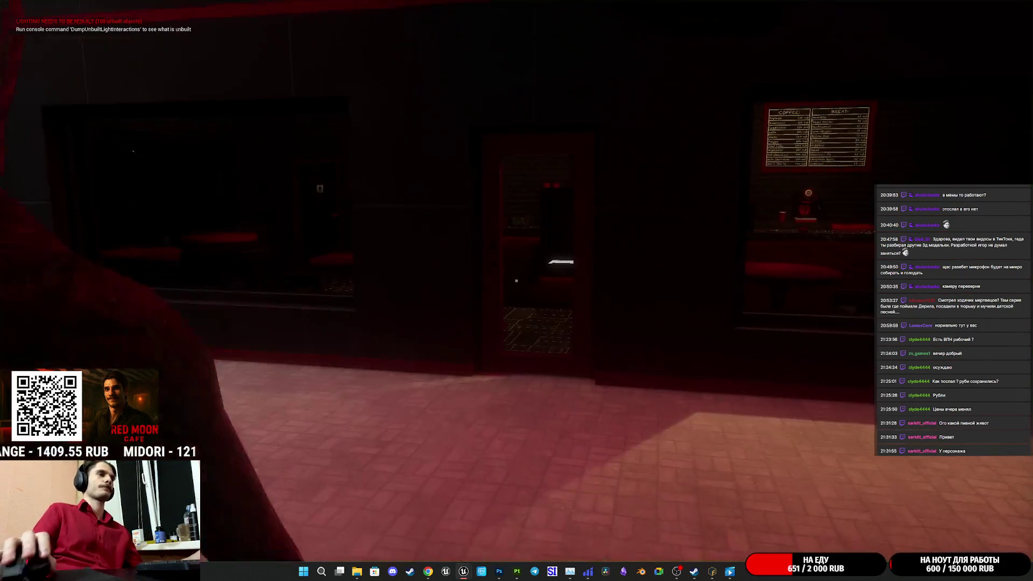
pyautogui.press('w')
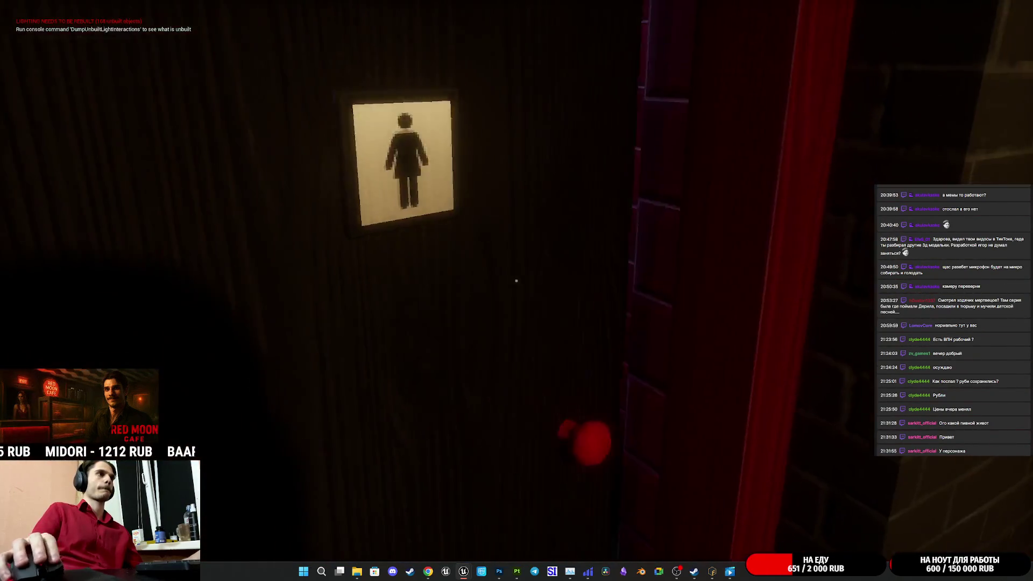
pyautogui.click(516, 280)
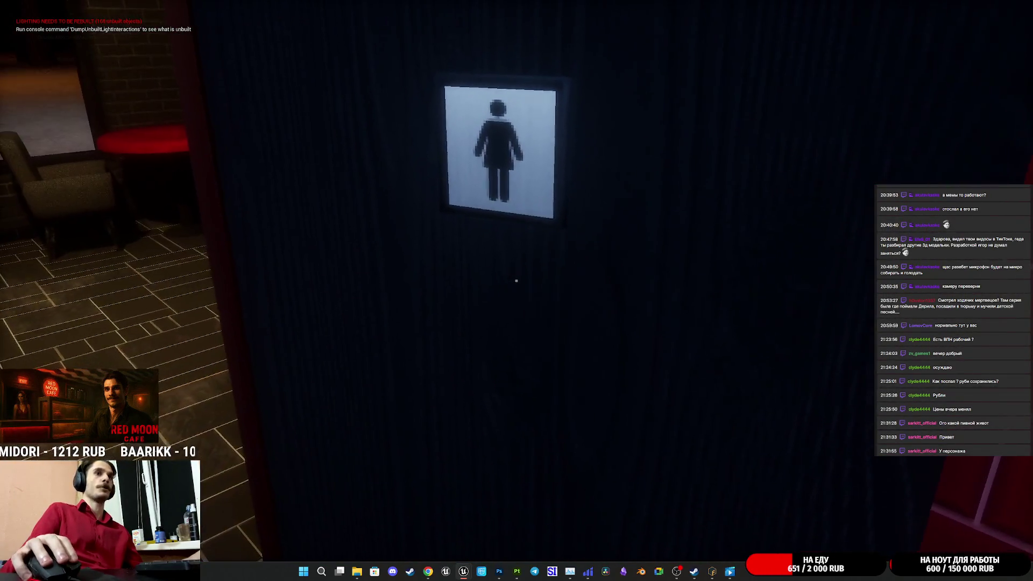
pyautogui.click(516, 280)
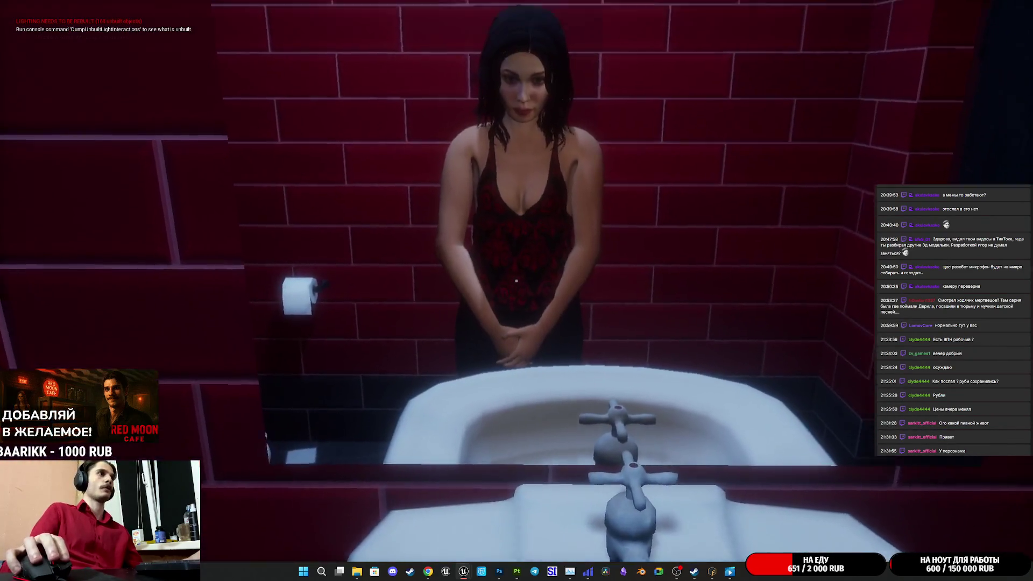
# Step: Eject to inspect the seated character from the front, resume play, then stop the session
pyautogui.press('F8')
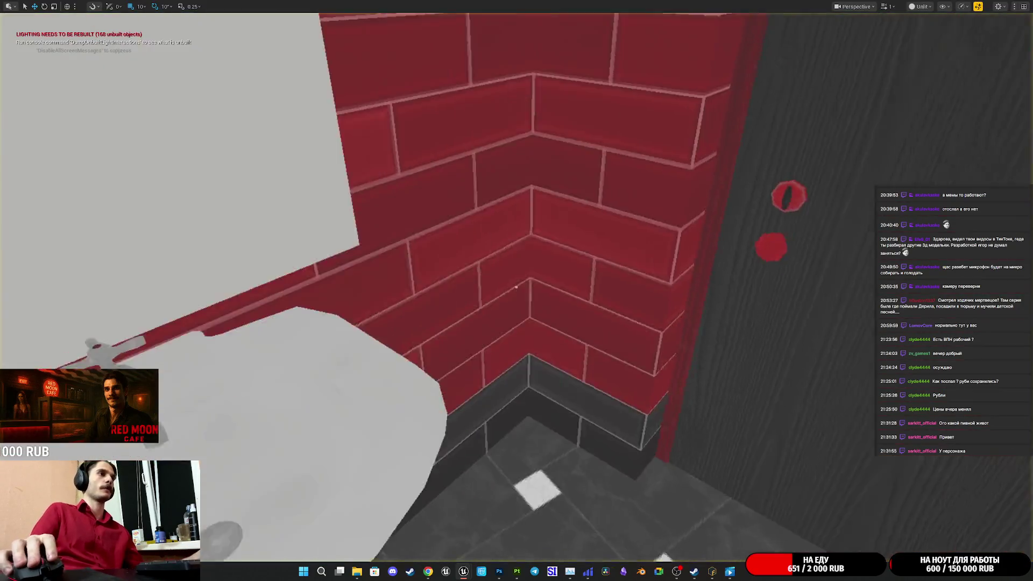
pyautogui.press('f')
pyautogui.scroll(5, 516, 287)
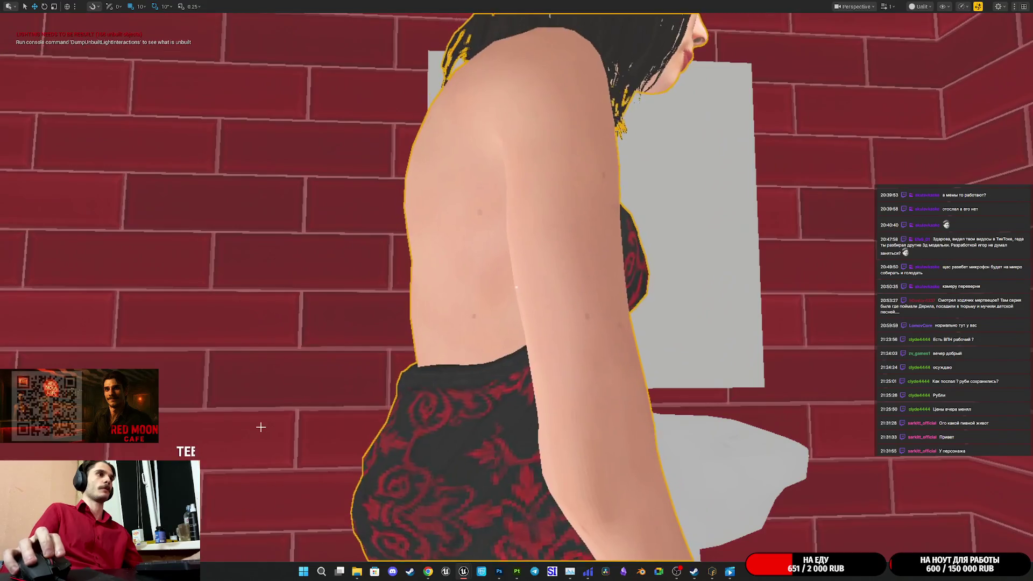
pyautogui.moveTo(261, 427); pyautogui.dragTo(261, 427)
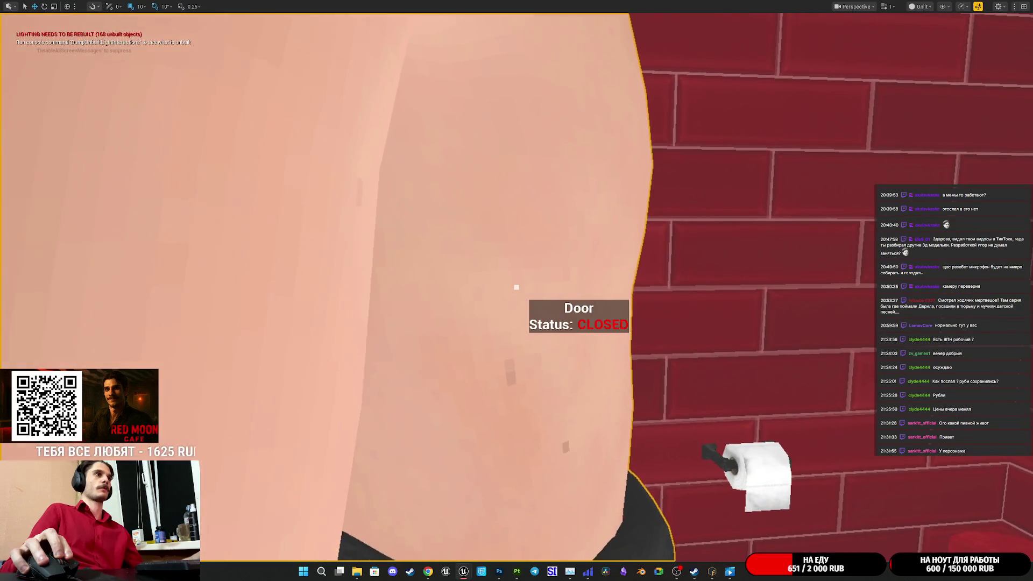
pyautogui.moveTo(261, 427); pyautogui.dragTo(261, 427)
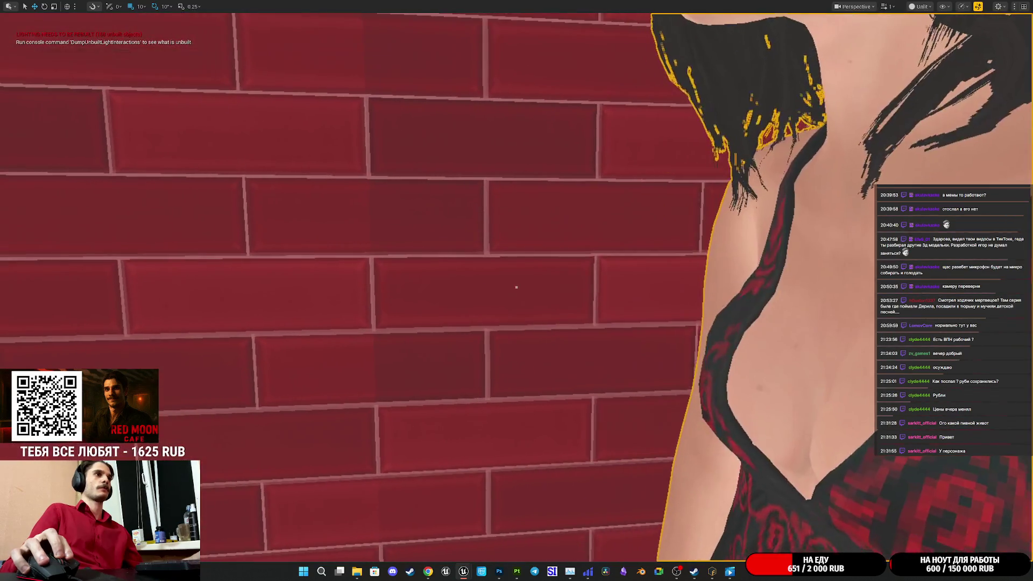
pyautogui.press('F8')
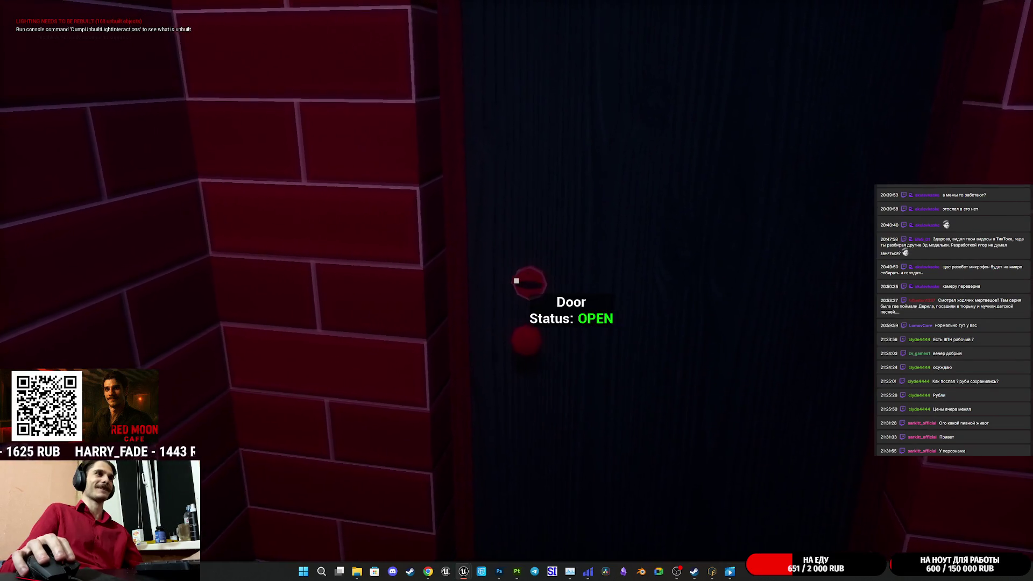
pyautogui.moveTo(516, 280)
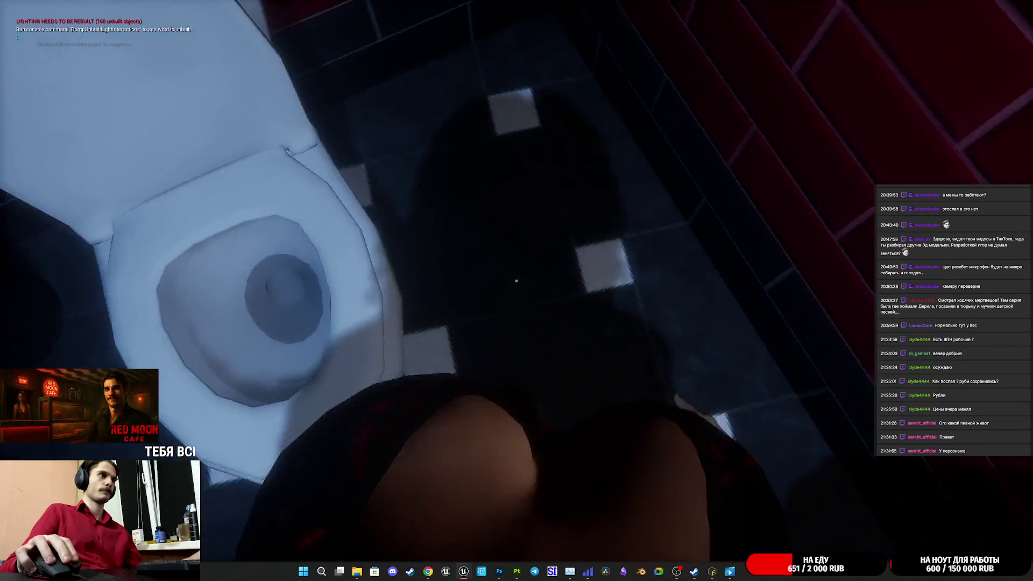
pyautogui.press('Escape')
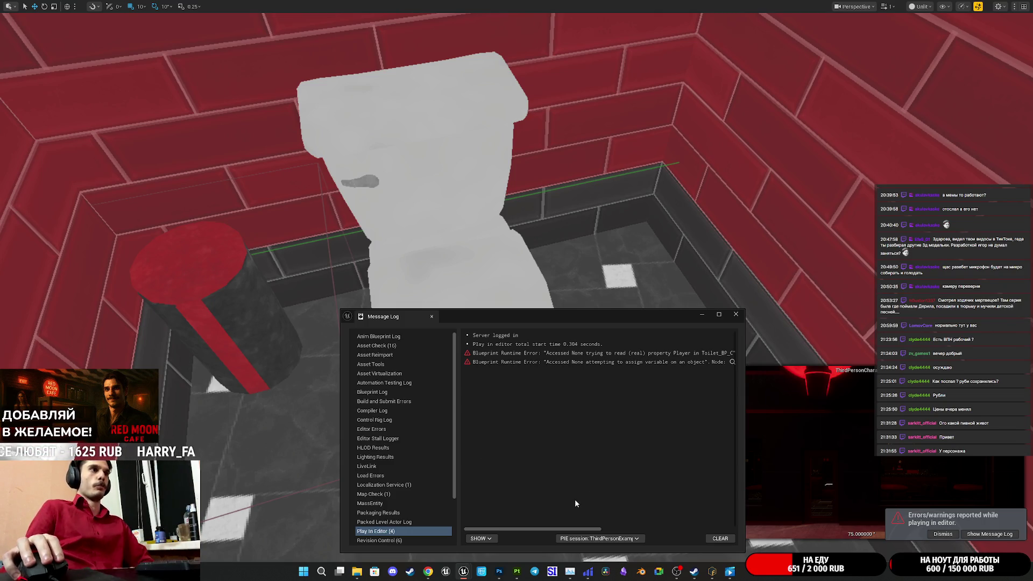
# Step: Follow the Accessed None error to Toilet_BP's Set Sit_A node, close the log, and maximize the graph
pyautogui.moveTo(573, 527)
pyautogui.mouseDown()
pyautogui.moveTo(635, 518)
pyautogui.moveTo(710, 421)
pyautogui.mouseUp()
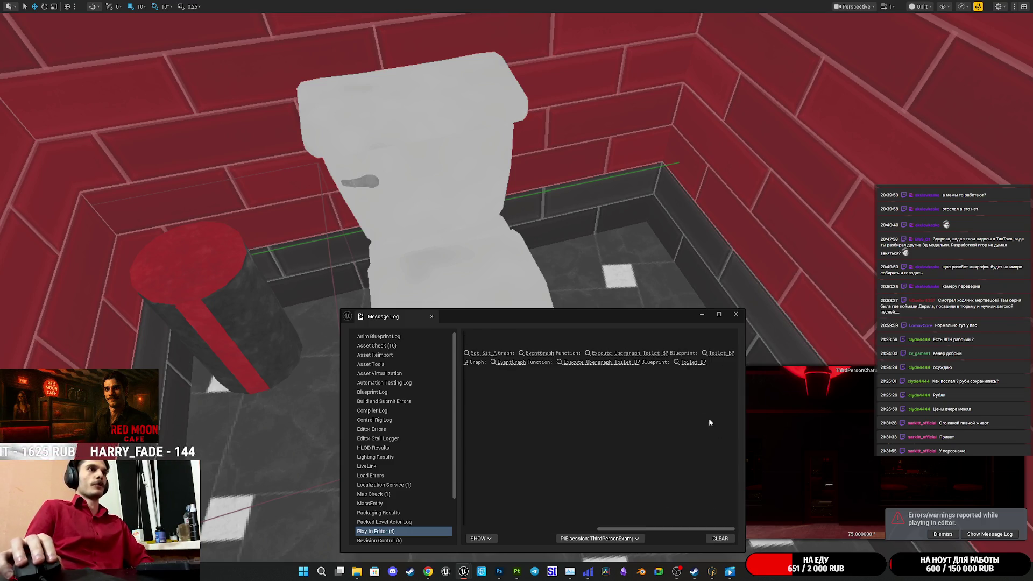
pyautogui.click(694, 363)
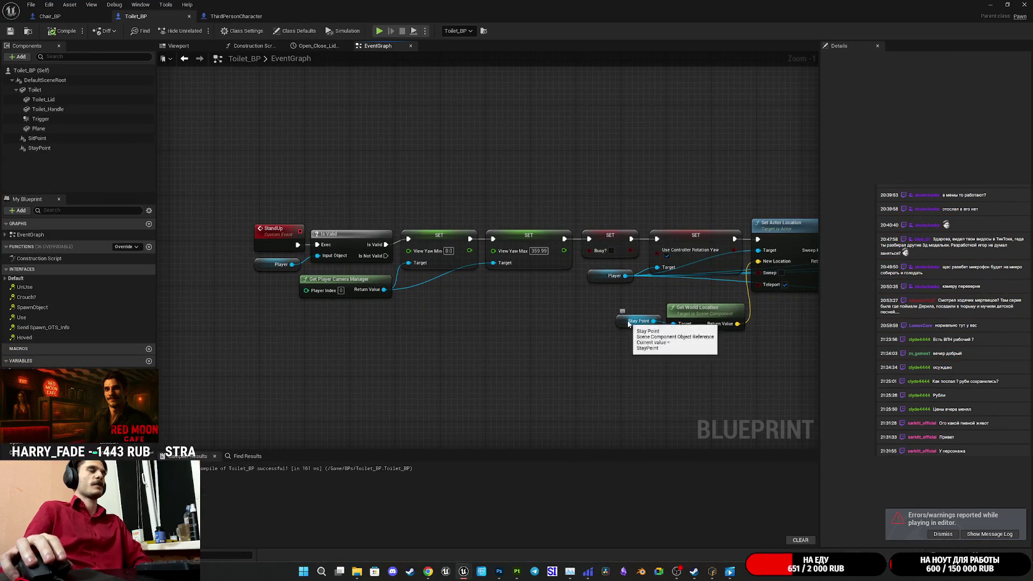
pyautogui.doubleClick(904, 10)
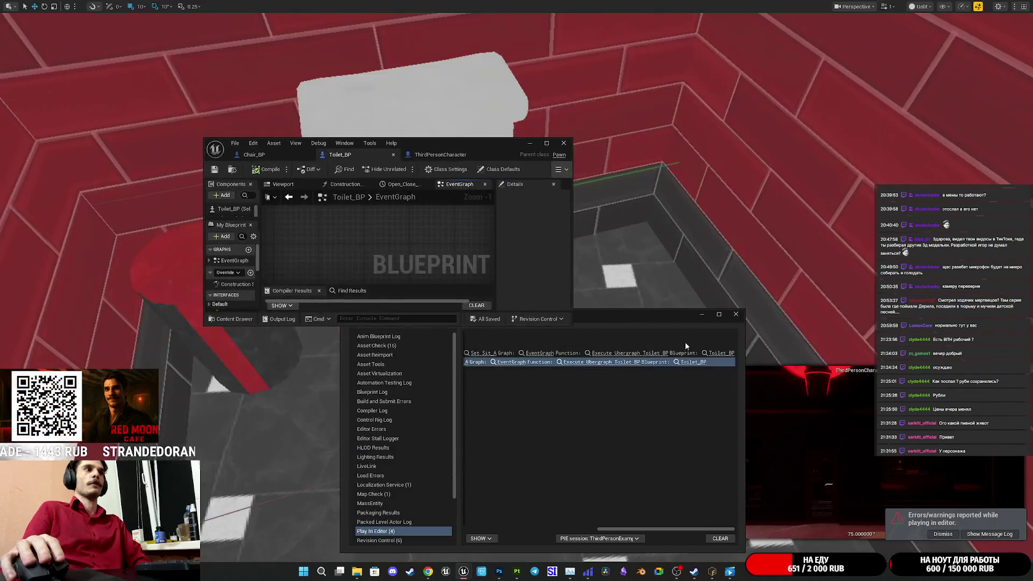
pyautogui.moveTo(641, 529); pyautogui.dragTo(583, 529)
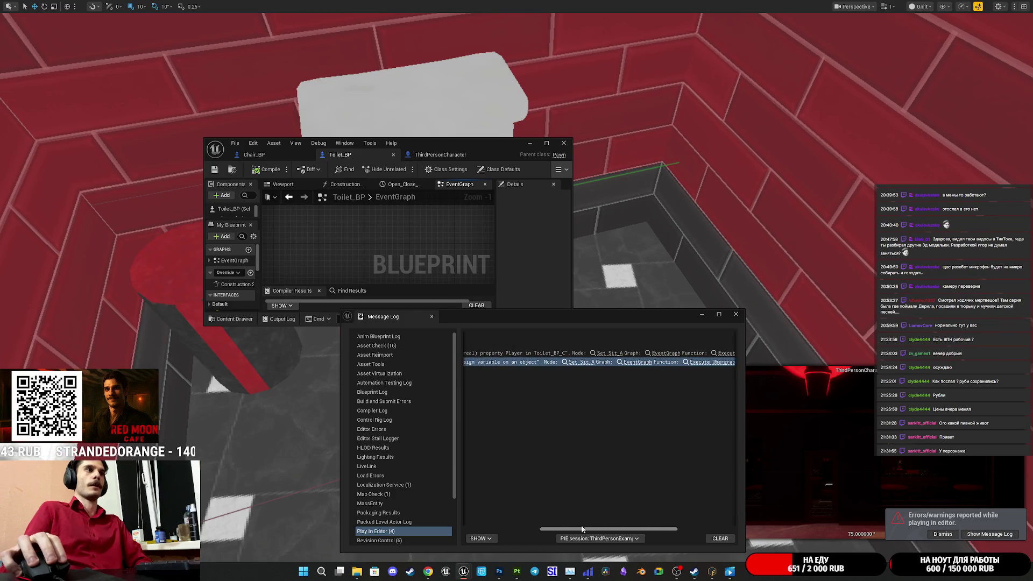
pyautogui.click(576, 361)
pyautogui.doubleClick(606, 316)
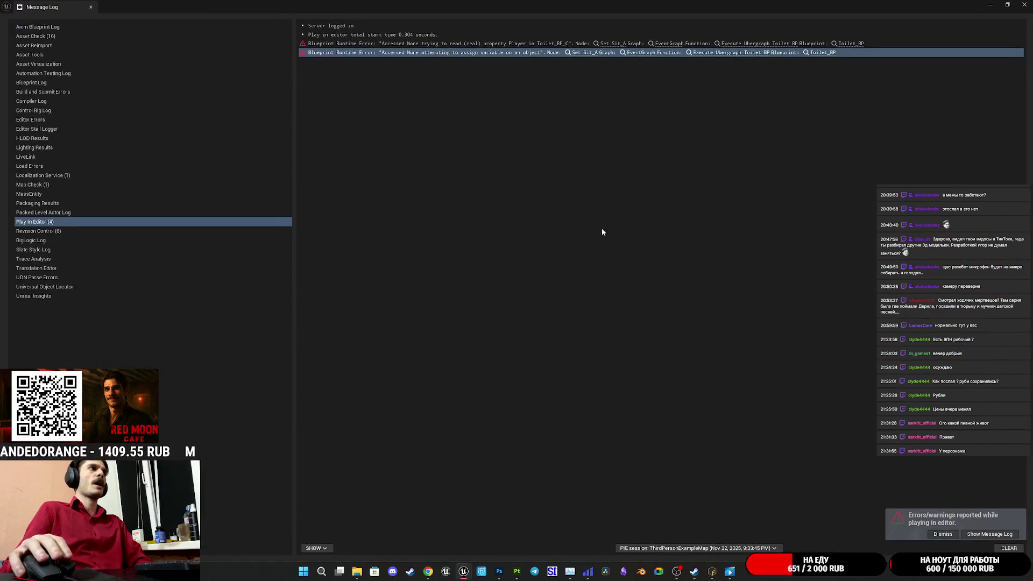
pyautogui.click(1024, 4)
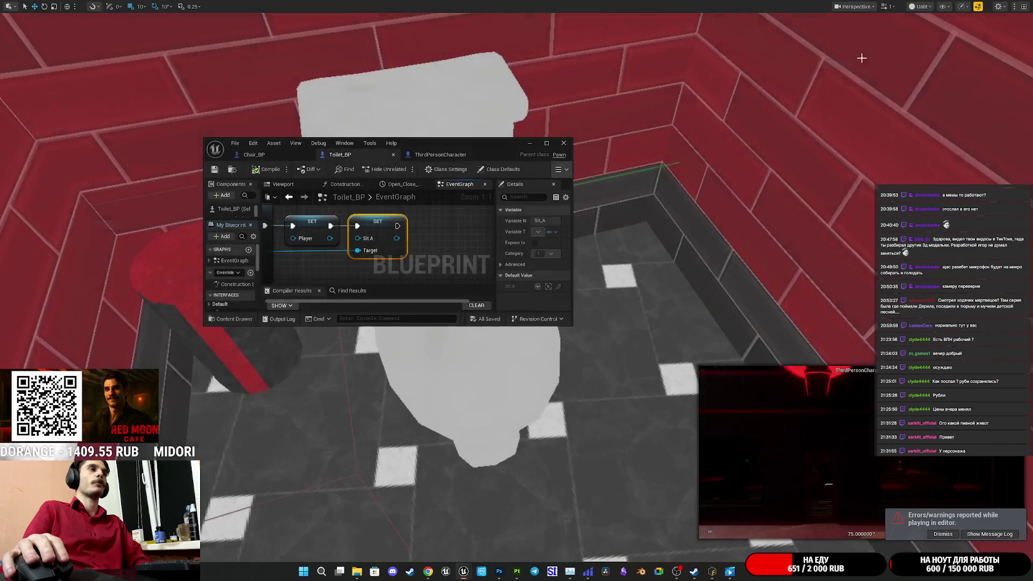
pyautogui.doubleClick(502, 143)
pyautogui.moveTo(503, 290); pyautogui.dragTo(768, 431)
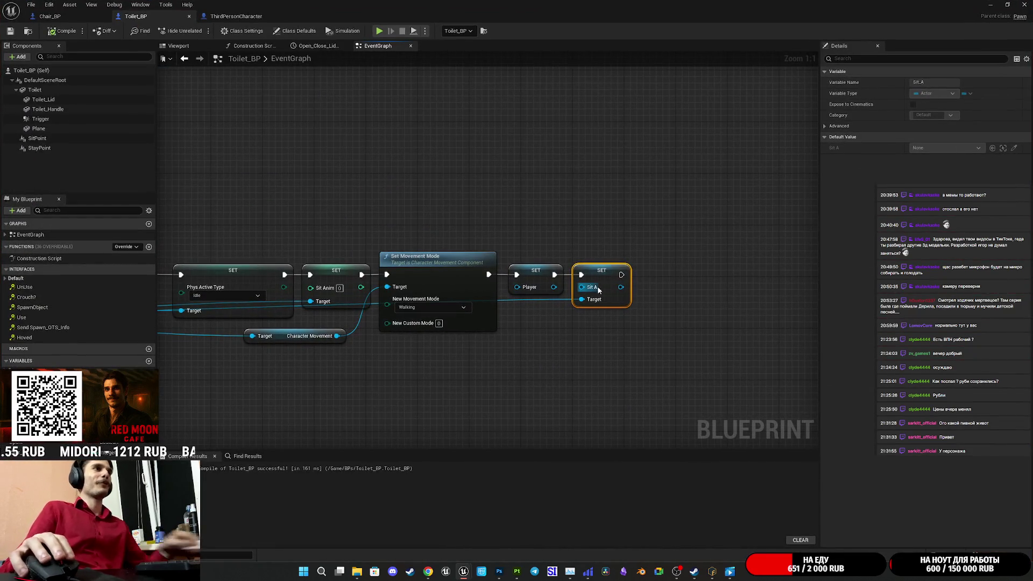
# Step: Wire Set Movement Mode into SET Sit A ahead of SET Player and recompile Toilet_BP
pyautogui.moveTo(601, 275); pyautogui.dragTo(543, 346)
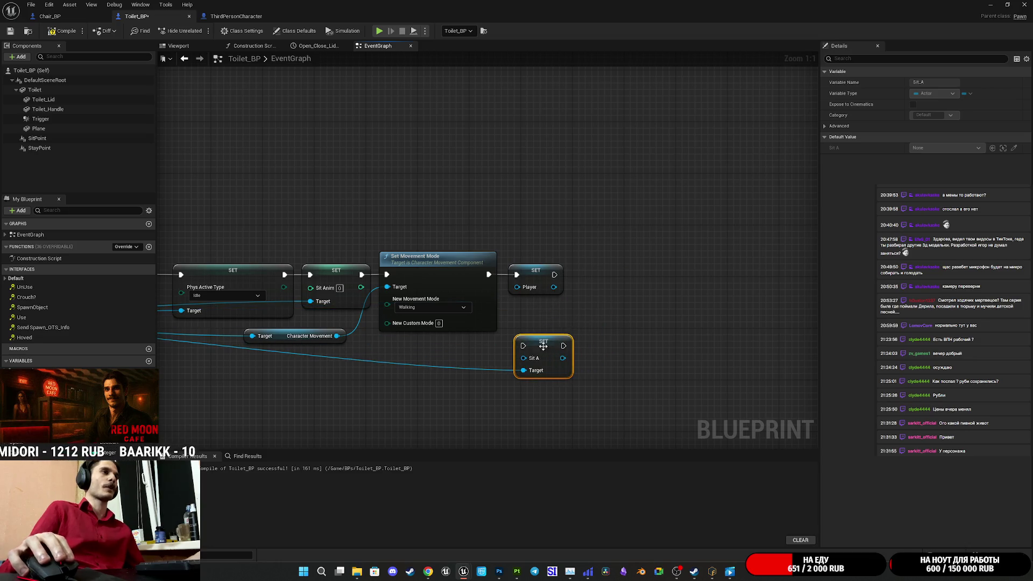
pyautogui.moveTo(545, 276); pyautogui.dragTo(626, 276)
pyautogui.moveTo(488, 274)
pyautogui.mouseDown()
pyautogui.moveTo(523, 345)
pyautogui.moveTo(533, 272)
pyautogui.moveTo(603, 277)
pyautogui.mouseUp()
pyautogui.click(599, 243)
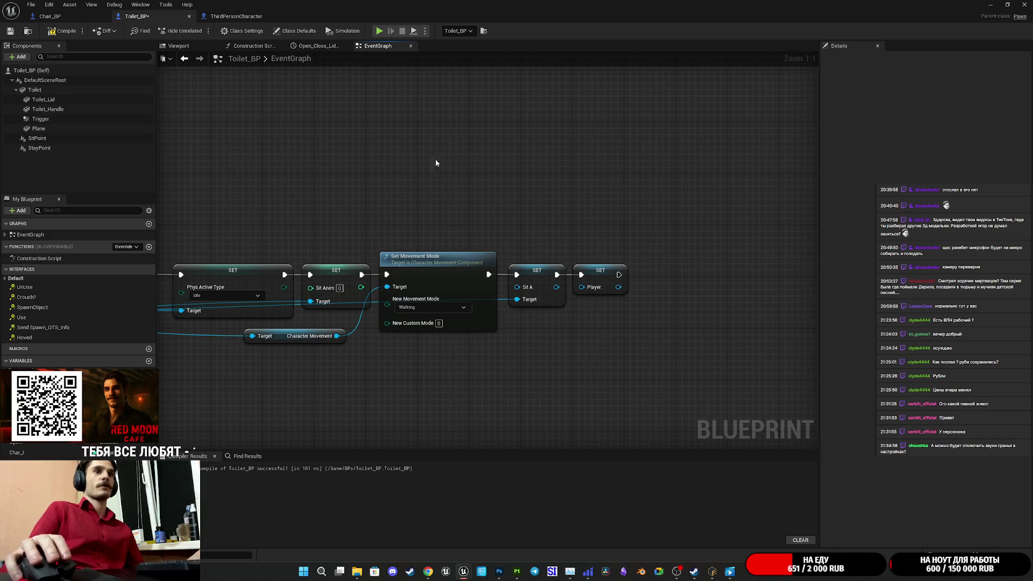
pyautogui.click(11, 33)
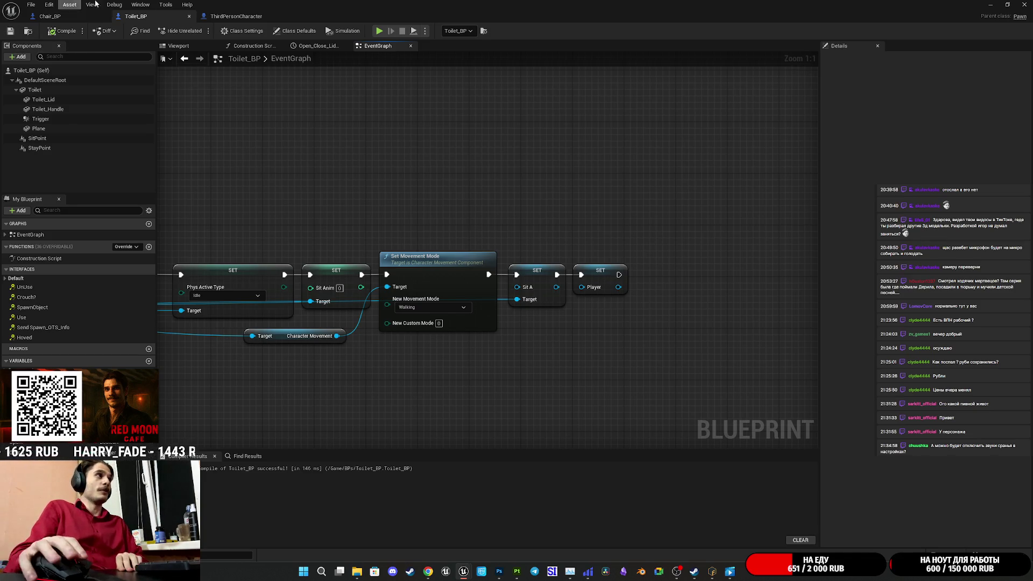
pyautogui.click(54, 21)
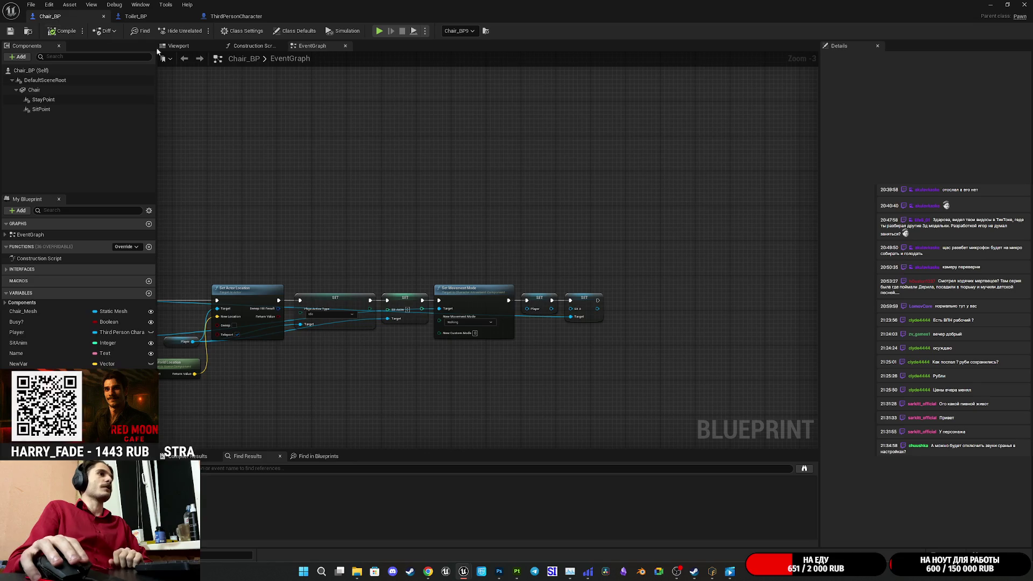
# Step: Rewire Chair_BP's chain as Set Movement Mode → SET Sit A → SET Player, then compile and save
pyautogui.scroll(-3, 516, 372)
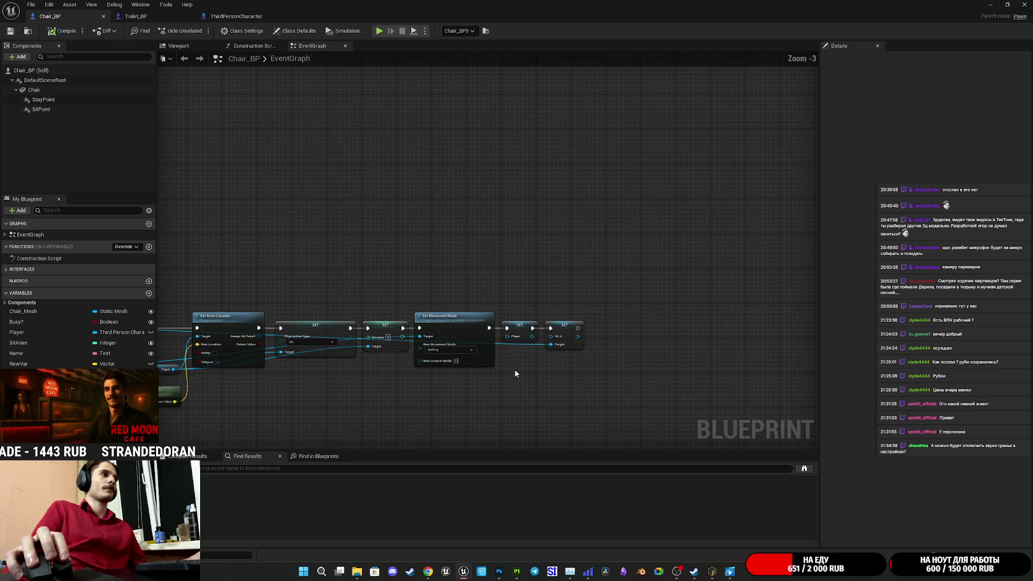
pyautogui.click(665, 334)
pyautogui.moveTo(665, 333); pyautogui.dragTo(635, 400)
pyautogui.moveTo(537, 399)
pyautogui.mouseDown()
pyautogui.moveTo(748, 377)
pyautogui.moveTo(538, 385)
pyautogui.moveTo(425, 363)
pyautogui.mouseUp()
pyautogui.scroll(3, 319, 349)
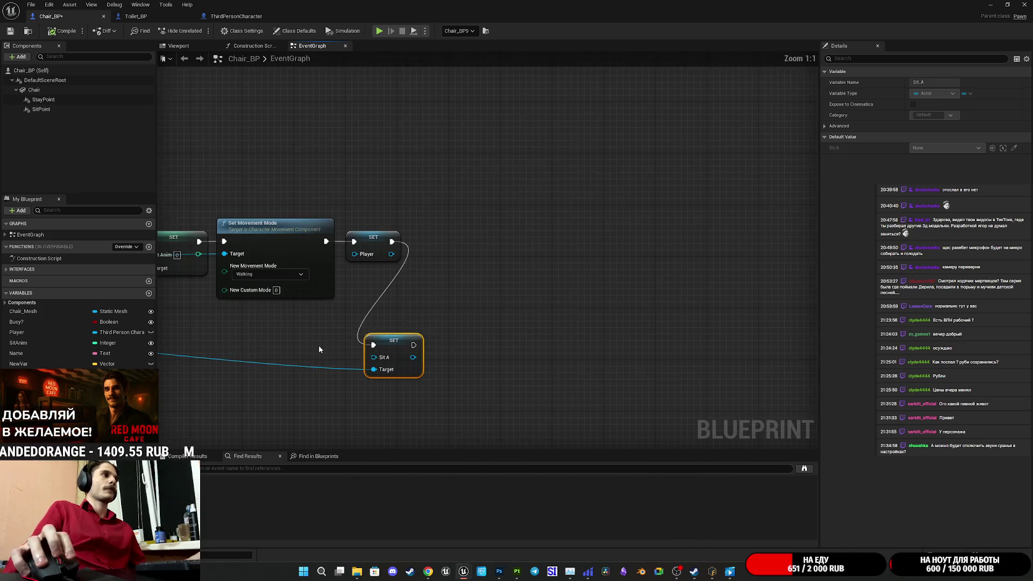
pyautogui.moveTo(365, 248); pyautogui.dragTo(429, 248)
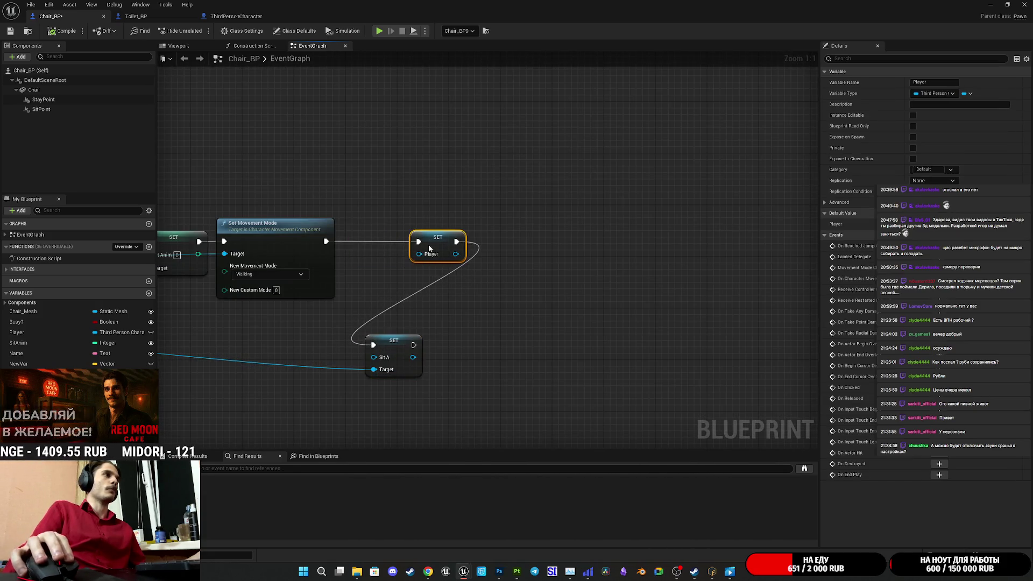
pyautogui.moveTo(382, 347)
pyautogui.mouseDown()
pyautogui.moveTo(371, 308)
pyautogui.moveTo(326, 241)
pyautogui.mouseUp()
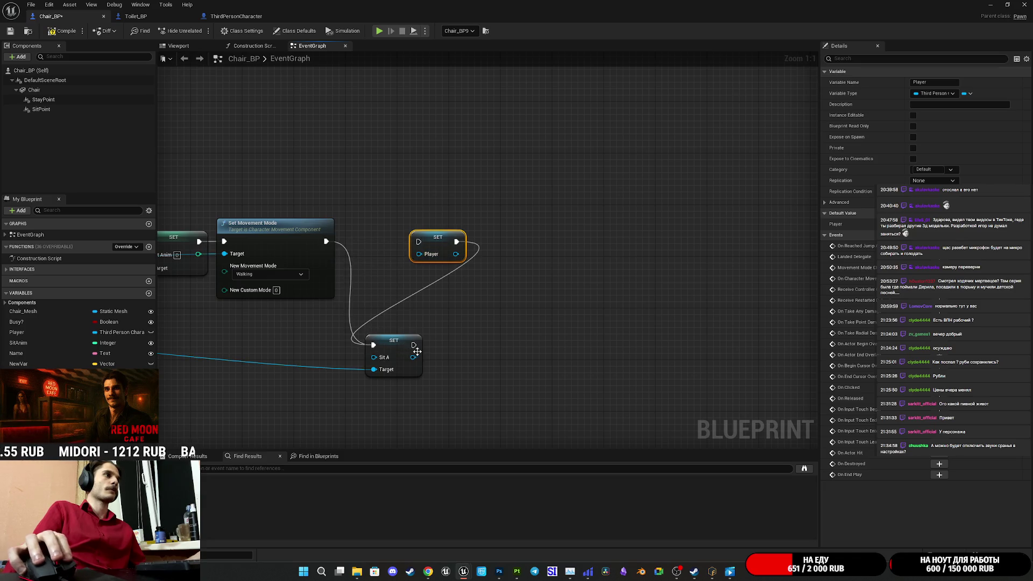
pyautogui.moveTo(415, 347)
pyautogui.mouseDown()
pyautogui.moveTo(418, 242)
pyautogui.moveTo(445, 249)
pyautogui.mouseUp()
pyautogui.moveTo(393, 346)
pyautogui.mouseDown()
pyautogui.moveTo(374, 248)
pyautogui.moveTo(451, 241)
pyautogui.mouseUp()
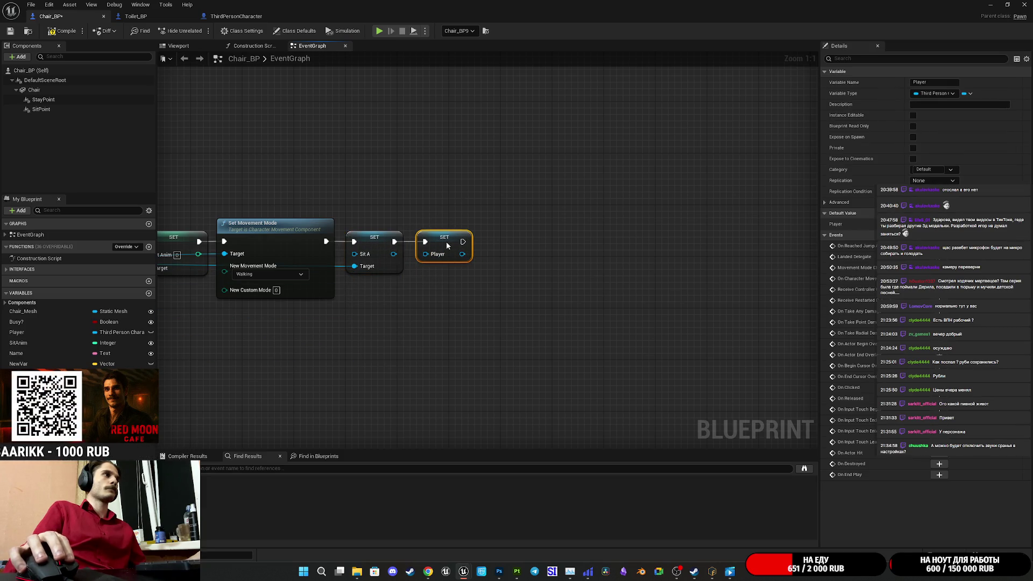
pyautogui.click(429, 209)
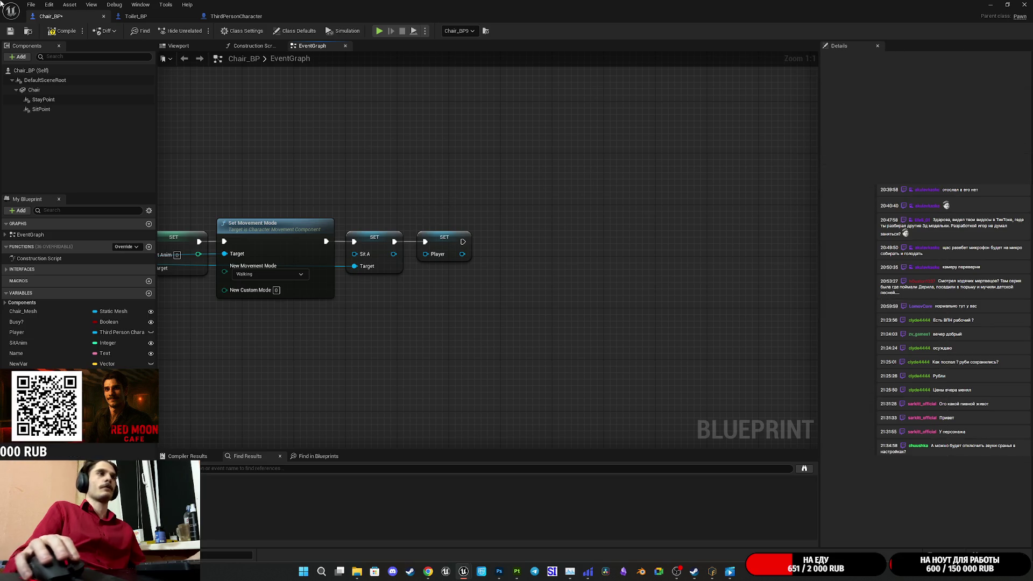
pyautogui.click(9, 30)
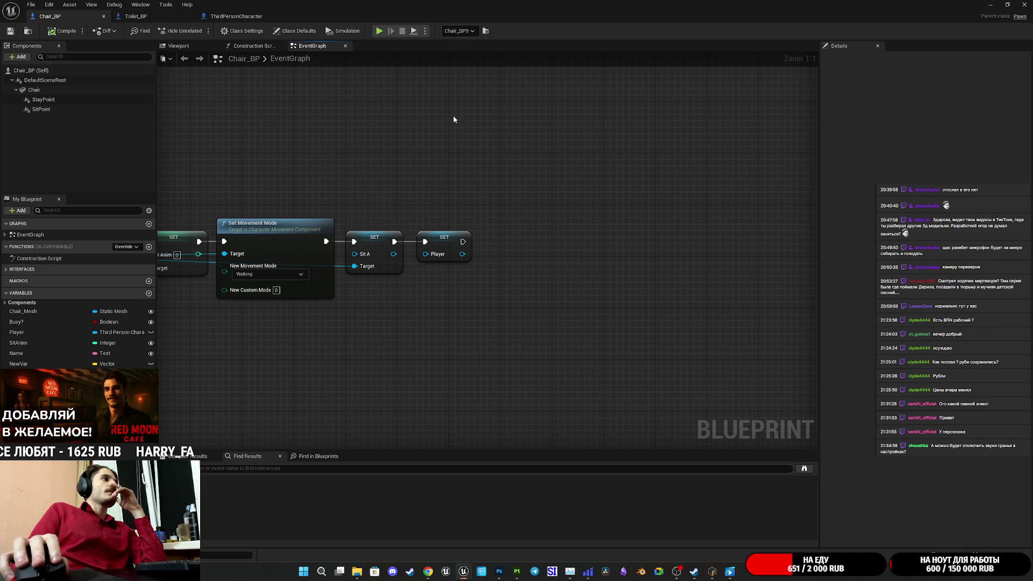
# Step: Marquee-select Chair_BP's sit chain nodes and move them beside the SET nodes
pyautogui.moveTo(389, 166); pyautogui.dragTo(1012, 163)
pyautogui.moveTo(699, 210)
pyautogui.mouseDown()
pyautogui.moveTo(611, 208)
pyautogui.moveTo(377, 302)
pyautogui.mouseUp()
pyautogui.scroll(-2, 181, 319)
pyautogui.moveTo(172, 323)
pyautogui.mouseDown()
pyautogui.moveTo(743, 288)
pyautogui.moveTo(288, 318)
pyautogui.moveTo(365, 307)
pyautogui.moveTo(336, 291)
pyautogui.moveTo(720, 267)
pyautogui.mouseUp()
pyautogui.moveTo(571, 310); pyautogui.dragTo(588, 304)
pyautogui.moveTo(285, 359)
pyautogui.mouseDown()
pyautogui.moveTo(430, 217)
pyautogui.moveTo(814, 153)
pyautogui.mouseUp()
pyautogui.moveTo(396, 164); pyautogui.dragTo(573, 155)
pyautogui.moveTo(606, 216); pyautogui.dragTo(502, 216)
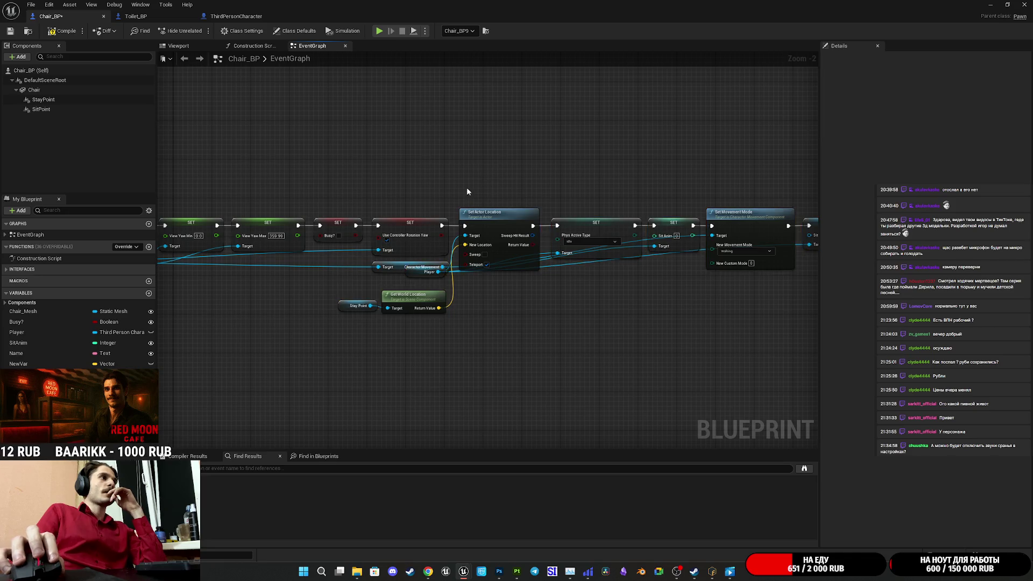
# Step: Place the Character Movement getter near Set Movement Mode, recompile Chair_BP, and return to Toilet_BP
pyautogui.scroll(2, 467, 188)
pyautogui.moveTo(497, 251)
pyautogui.mouseDown()
pyautogui.moveTo(466, 284)
pyautogui.moveTo(567, 289)
pyautogui.moveTo(573, 300)
pyautogui.moveTo(357, 319)
pyautogui.moveTo(602, 274)
pyautogui.mouseUp()
pyautogui.click(605, 327)
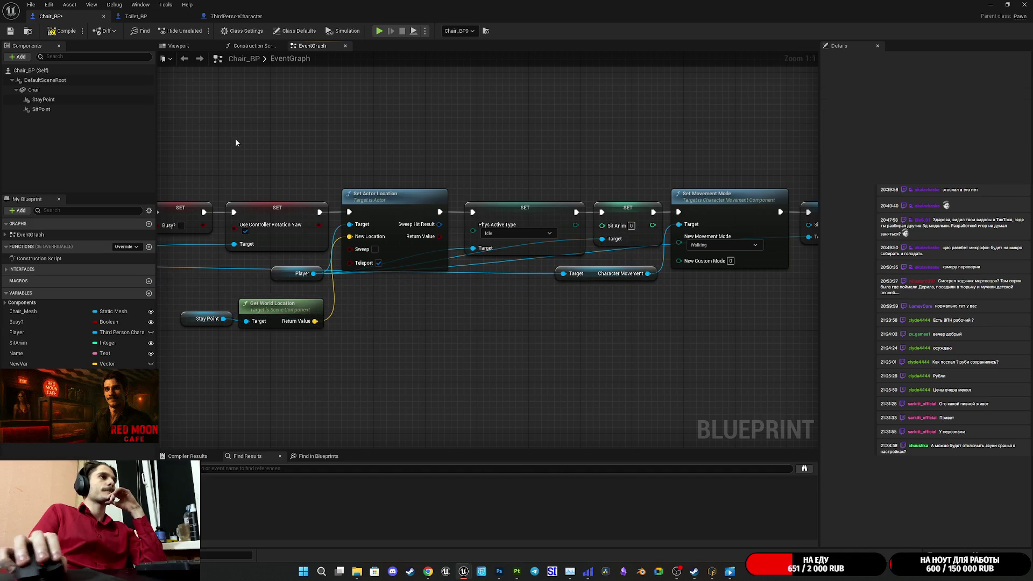
pyautogui.click(64, 30)
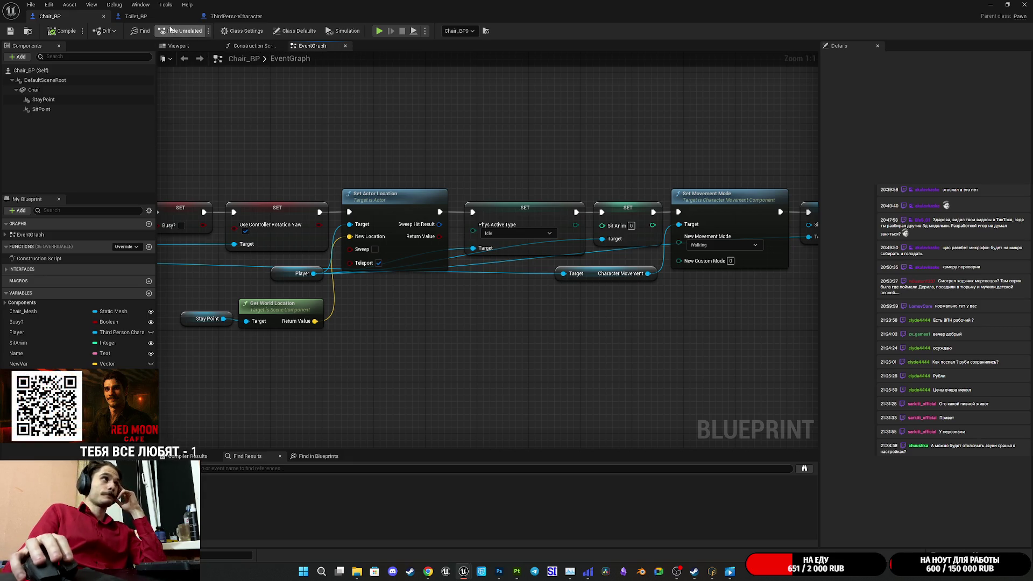
pyautogui.click(156, 18)
pyautogui.moveTo(427, 196); pyautogui.dragTo(510, 193)
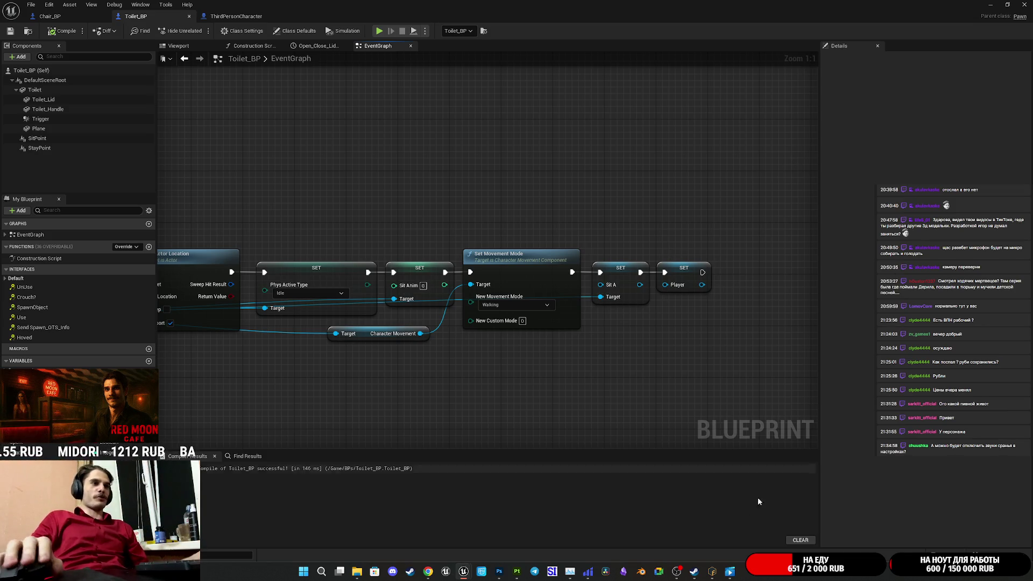
# Step: Close the Mixamo Fuse window, answering its save-changes prompt
pyautogui.click(712, 572)
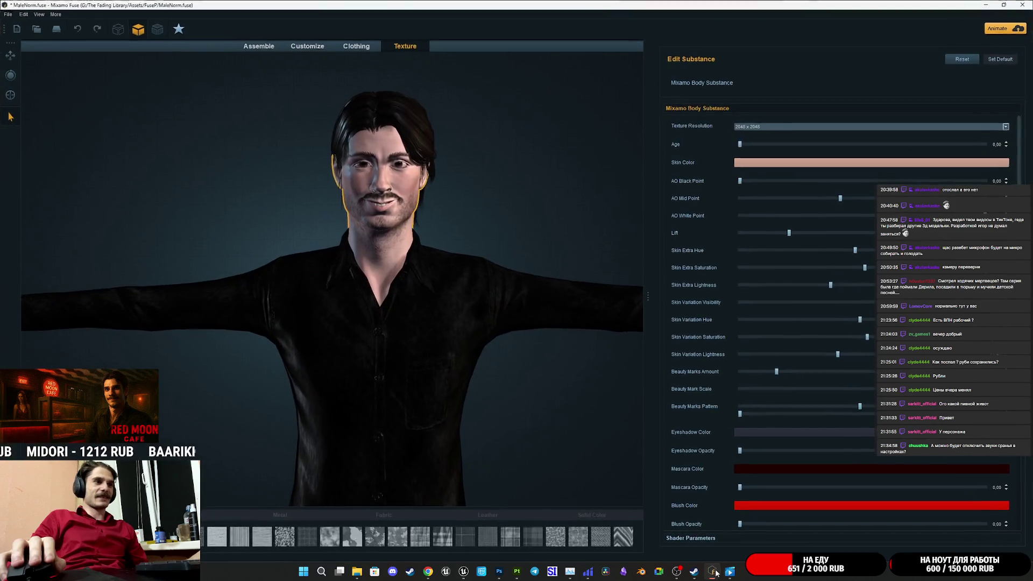
pyautogui.click(1026, 5)
pyautogui.click(522, 299)
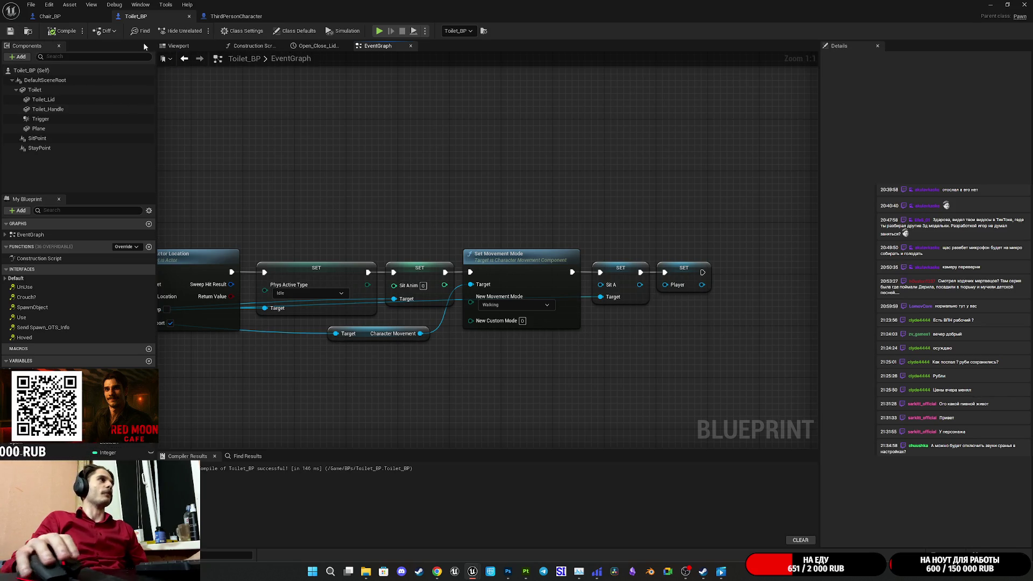
# Step: Review Chair_BP's sit nodes, then hide the Blueprint editor and restore the level editor layout
pyautogui.scroll(-6, 574, 187)
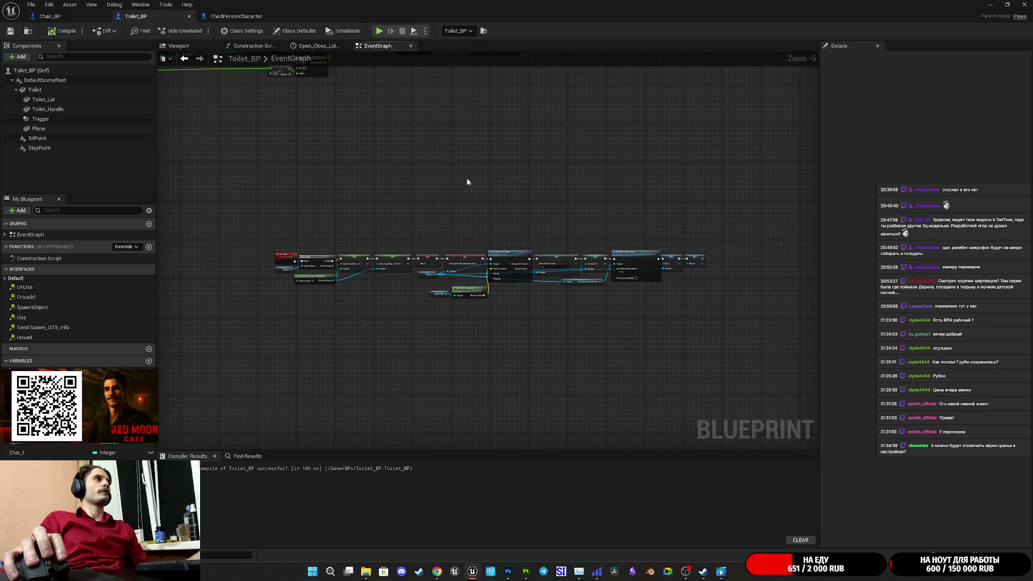
pyautogui.click(50, 16)
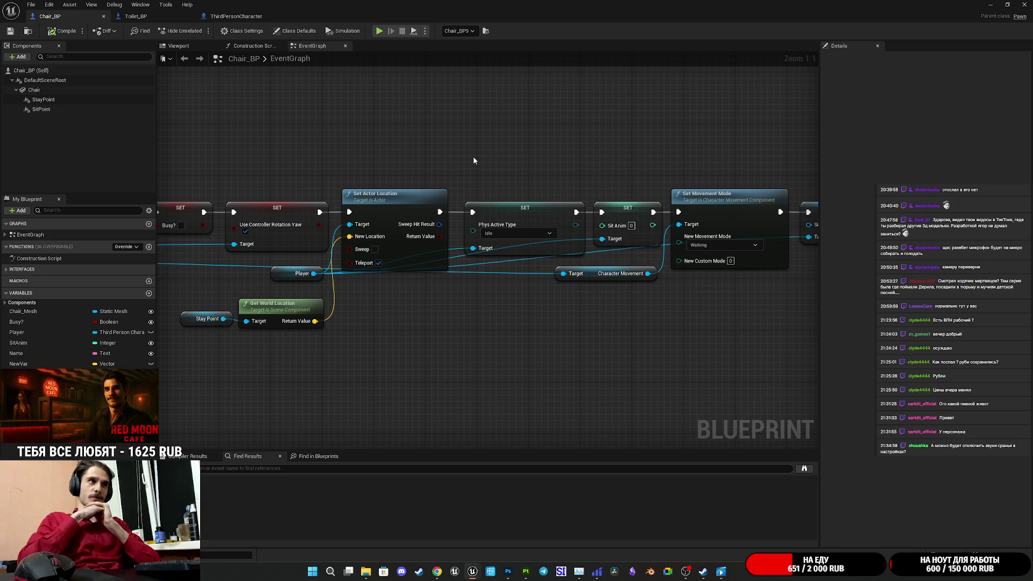
pyautogui.moveTo(473, 157)
pyautogui.mouseDown()
pyautogui.moveTo(325, 175)
pyautogui.moveTo(797, 178)
pyautogui.moveTo(783, 179)
pyautogui.mouseUp()
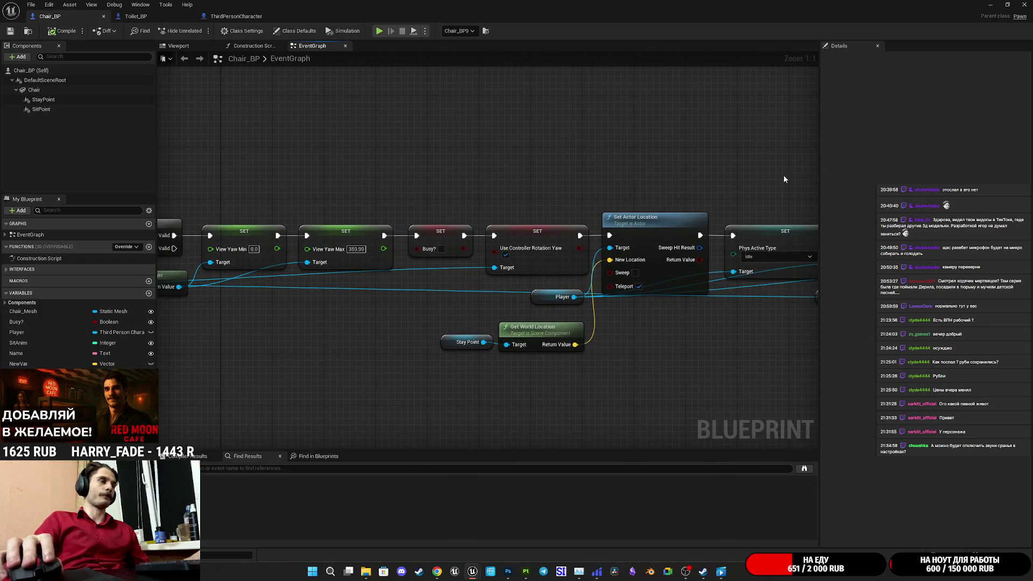
pyautogui.click(993, 5)
pyautogui.press('F11')
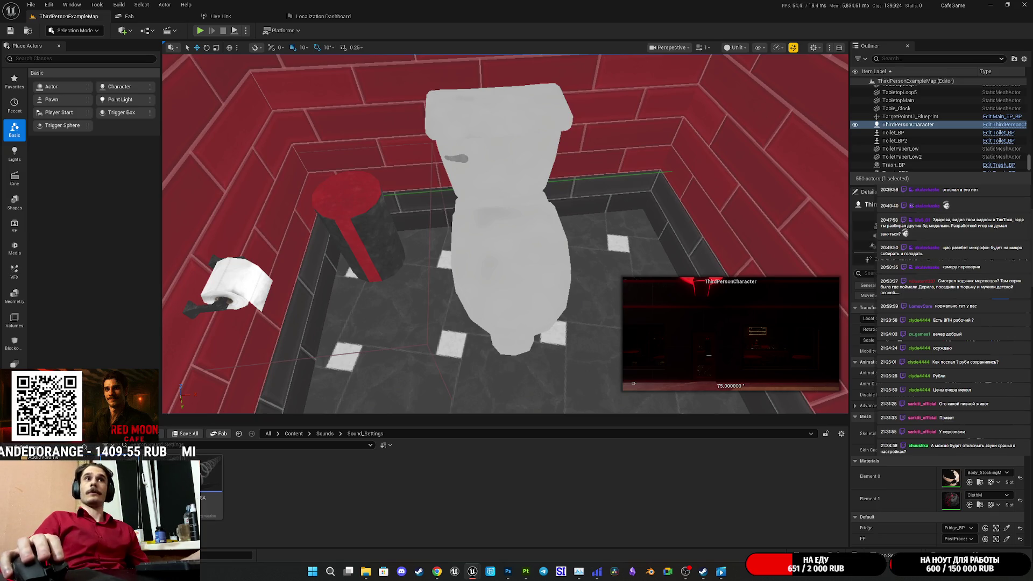
# Step: Bring up Toilet_BP, select its SitPoint component, and return the editor to full screen
pyautogui.hotkey('alt', 'Tab')
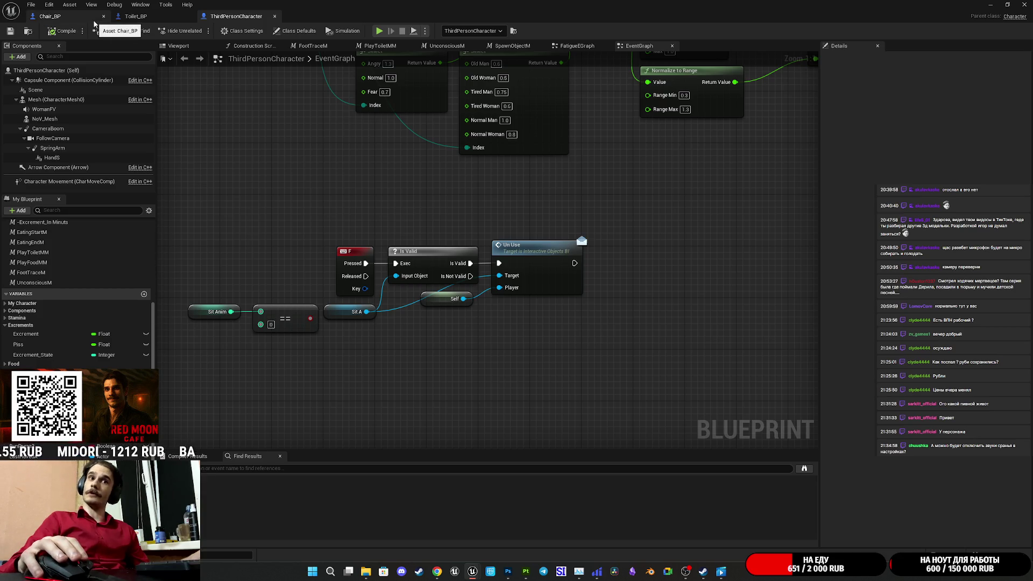
pyautogui.click(135, 16)
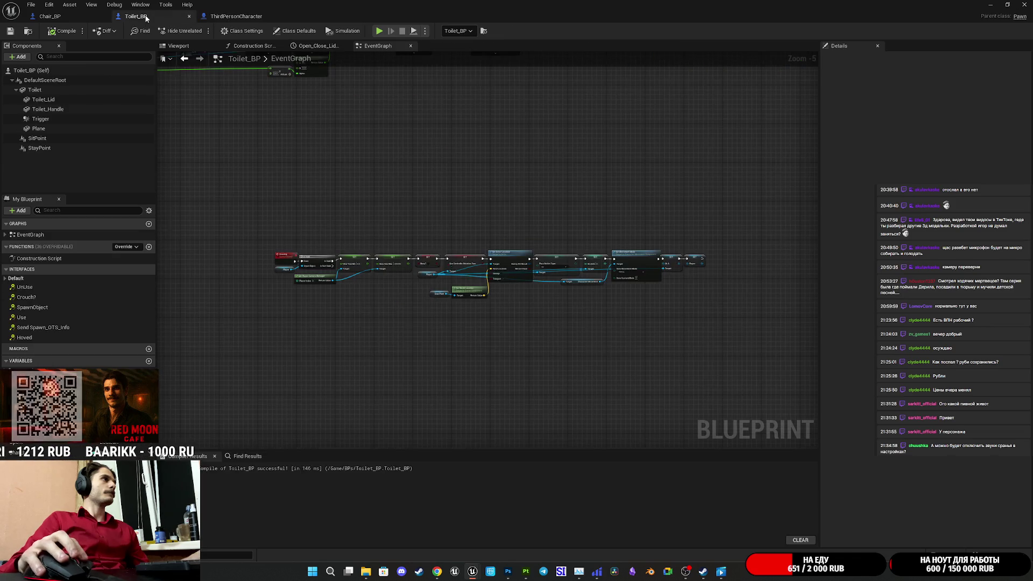
pyautogui.click(39, 138)
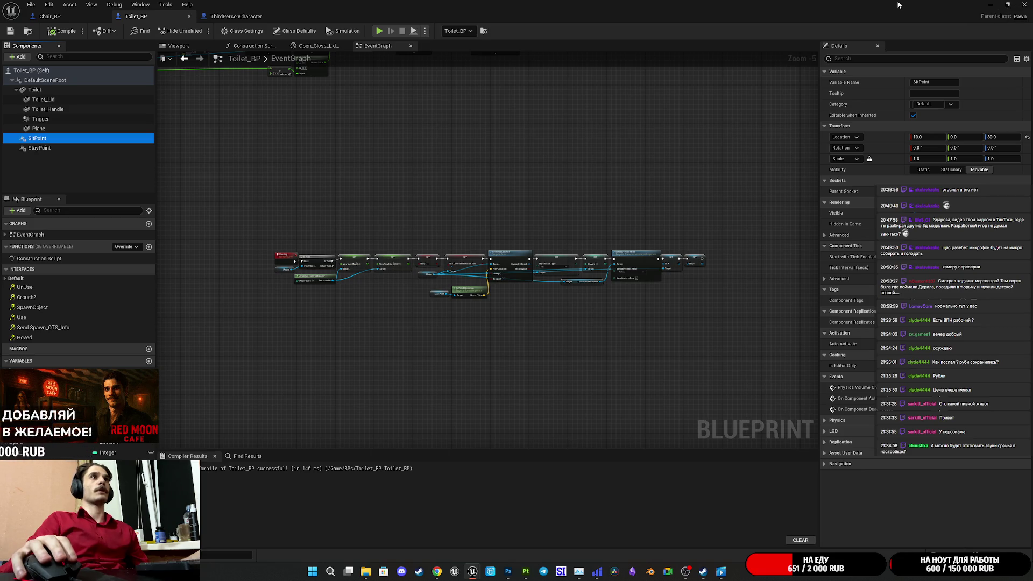
pyautogui.doubleClick(897, 5)
pyautogui.moveTo(475, 139)
pyautogui.mouseDown()
pyautogui.moveTo(793, 342)
pyautogui.moveTo(858, 330)
pyautogui.mouseUp()
pyautogui.click(796, 341)
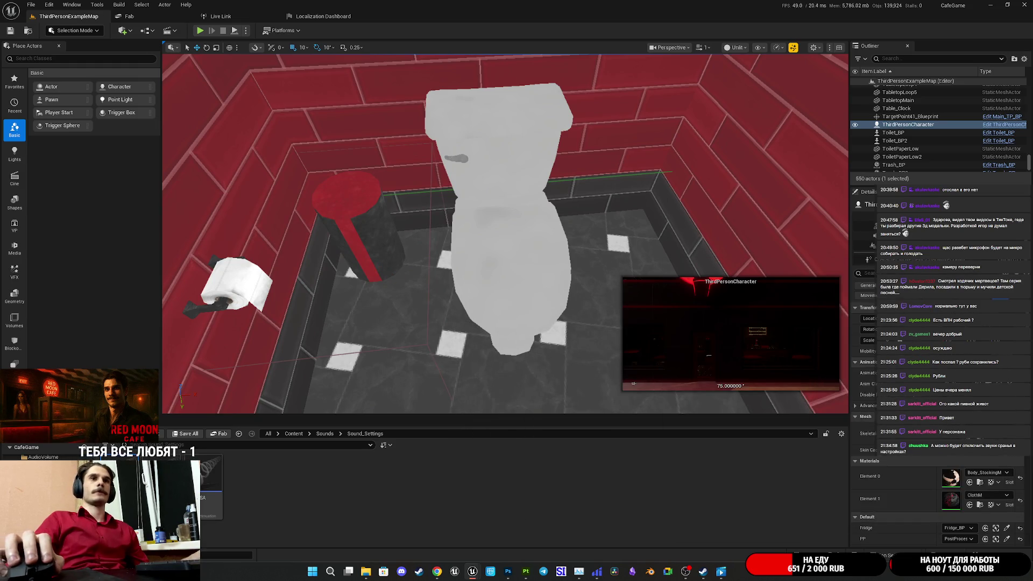
pyautogui.hotkey('alt', 'Tab')
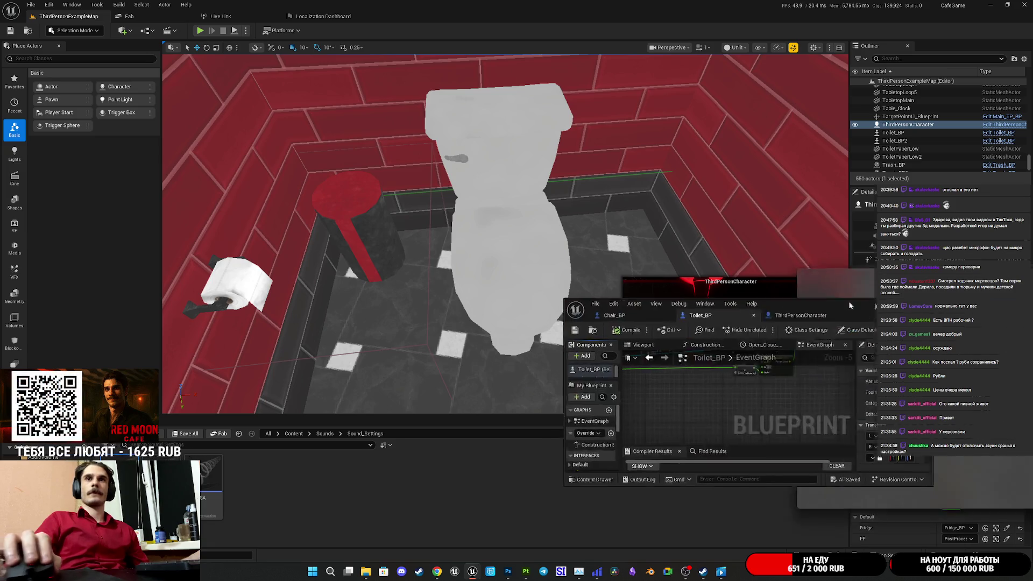
pyautogui.moveTo(849, 302); pyautogui.dragTo(641, 280)
pyautogui.doubleClick(640, 280)
# Step: Set the SitPoint location to X 15 and Y -2 while viewing the toilet seat
pyautogui.moveTo(210, 95); pyautogui.dragTo(220, 65)
pyautogui.moveTo(484, 241); pyautogui.dragTo(483, 241)
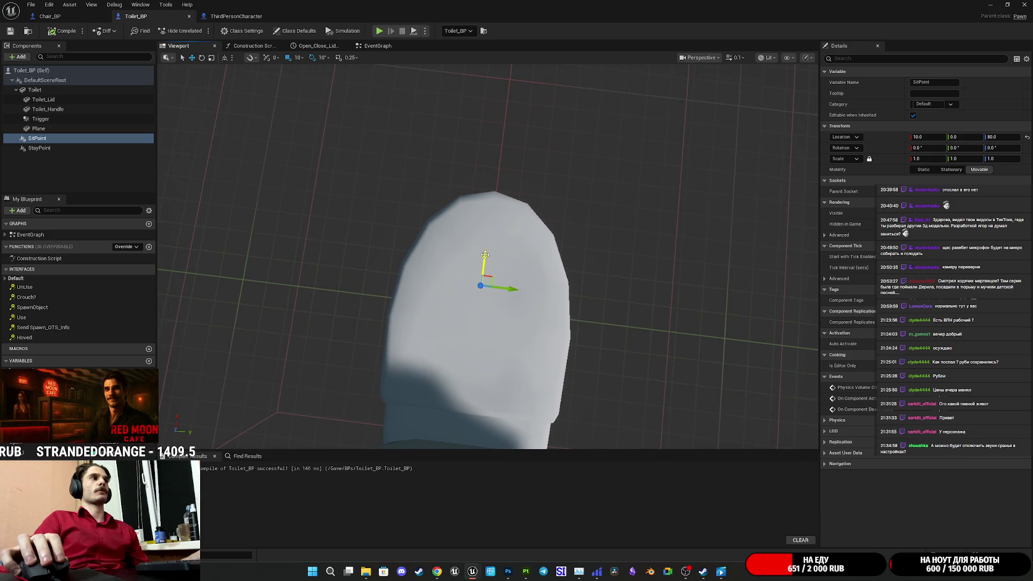
pyautogui.moveTo(495, 236)
pyautogui.mouseDown()
pyautogui.moveTo(505, 230)
pyautogui.moveTo(504, 245)
pyautogui.mouseUp()
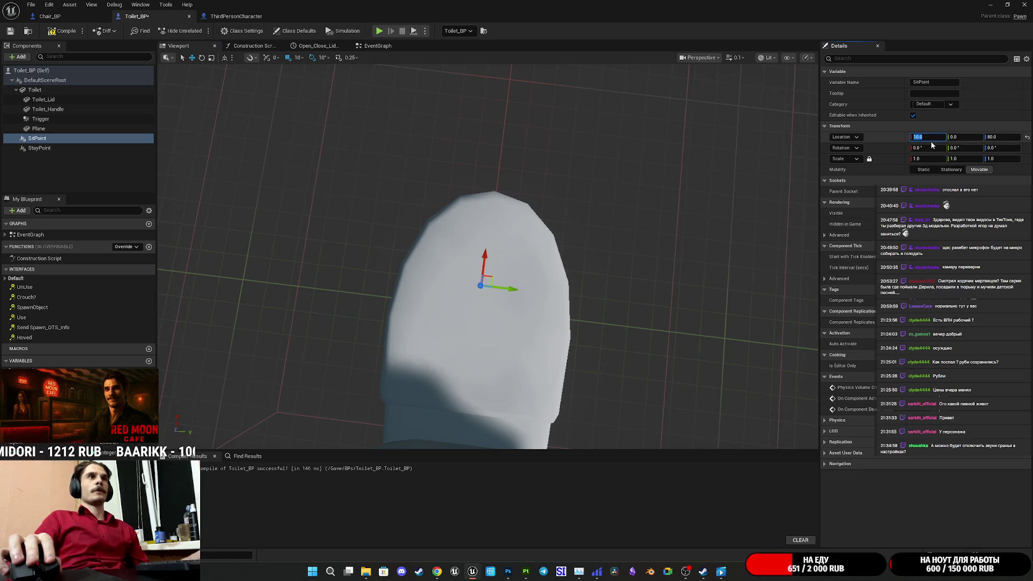
pyautogui.write('15')
pyautogui.press('Return')
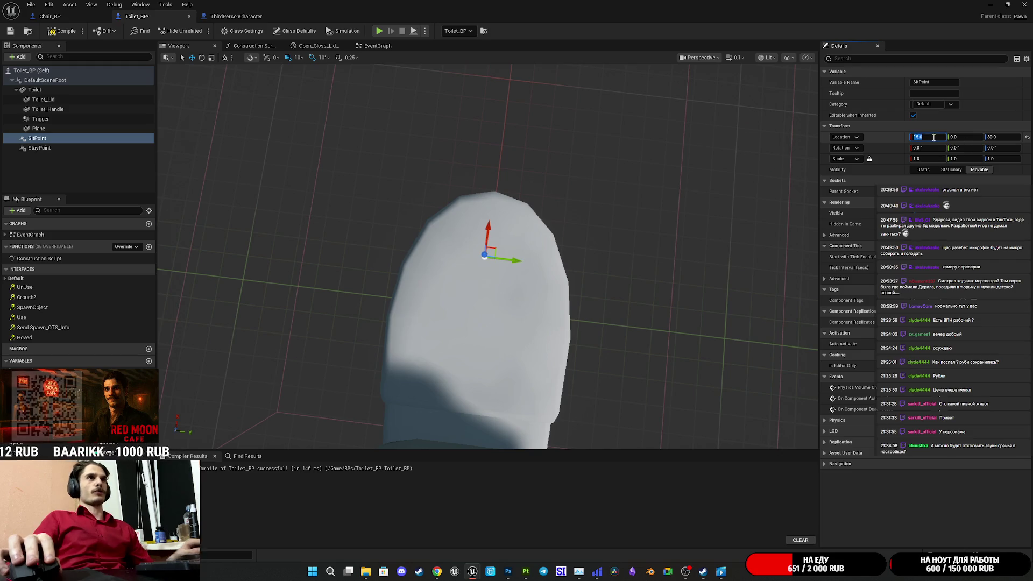
pyautogui.moveTo(962, 137); pyautogui.dragTo(962, 137)
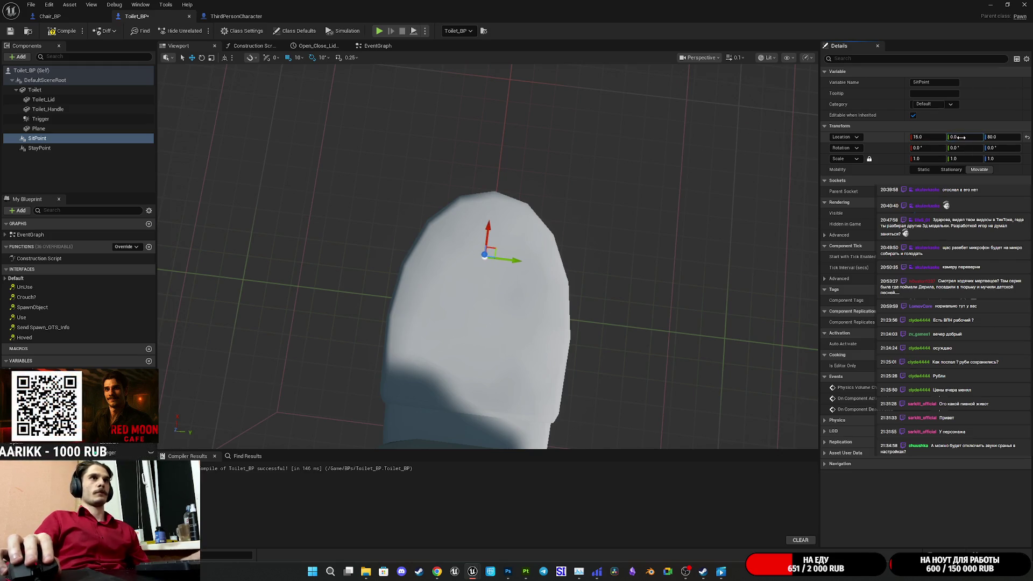
pyautogui.write('2')
pyautogui.press('Return')
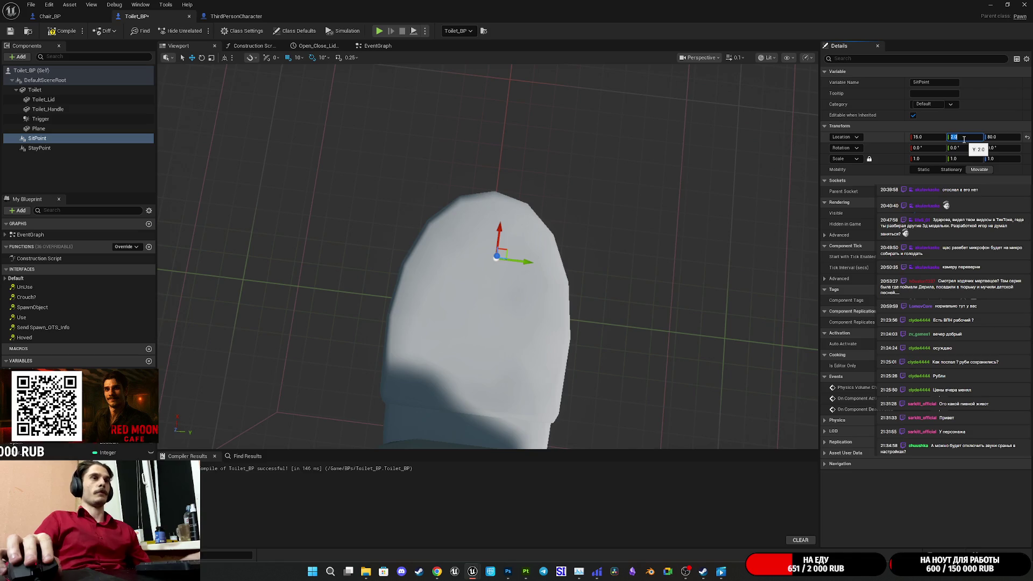
pyautogui.write('-2')
pyautogui.press('Return')
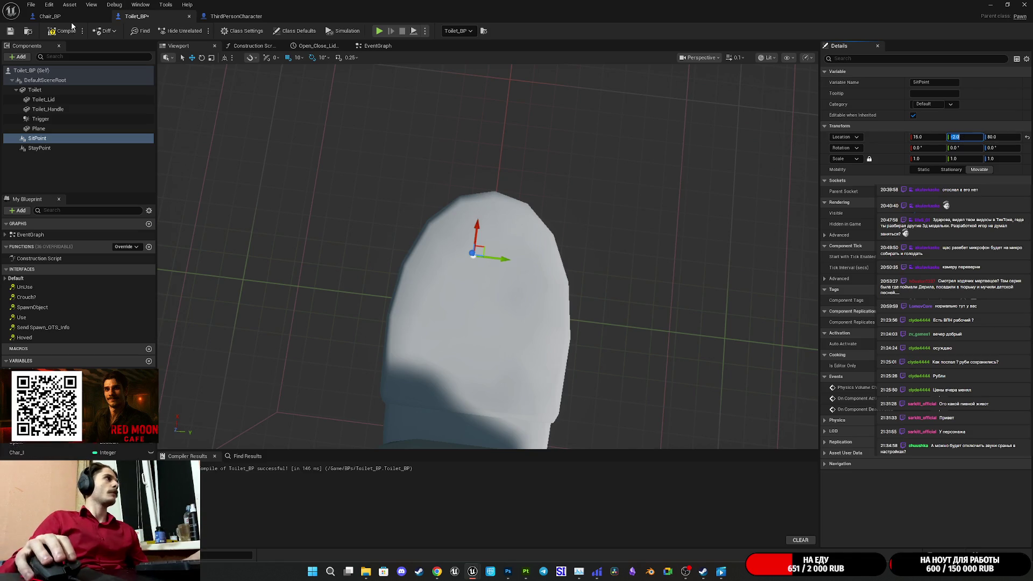
# Step: Compile Toilet_BP, minimize the editor, and start a playtest of the level
pyautogui.click(52, 32)
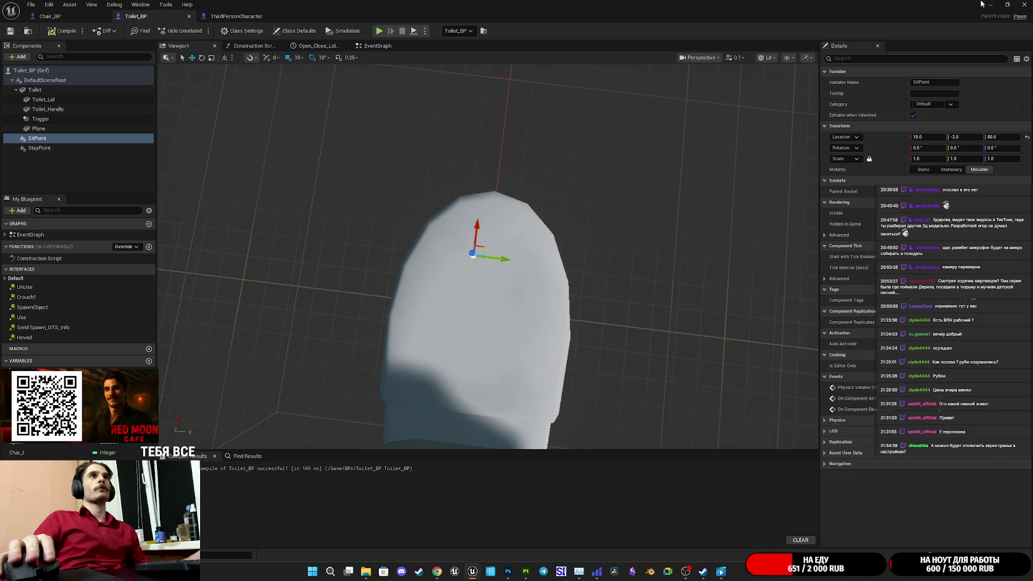
pyautogui.click(985, 4)
pyautogui.click(200, 30)
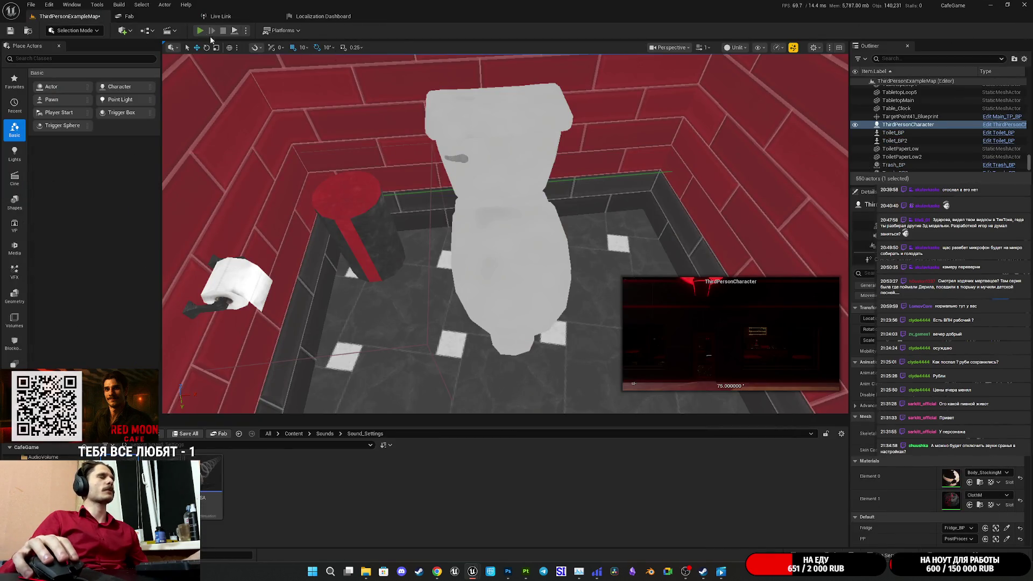
# Step: Walk the character to the toilet and sit, stop the playtest, and reopen Toilet_BP
pyautogui.press('w')
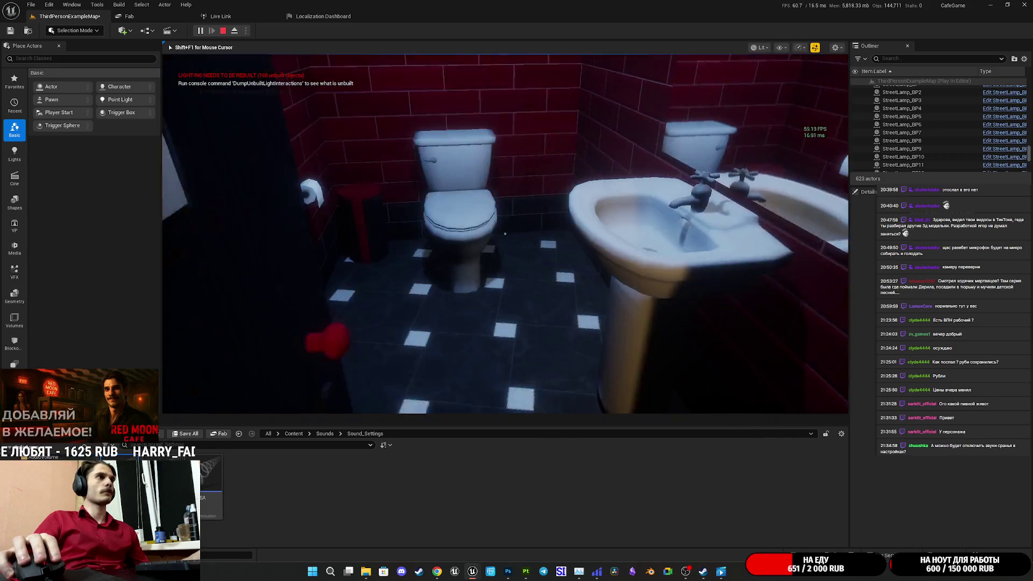
pyautogui.press('e')
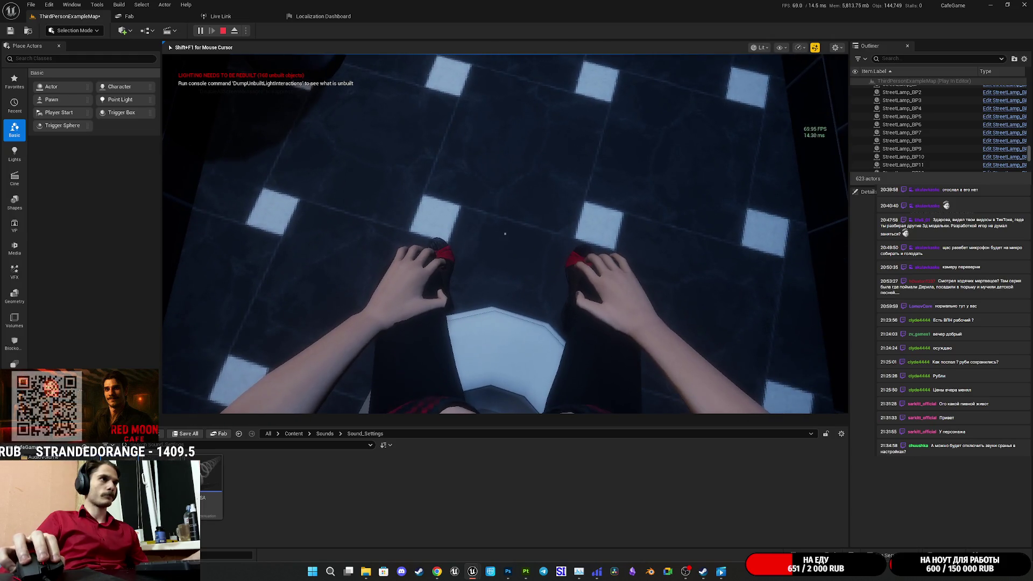
pyautogui.press('Escape')
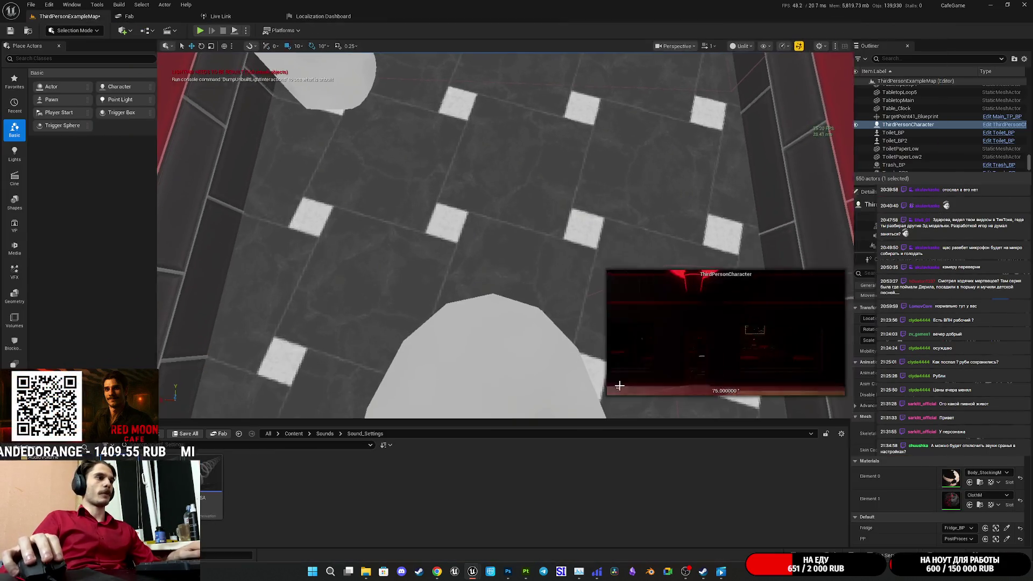
pyautogui.moveTo(474, 569)
pyautogui.click(524, 514)
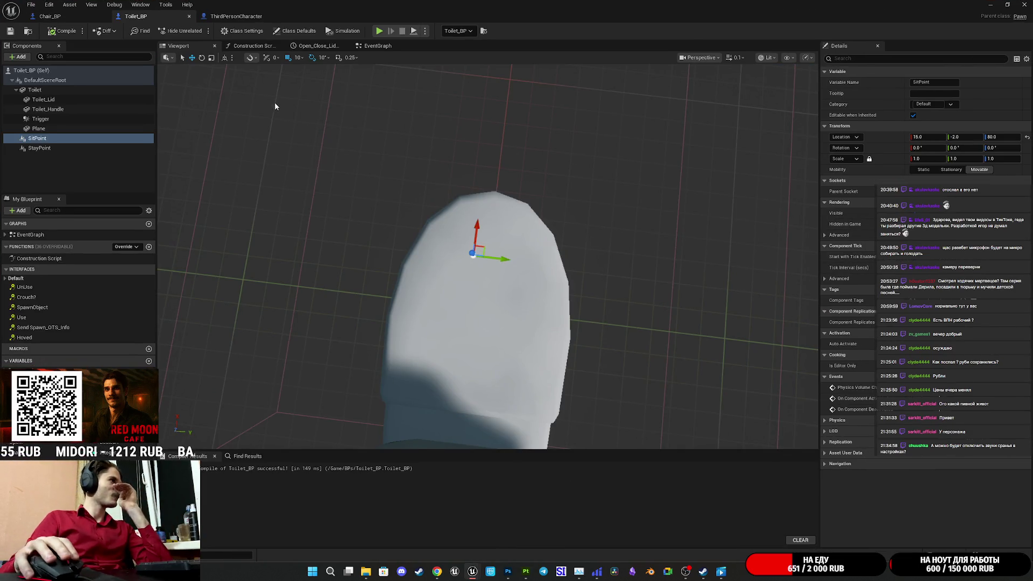
# Step: Review the sit nodes in the Toilet_BP EventGraph
pyautogui.click(379, 47)
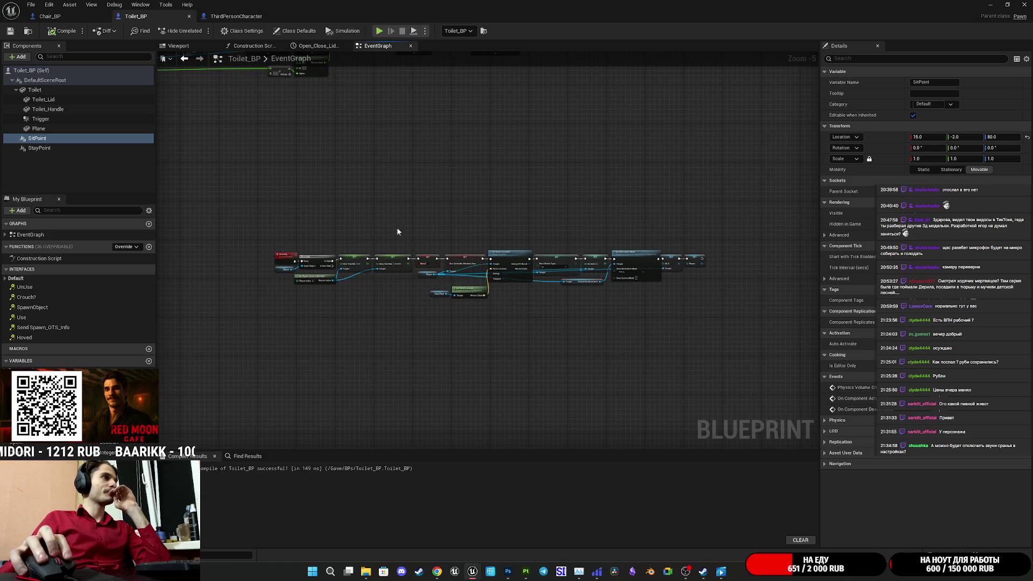
pyautogui.scroll(5, 342, 163)
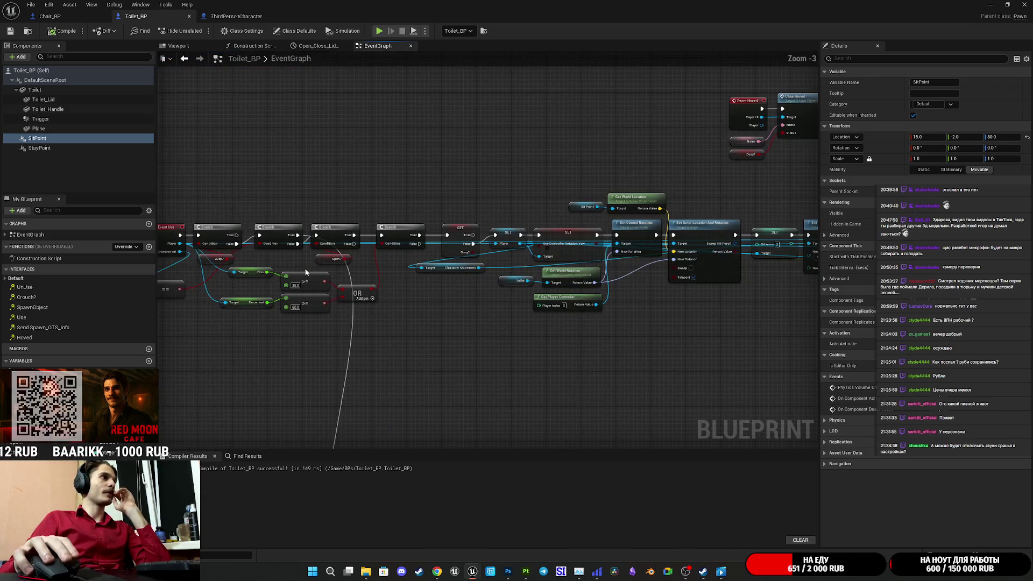
pyautogui.moveTo(473, 307)
pyautogui.mouseDown()
pyautogui.moveTo(264, 340)
pyautogui.moveTo(389, 318)
pyautogui.moveTo(318, 319)
pyautogui.moveTo(436, 334)
pyautogui.moveTo(400, 351)
pyautogui.moveTo(439, 318)
pyautogui.mouseUp()
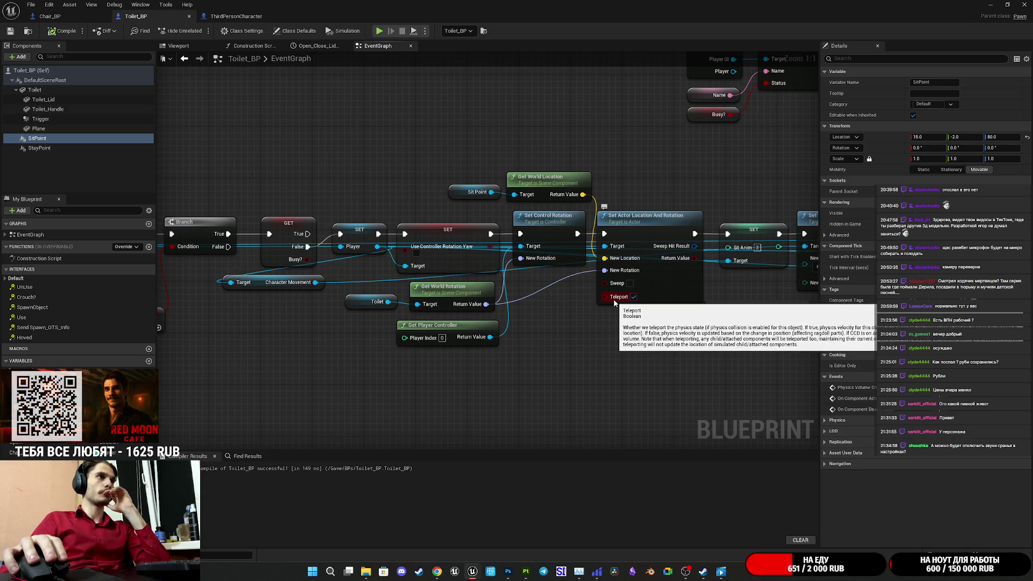
# Step: Set SitPoint's X location to 150, then return to the level and start playtesting
pyautogui.click(41, 140)
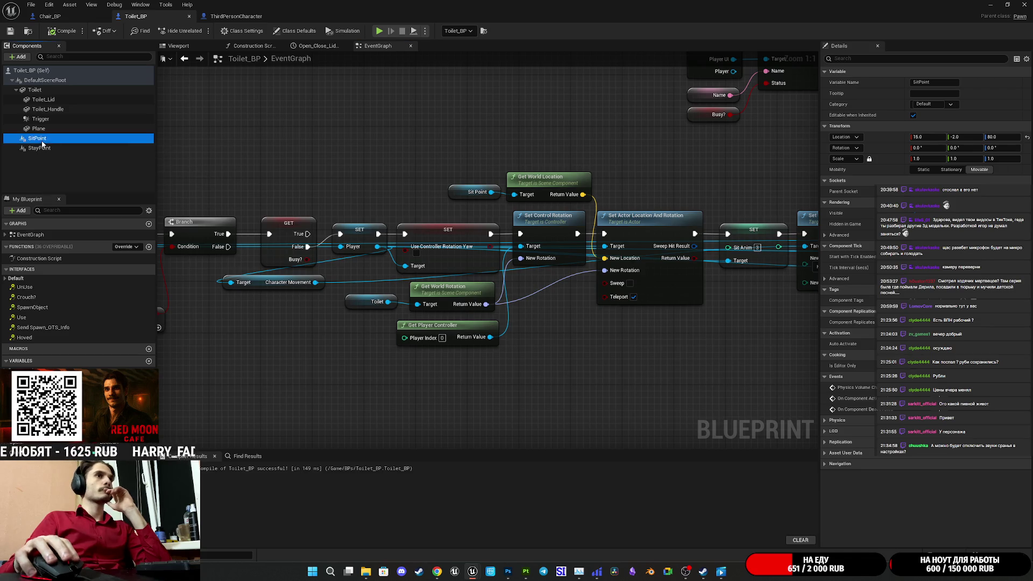
pyautogui.click(929, 138)
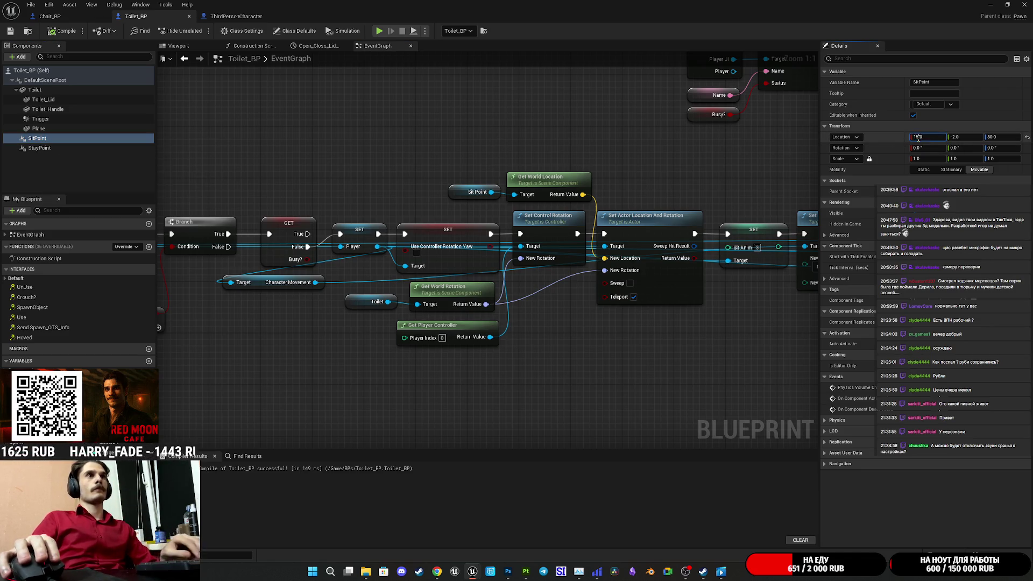
pyautogui.write('150')
pyautogui.press('Return')
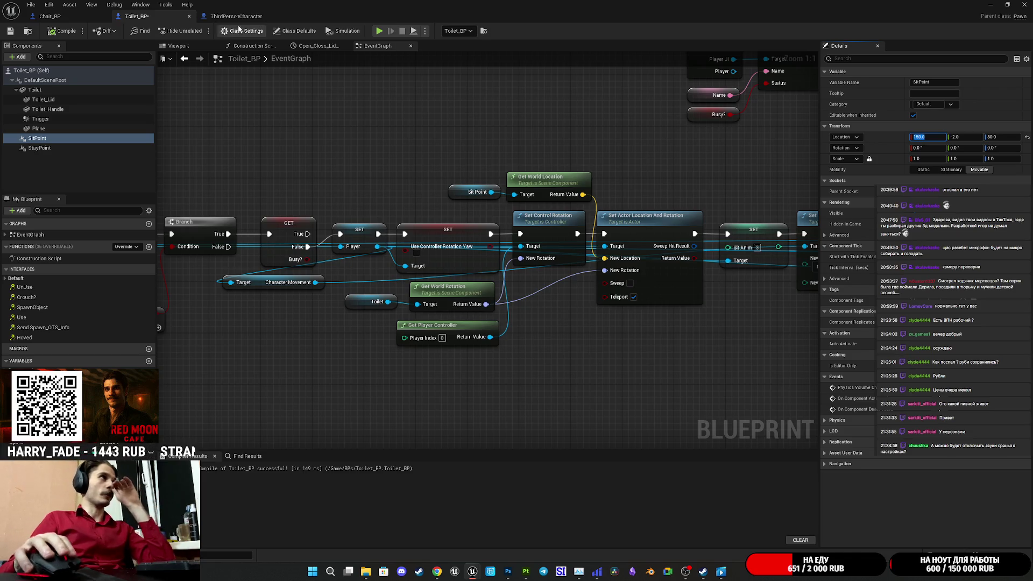
pyautogui.click(988, 5)
pyautogui.click(201, 32)
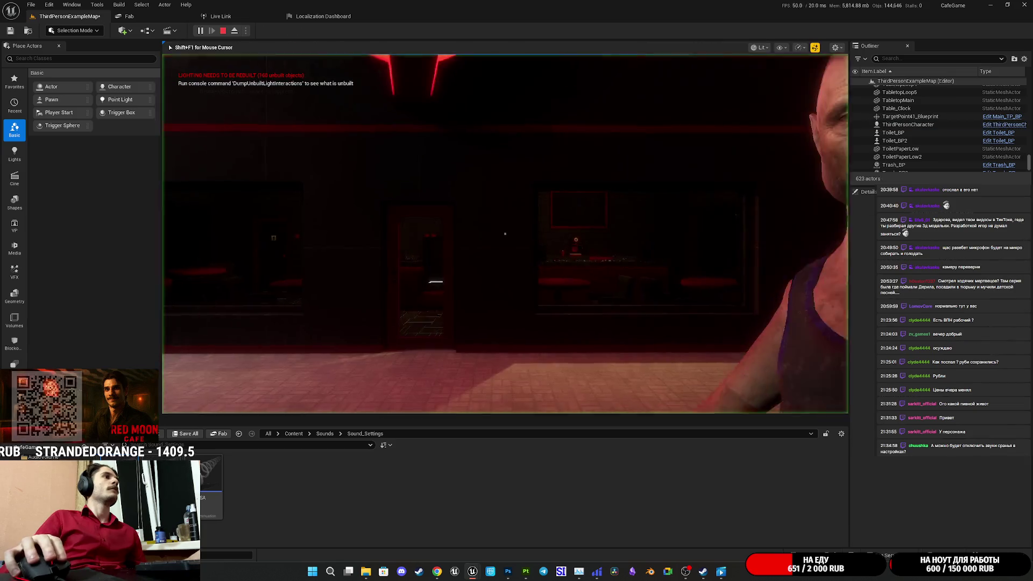
# Step: Walk into the toilet room and sit down, stop the session, and bring Toilet_BP forward
pyautogui.press('w')
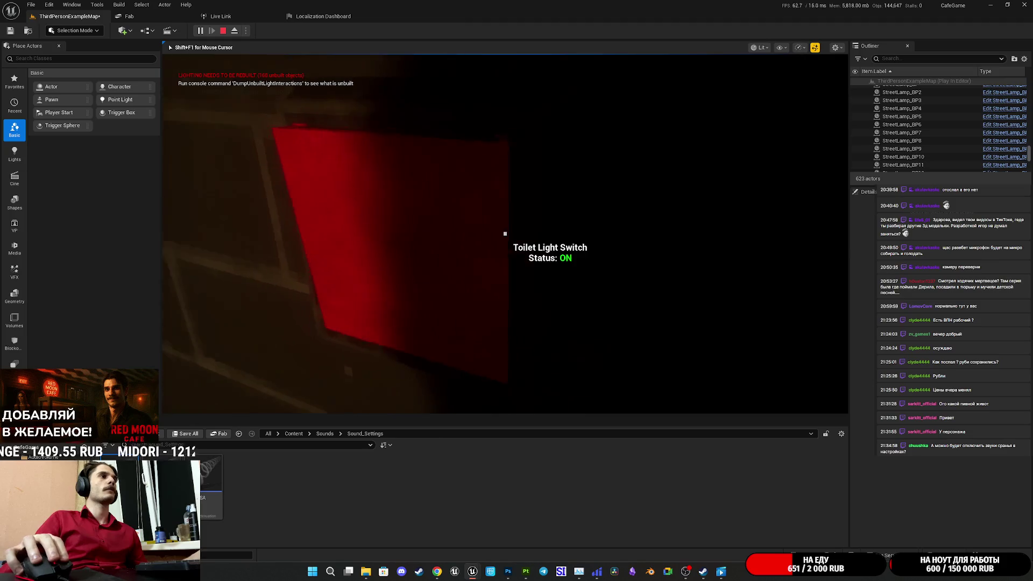
pyautogui.press('w')
pyautogui.press('e')
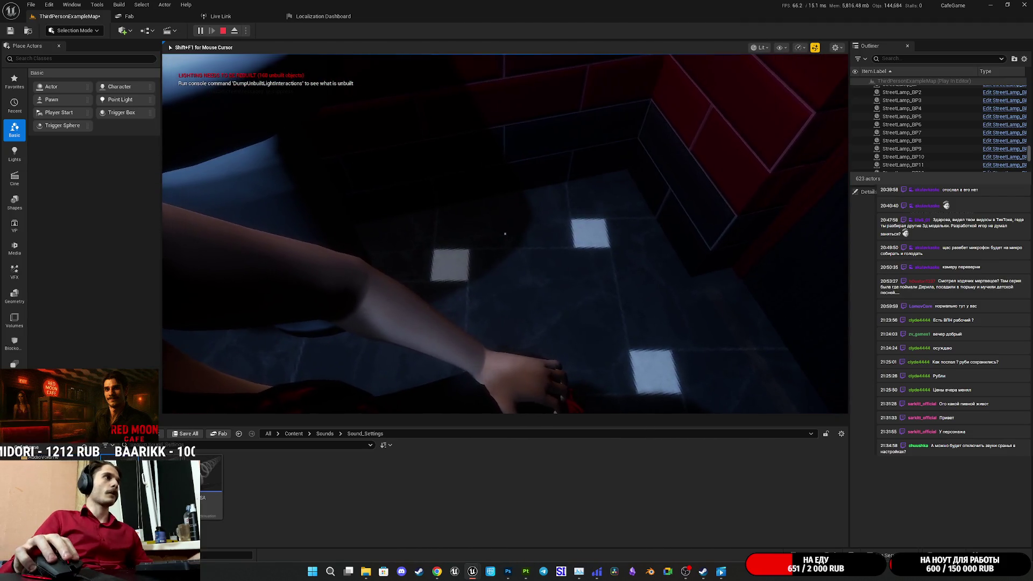
pyautogui.press('Escape')
pyautogui.moveTo(508, 572)
pyautogui.moveTo(468, 578)
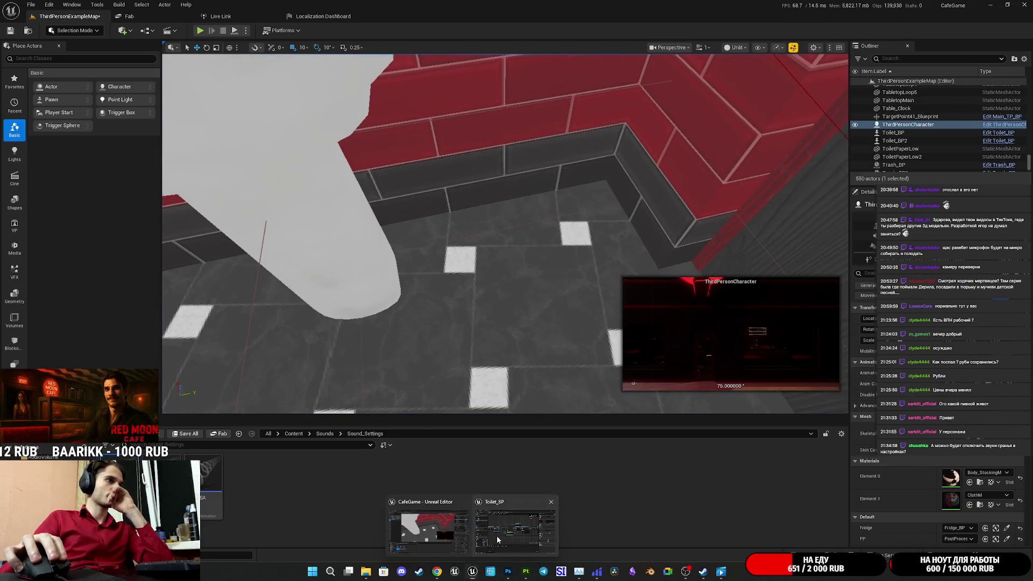
pyautogui.click(497, 539)
# Step: Keep SitPoint X at 15, change its Y location to -5, and return to the level editor
pyautogui.click(934, 137)
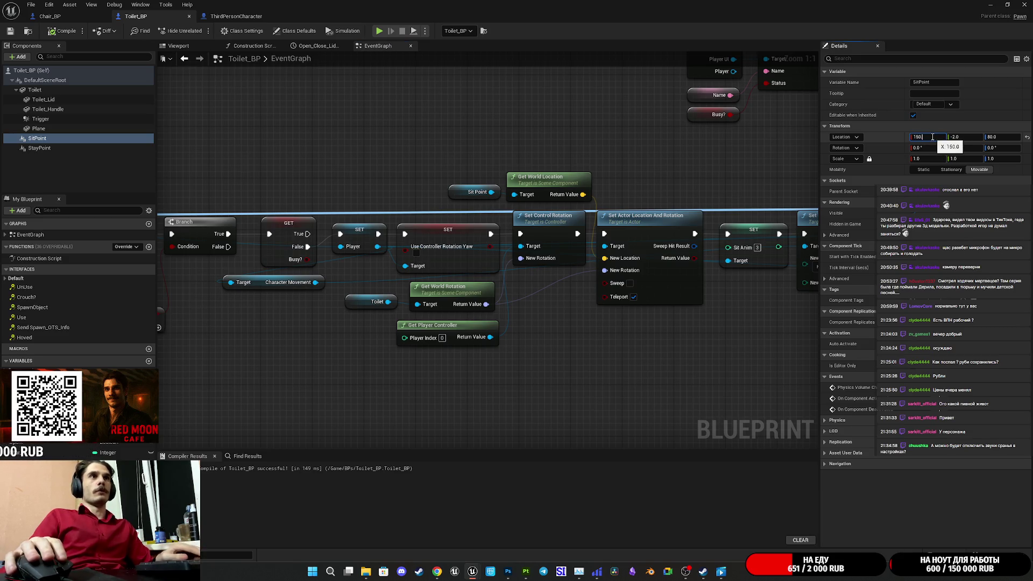
pyautogui.press('Return')
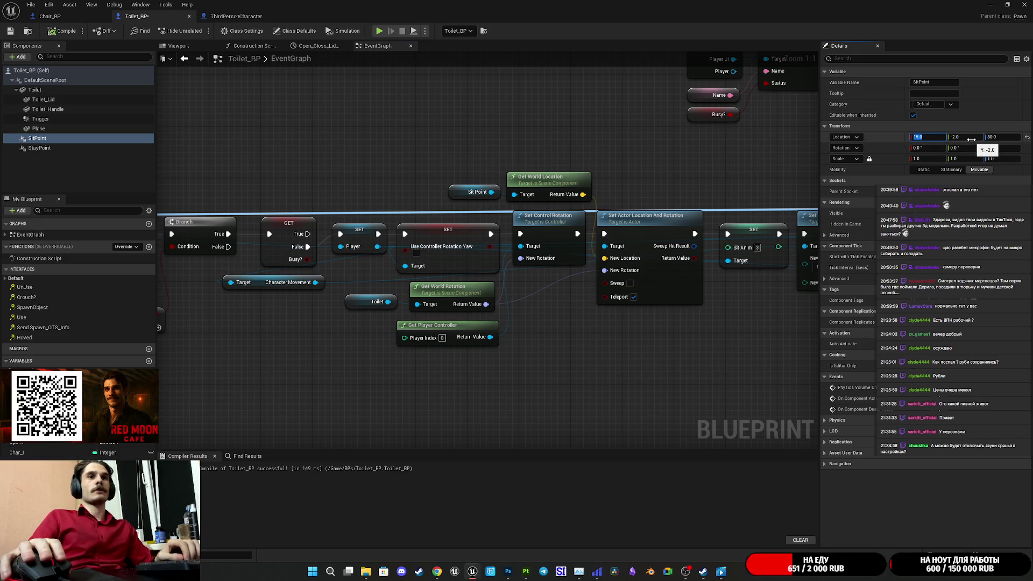
pyautogui.click(967, 137)
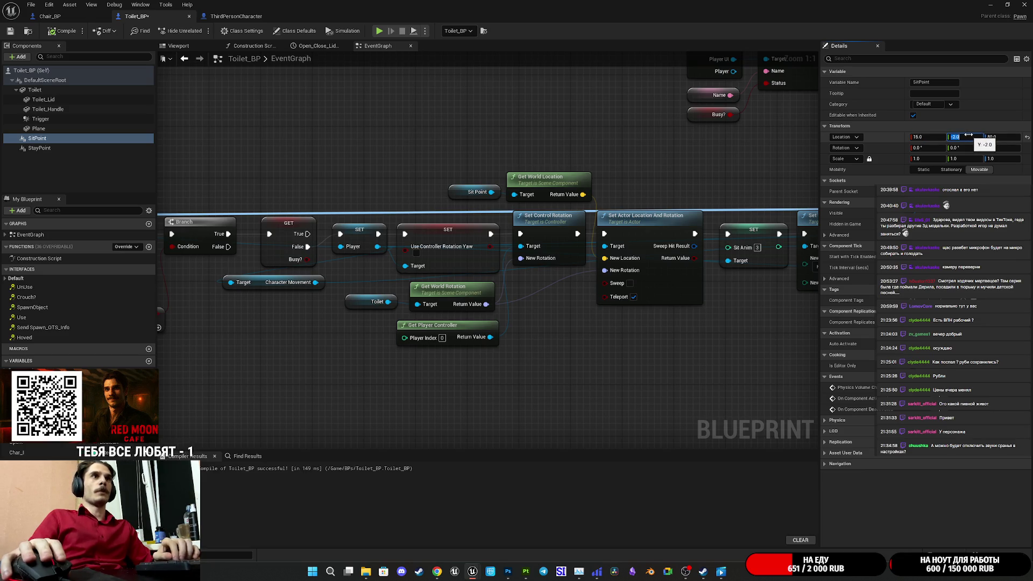
pyautogui.write('-5')
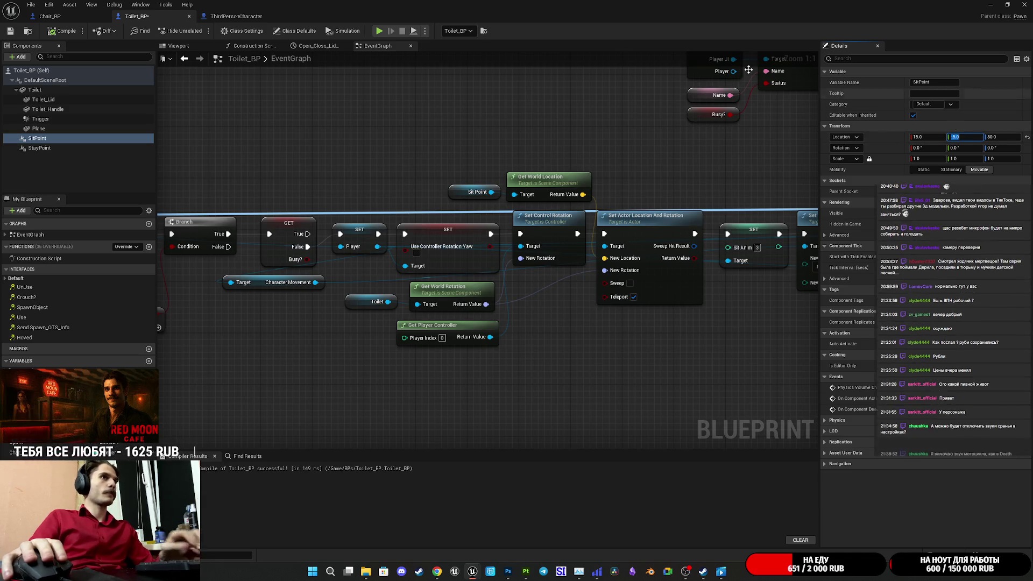
pyautogui.press('Return')
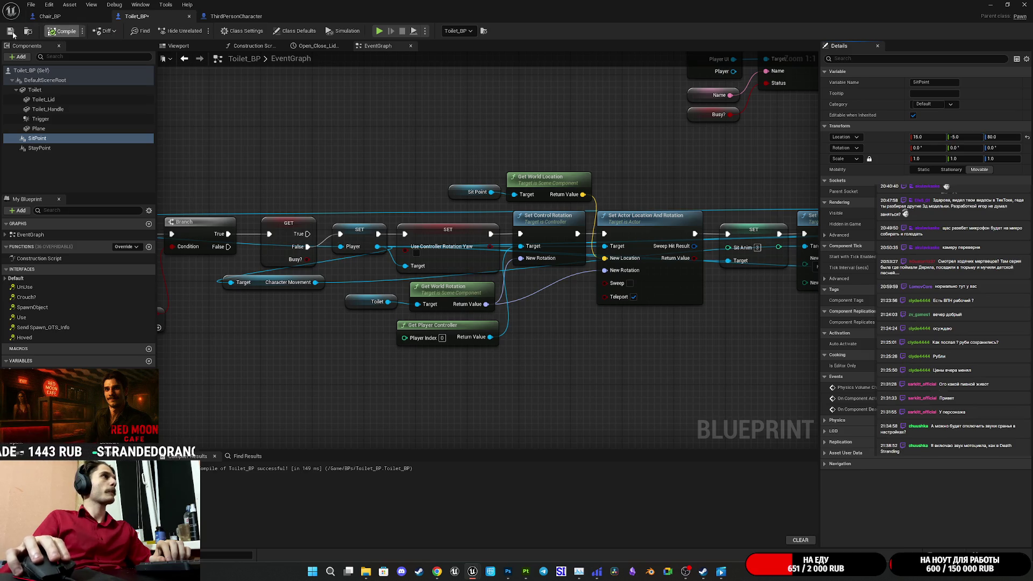
pyautogui.click(990, 4)
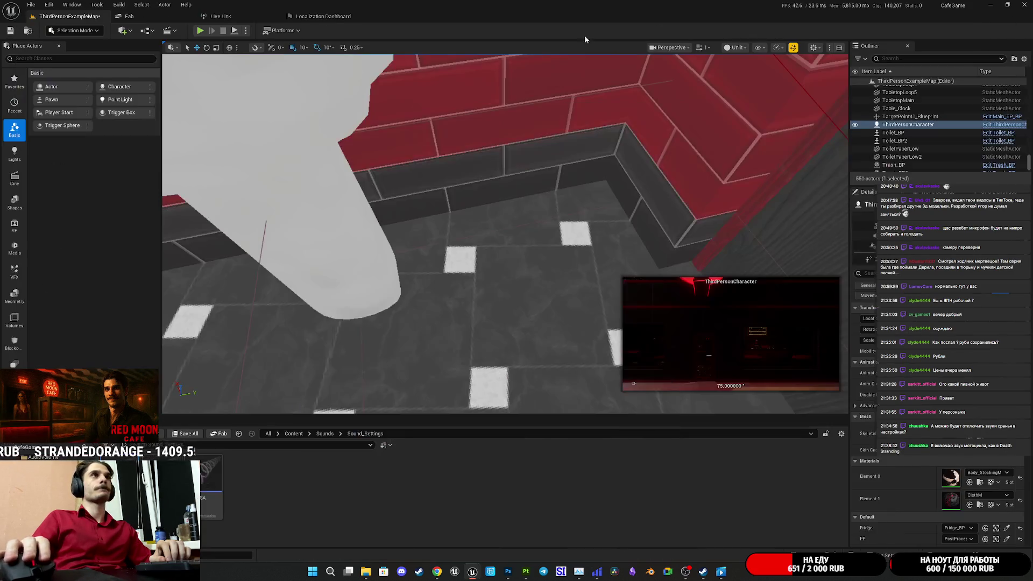
# Step: Start a full-screen playtest and walk the character into the women's restroom
pyautogui.hotkey('alt', 'p')
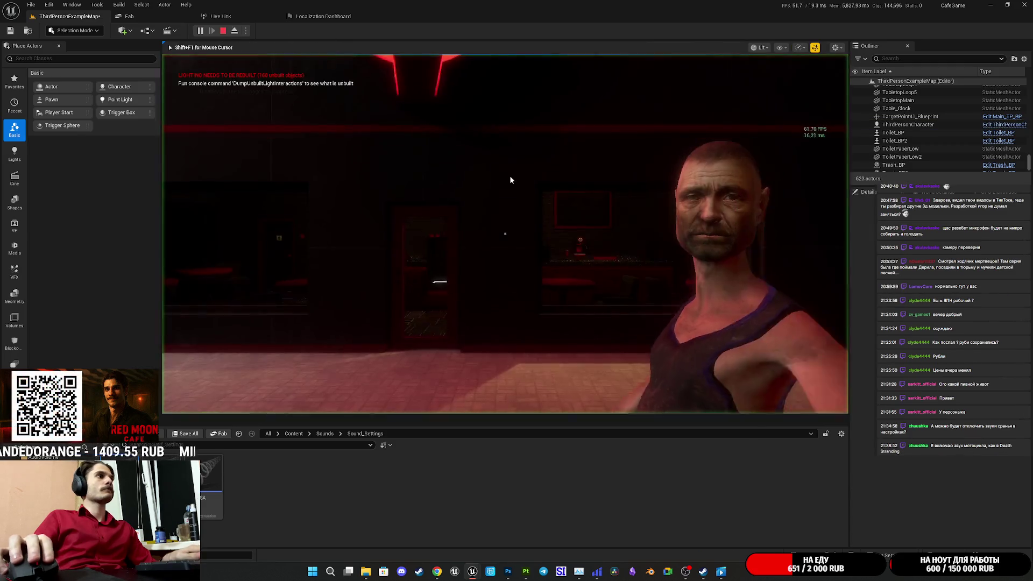
pyautogui.click(511, 180)
pyautogui.press('F11')
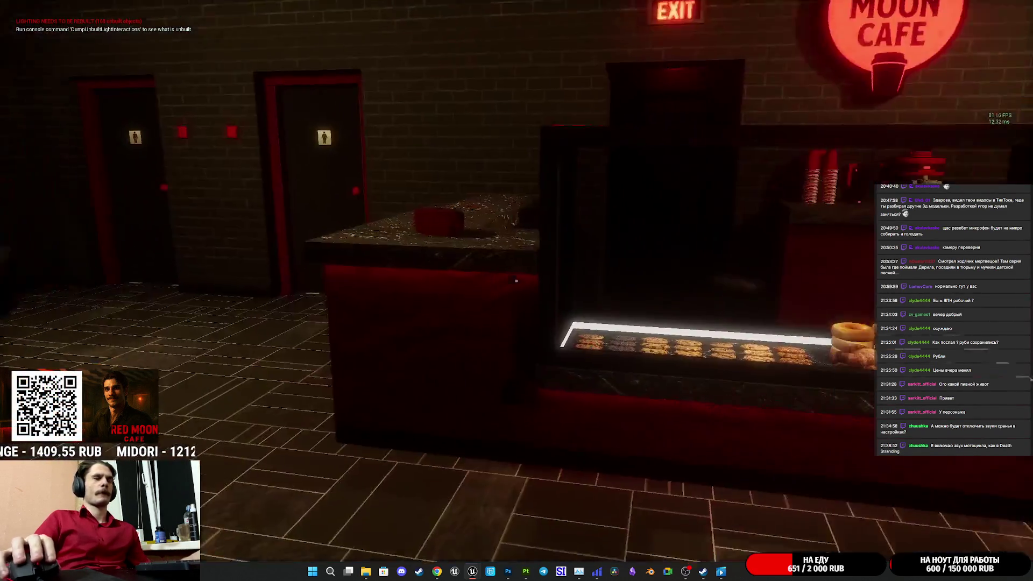
pyautogui.press('w')
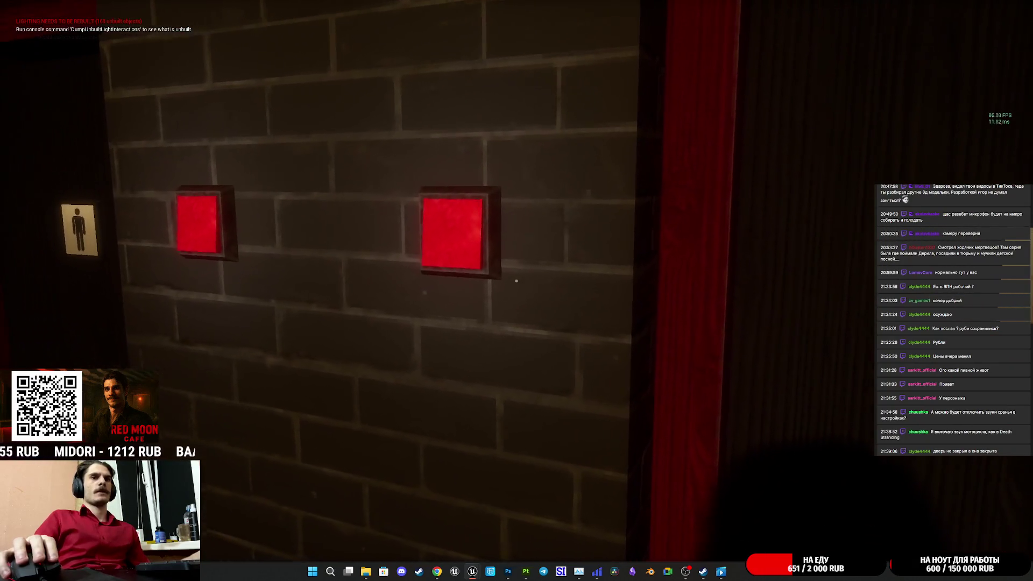
pyautogui.press('d')
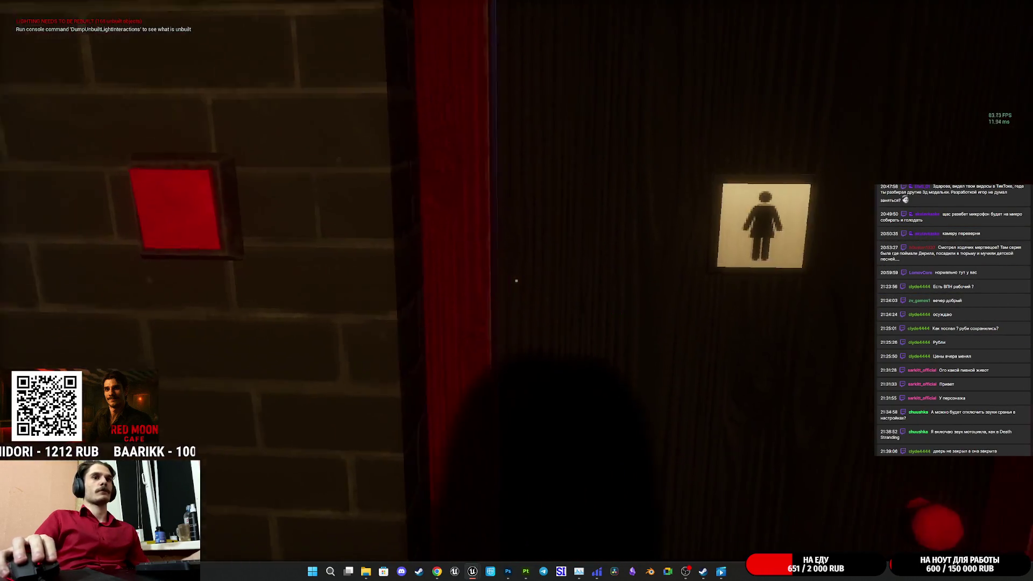
pyautogui.press('w')
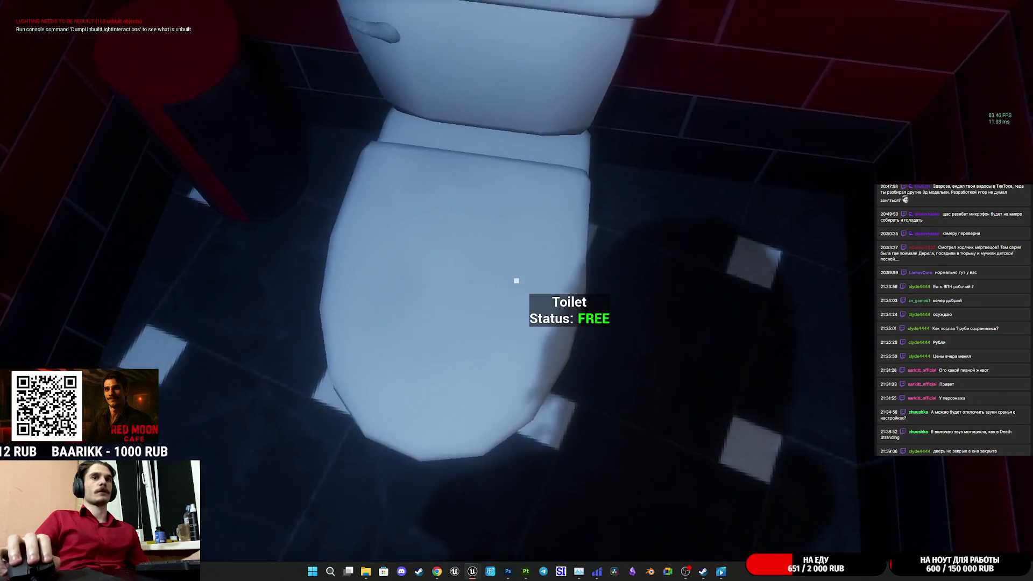
# Step: Open the toilet lid, sit down, and eject with F8 to inspect the seat position
pyautogui.press('e')
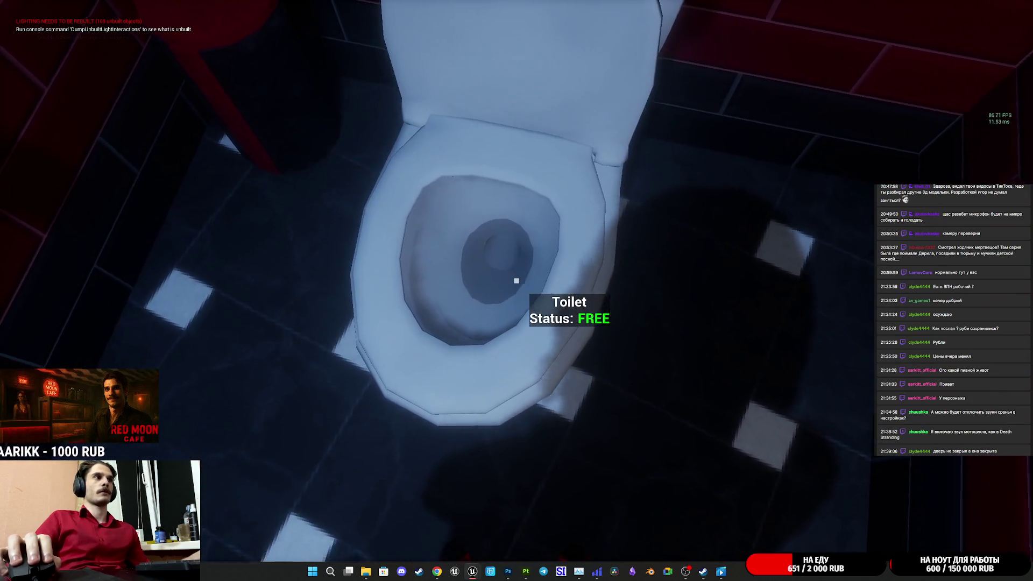
pyautogui.press('e')
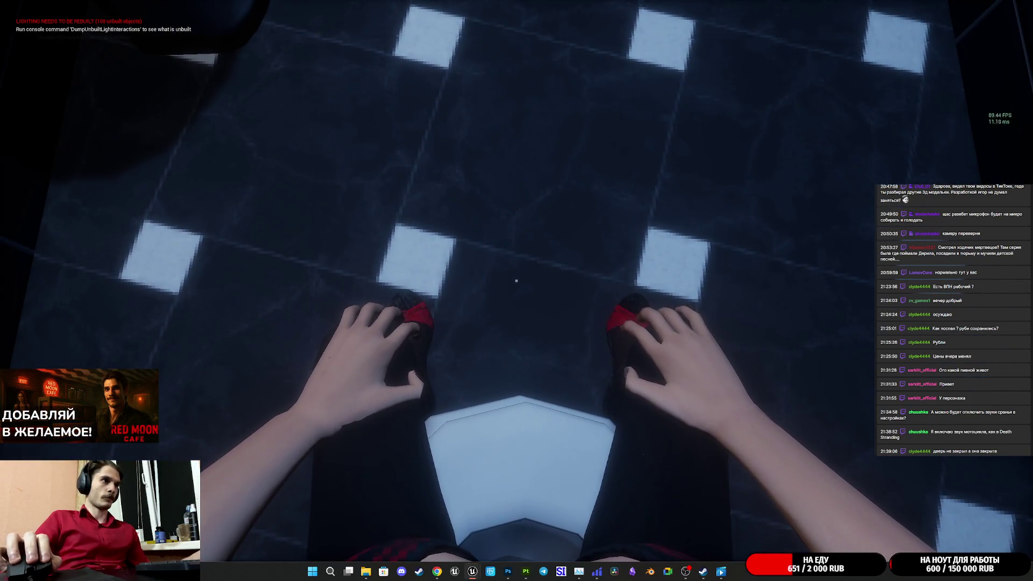
pyautogui.press('F8')
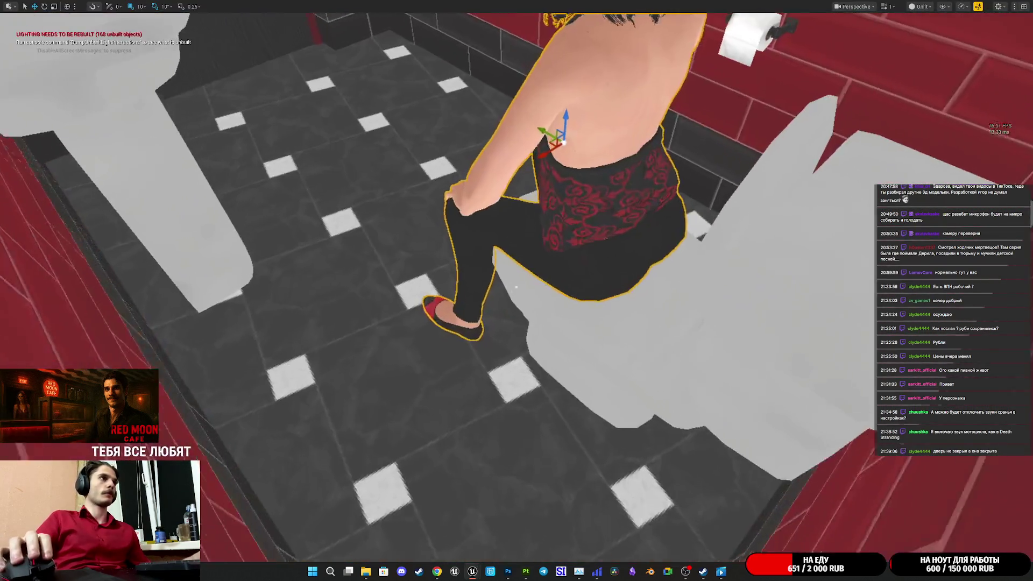
# Step: Look around the seated character, then turn to face the restroom door
pyautogui.moveTo(516, 288); pyautogui.dragTo(516, 288)
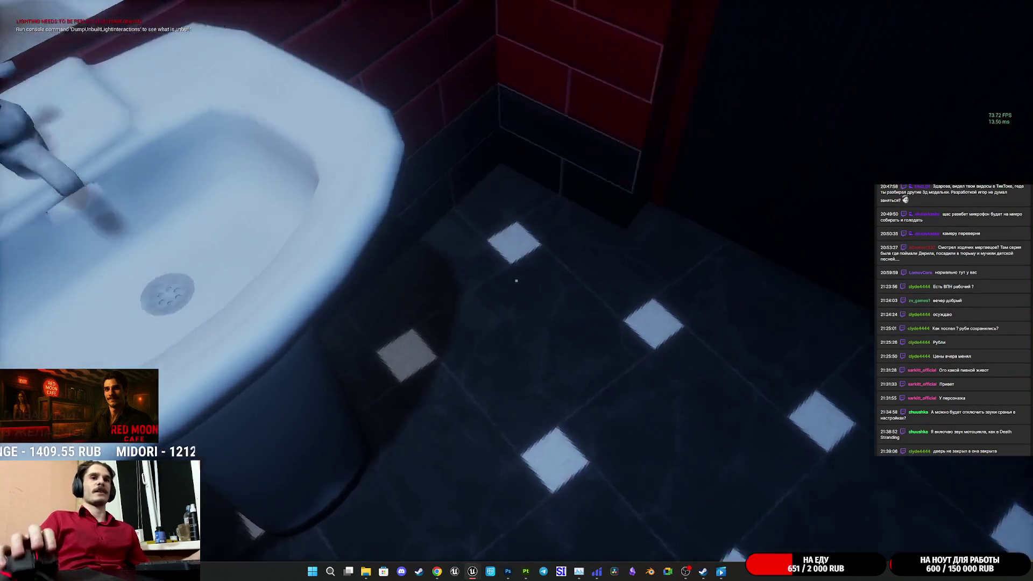
pyautogui.moveTo(517, 281); pyautogui.dragTo(516, 280)
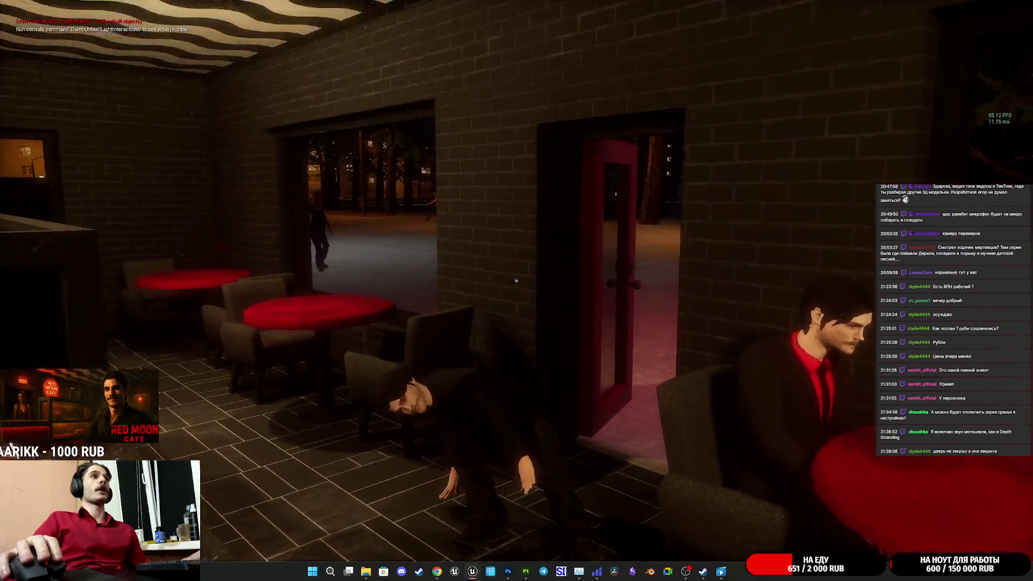
# Step: At the cafe counter, place a red paper cup and a donut, then open the register's cash drawer
pyautogui.moveTo(517, 281); pyautogui.dragTo(516, 281)
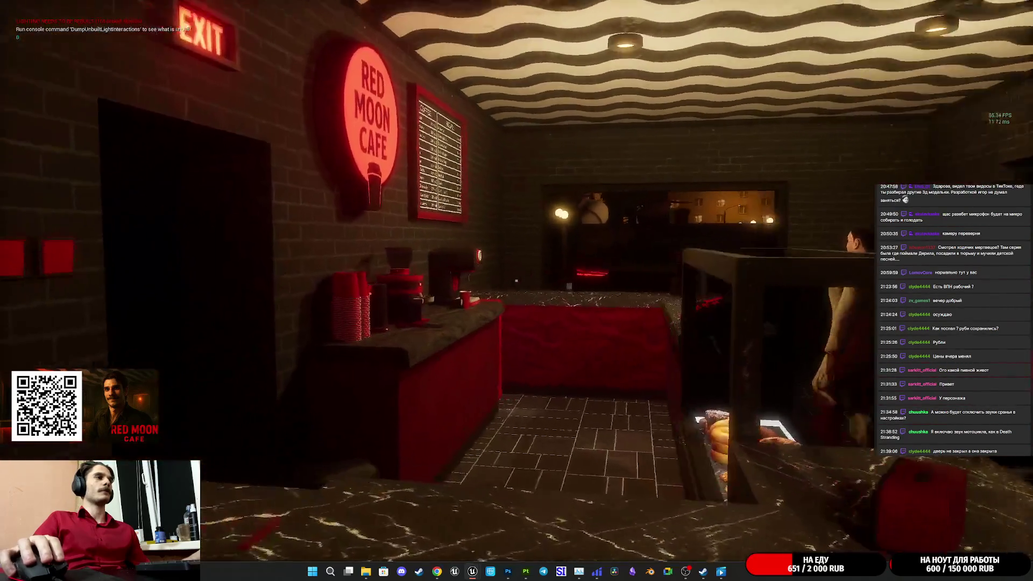
pyautogui.press('w')
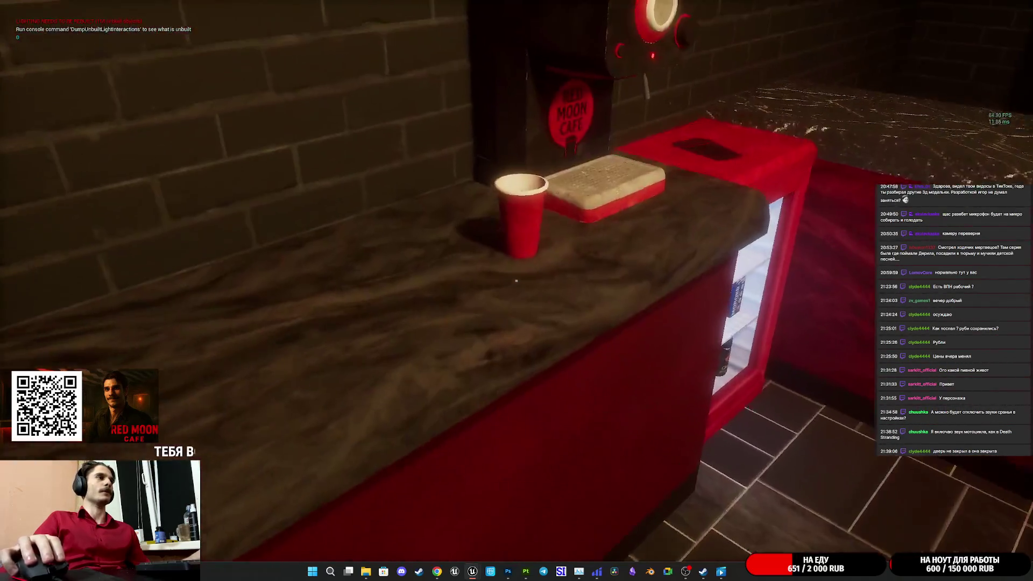
pyautogui.click(516, 280)
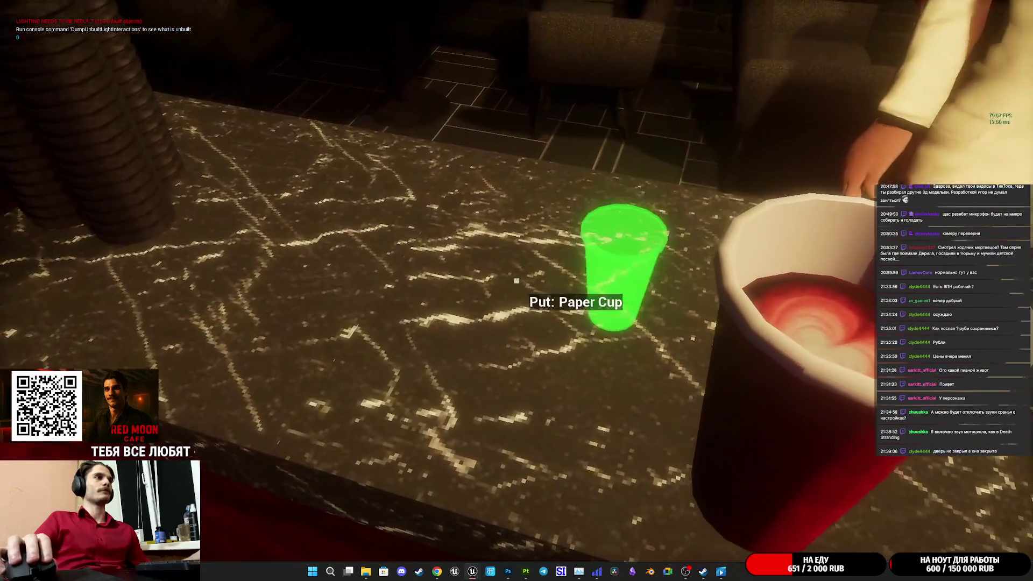
pyautogui.click(516, 280)
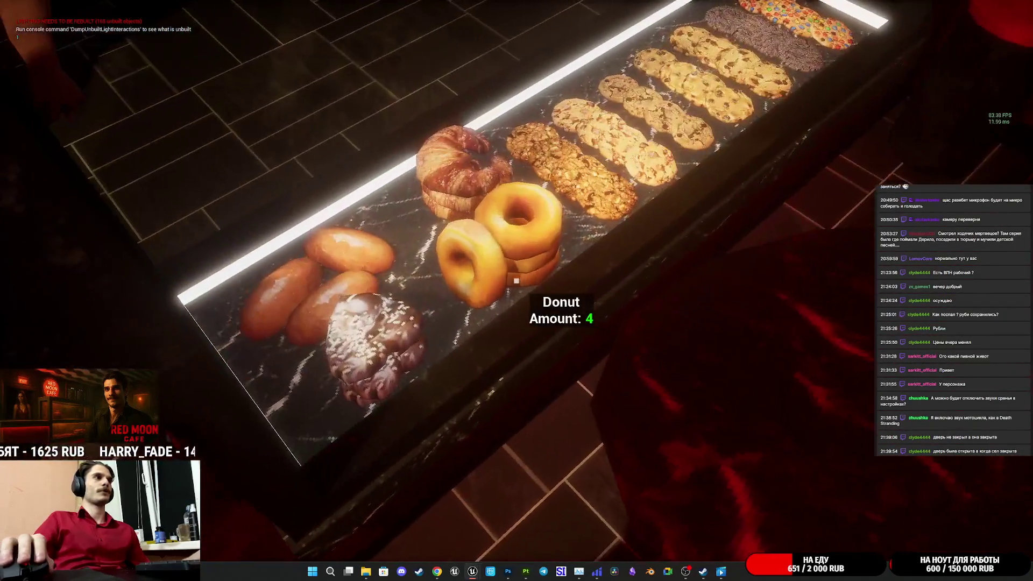
pyautogui.click(517, 281)
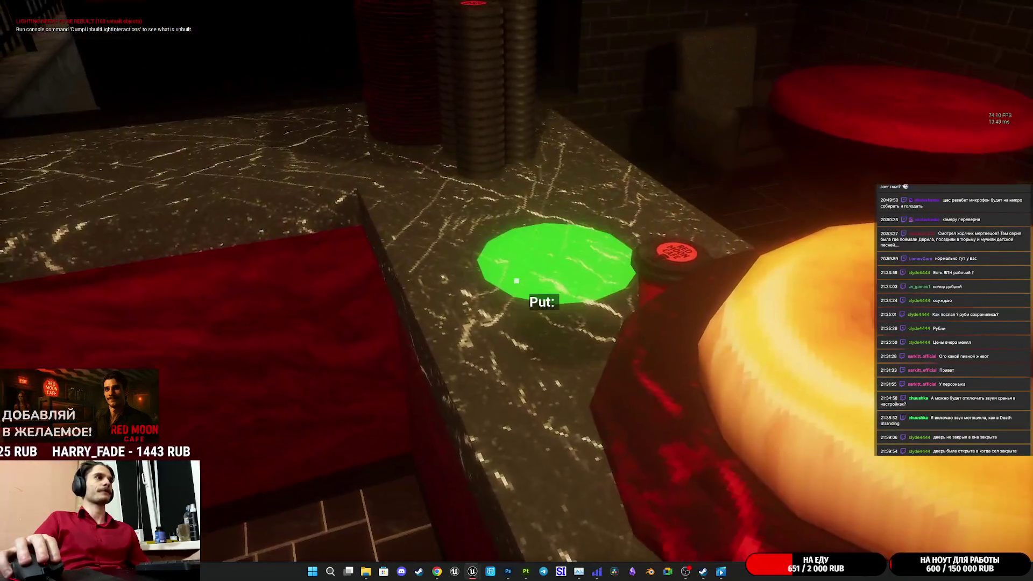
pyautogui.click(516, 280)
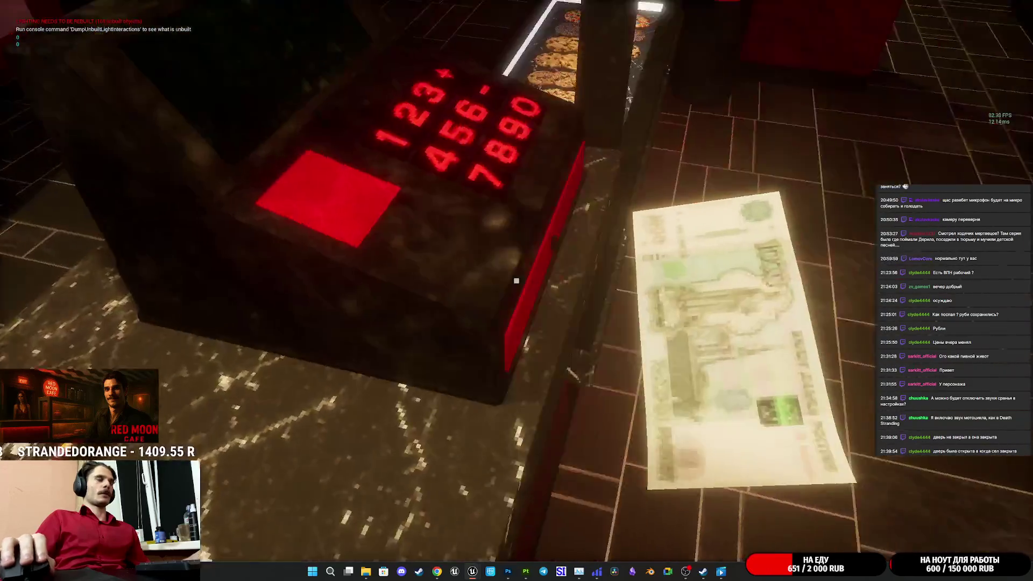
pyautogui.click(516, 280)
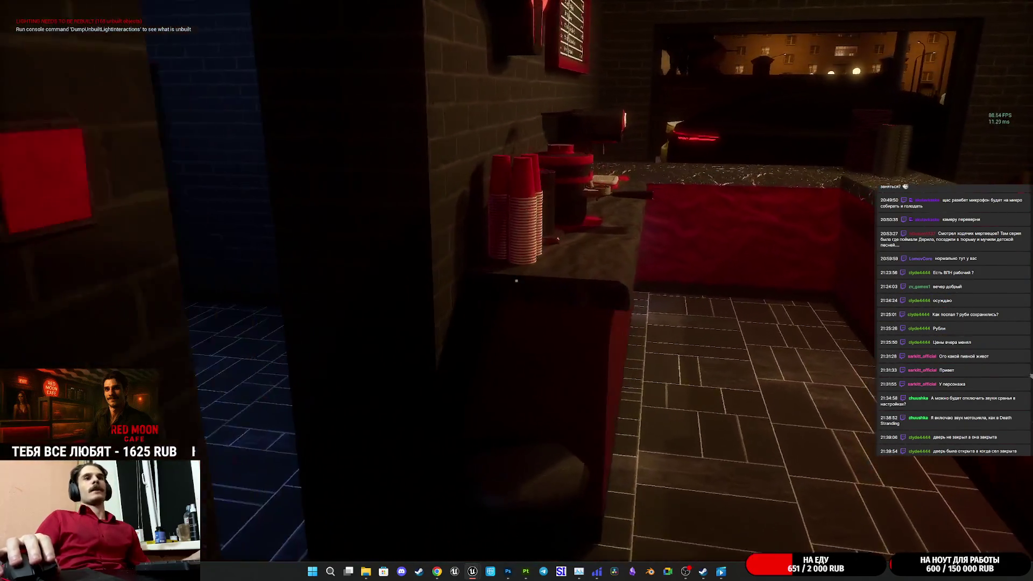
pyautogui.press('w')
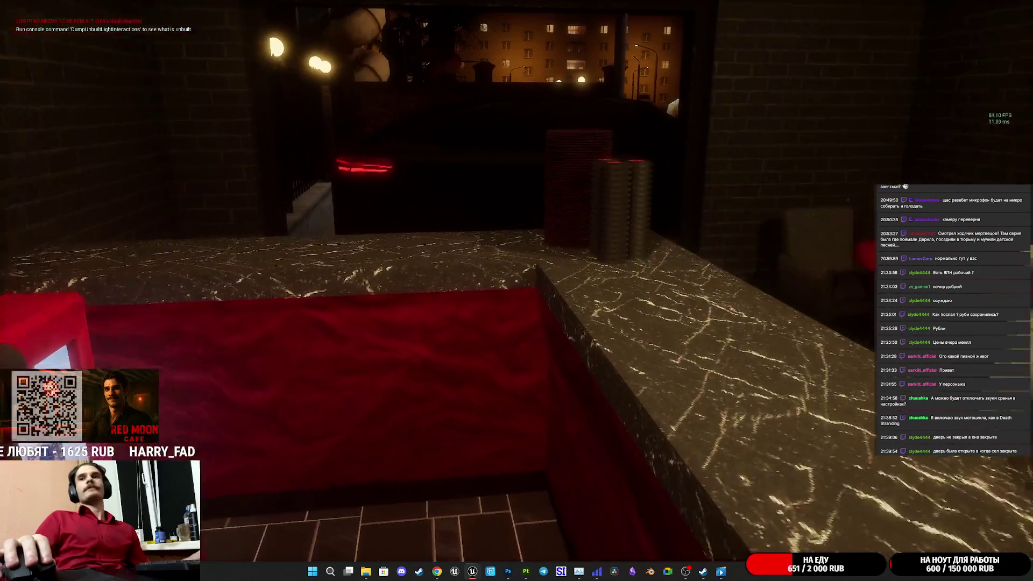